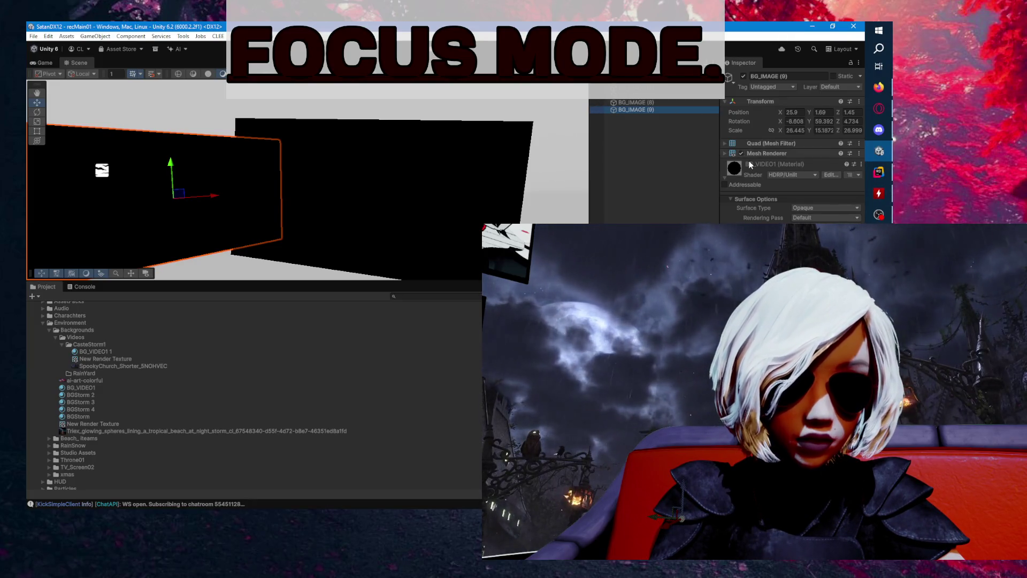
- Select the BG_IMAGE (8) screen and review its Mesh Renderer and Video Player settings
{"action": "left_click", "coordinate": [767, 153]}
{"action": "left_click", "coordinate": [773, 155]}
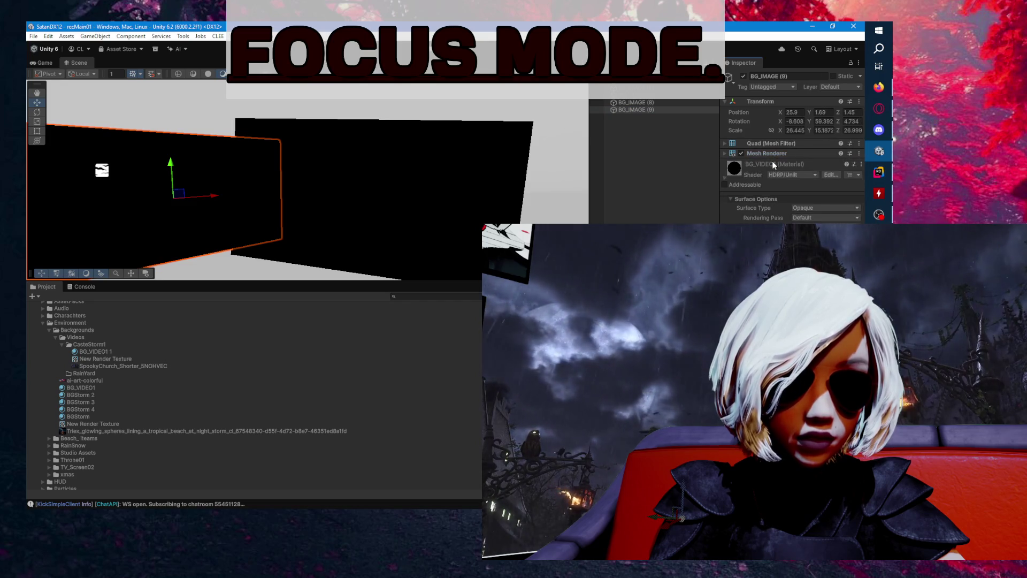
{"action": "left_click", "coordinate": [659, 104]}
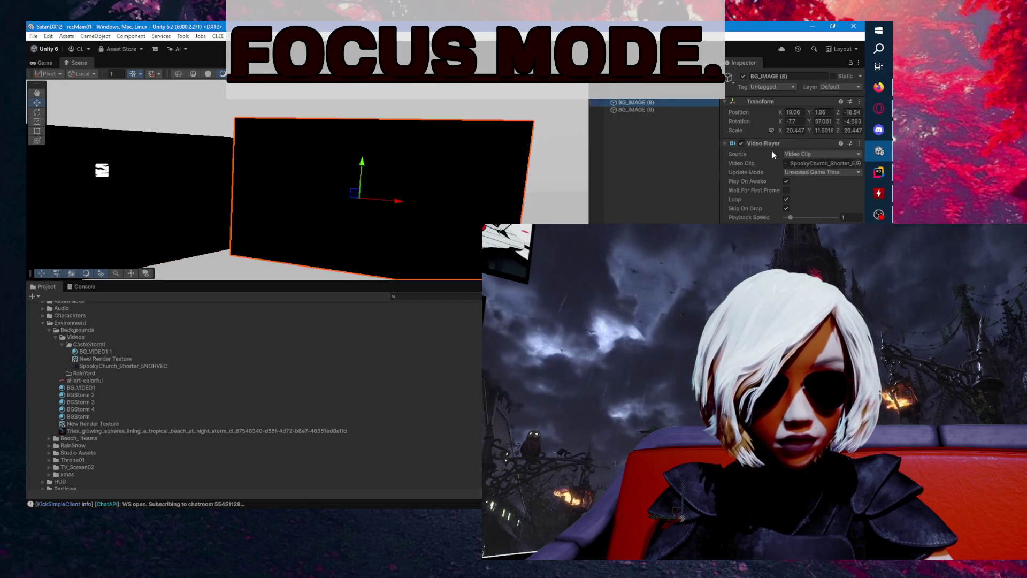
{"action": "left_click", "coordinate": [770, 144]}
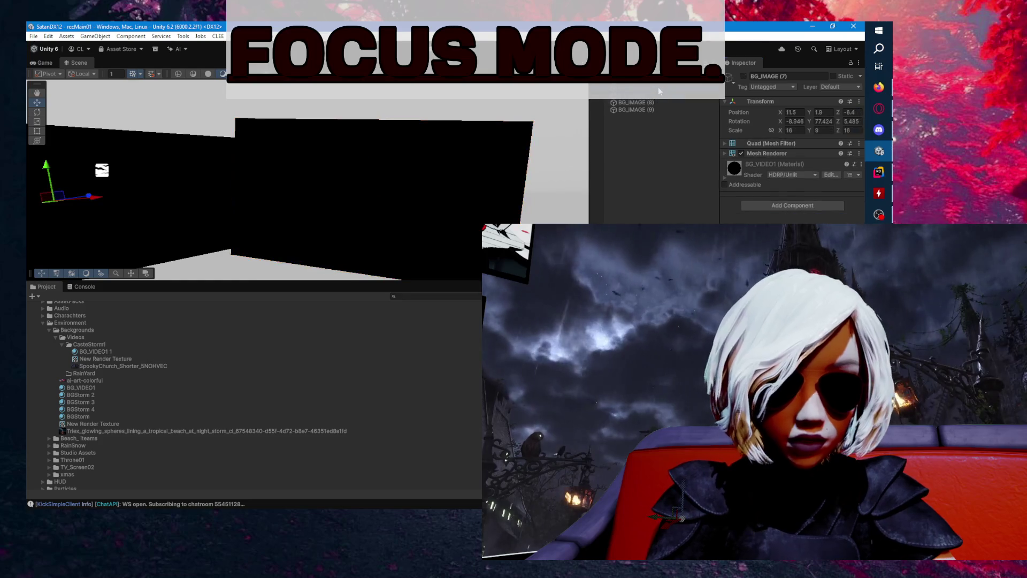
{"action": "left_click", "coordinate": [661, 101]}
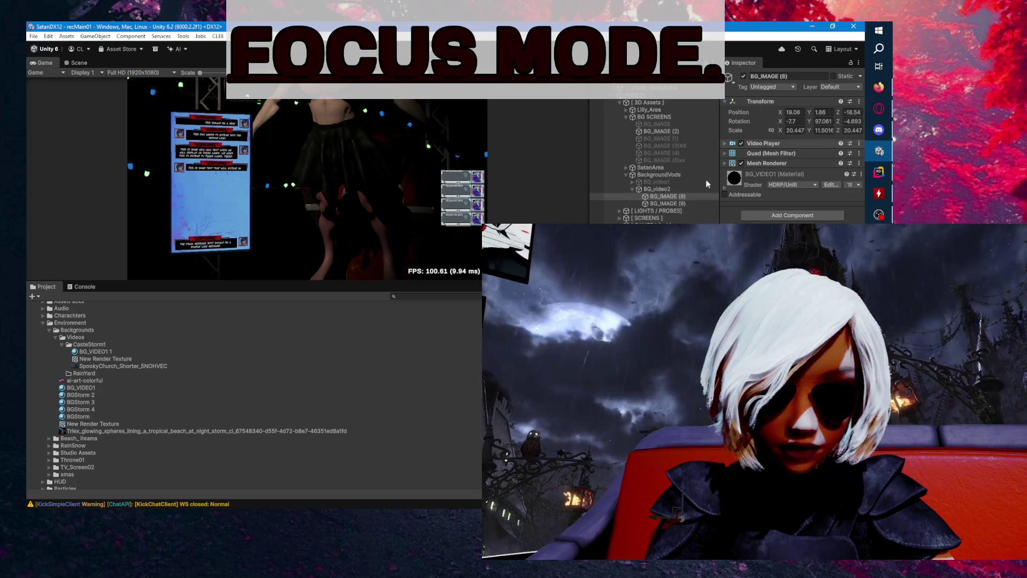
- Copy the Video Player component from BG_IMAGE (8)
{"action": "left_click", "coordinate": [691, 196]}
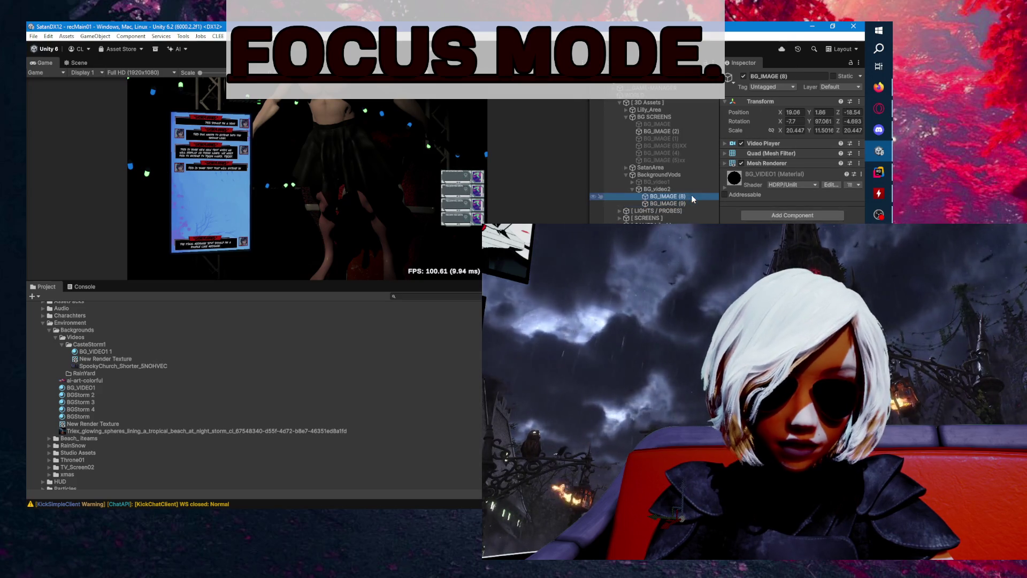
{"action": "left_click", "coordinate": [779, 143]}
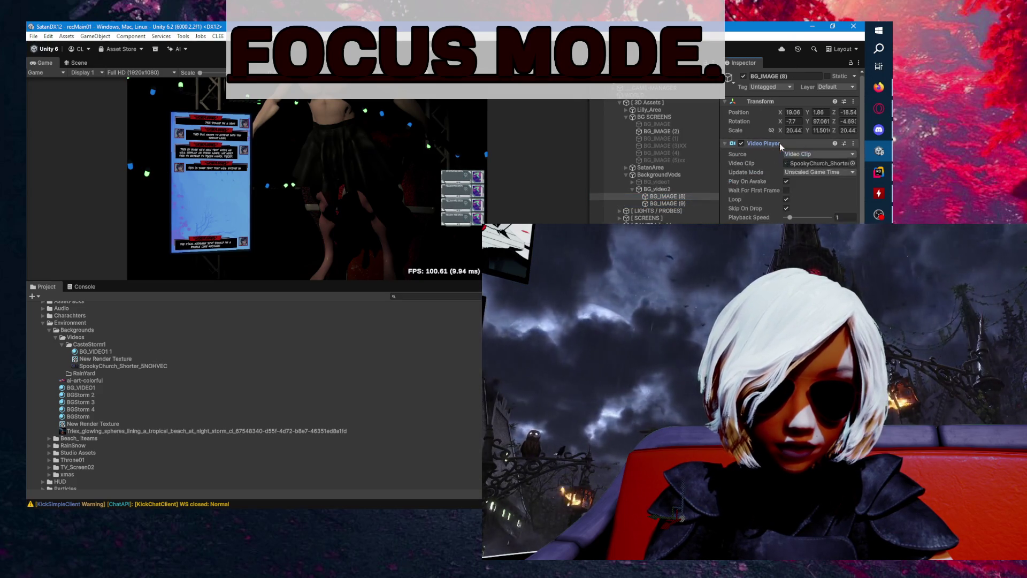
{"action": "right_click", "coordinate": [770, 143]}
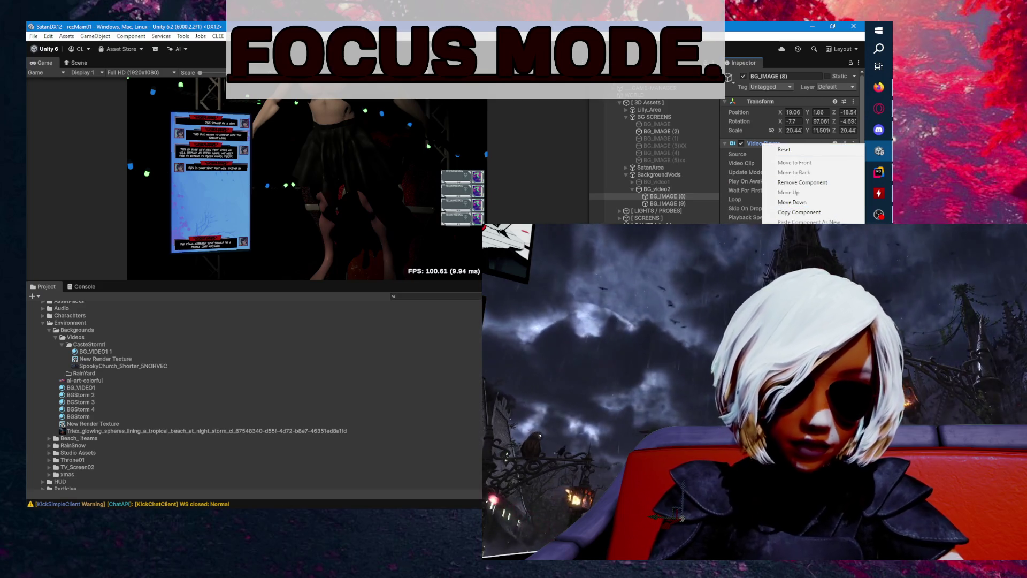
{"action": "left_click", "coordinate": [754, 142]}
{"action": "left_click", "coordinate": [754, 143]}
{"action": "right_click", "coordinate": [757, 141]}
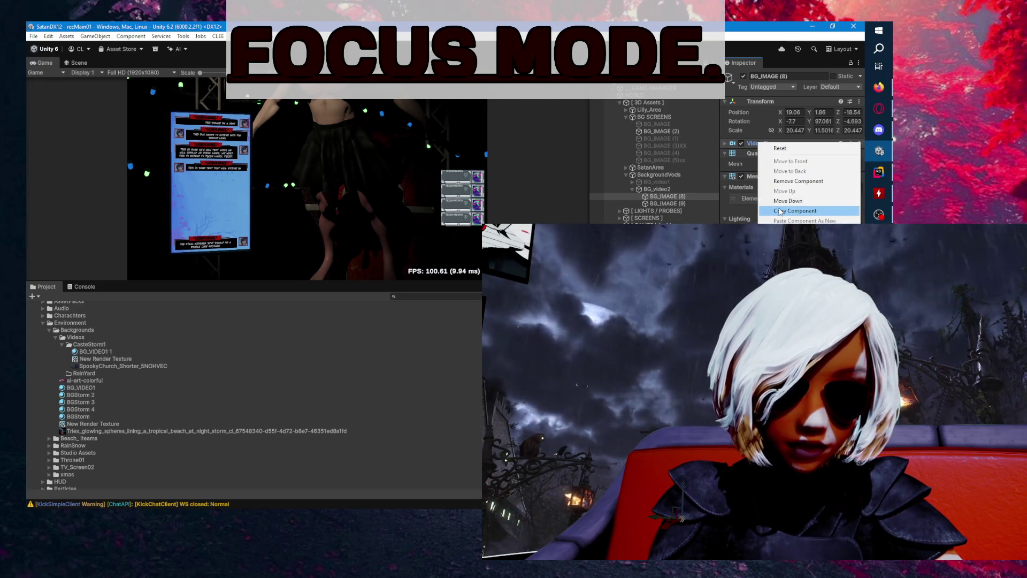
{"action": "left_click", "coordinate": [723, 182]}
- Select the parent BG_video2, collapse its child screens and open its component options
{"action": "left_click", "coordinate": [642, 190]}
{"action": "left_click", "coordinate": [632, 190]}
{"action": "right_click", "coordinate": [669, 190]}
{"action": "left_click", "coordinate": [829, 190]}
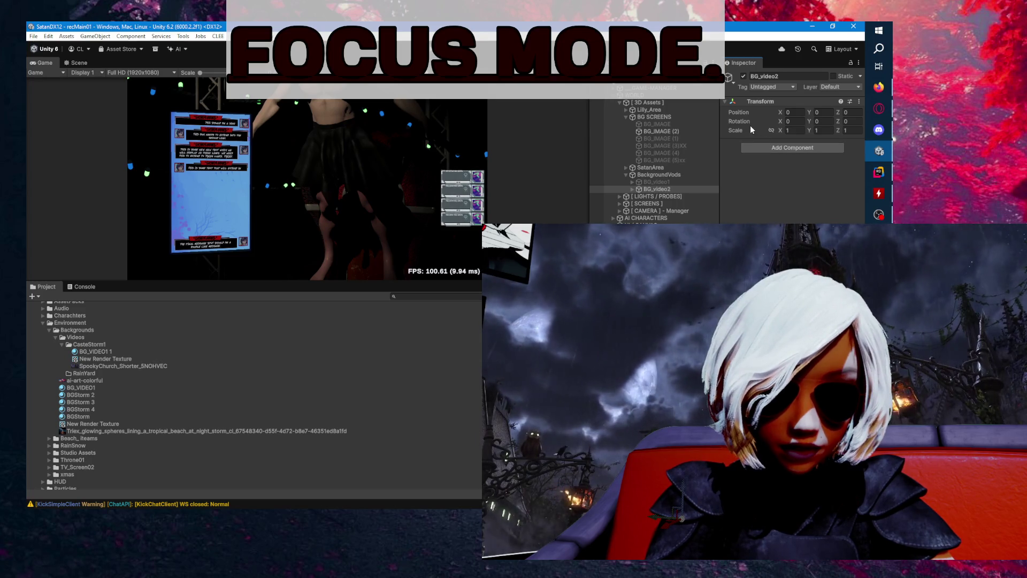
{"action": "right_click", "coordinate": [768, 103]}
- Paste the Video Player onto BG_video2 as new and remove it from BG_IMAGE (8)
{"action": "mouse_move", "coordinate": [792, 177]}
{"action": "left_click", "coordinate": [700, 191]}
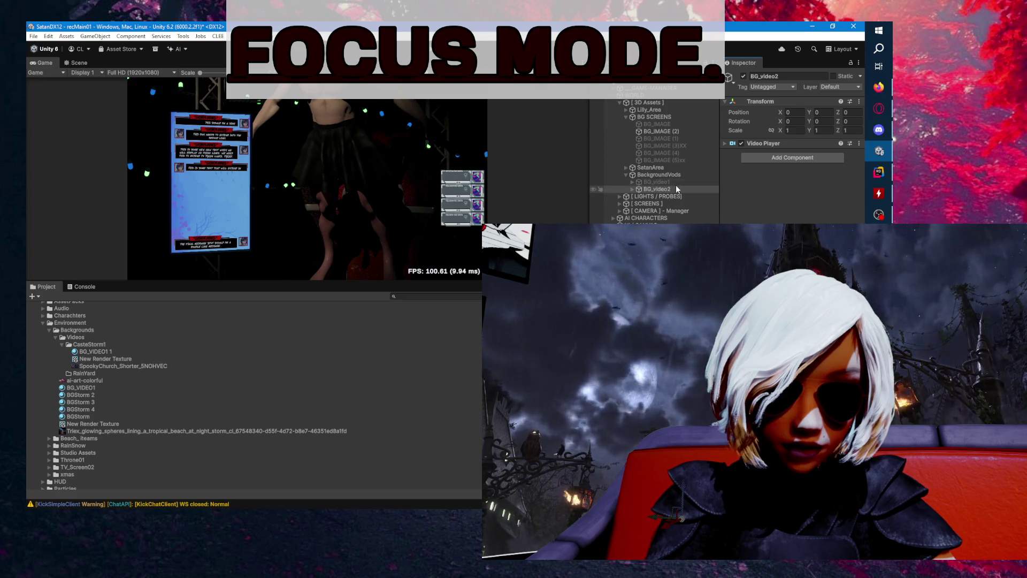
{"action": "left_click", "coordinate": [663, 196]}
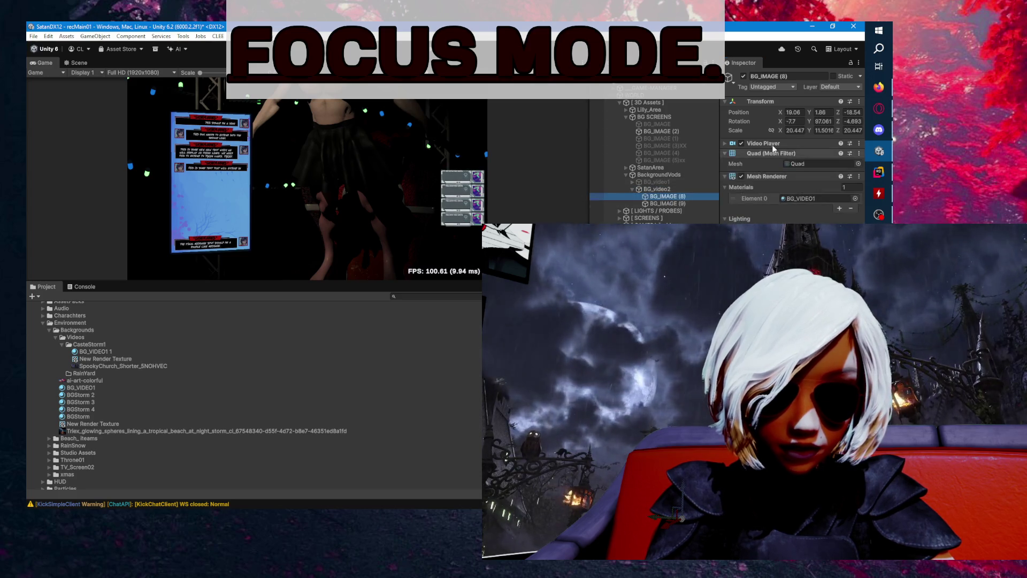
{"action": "right_click", "coordinate": [765, 143]}
{"action": "left_click", "coordinate": [830, 184]}
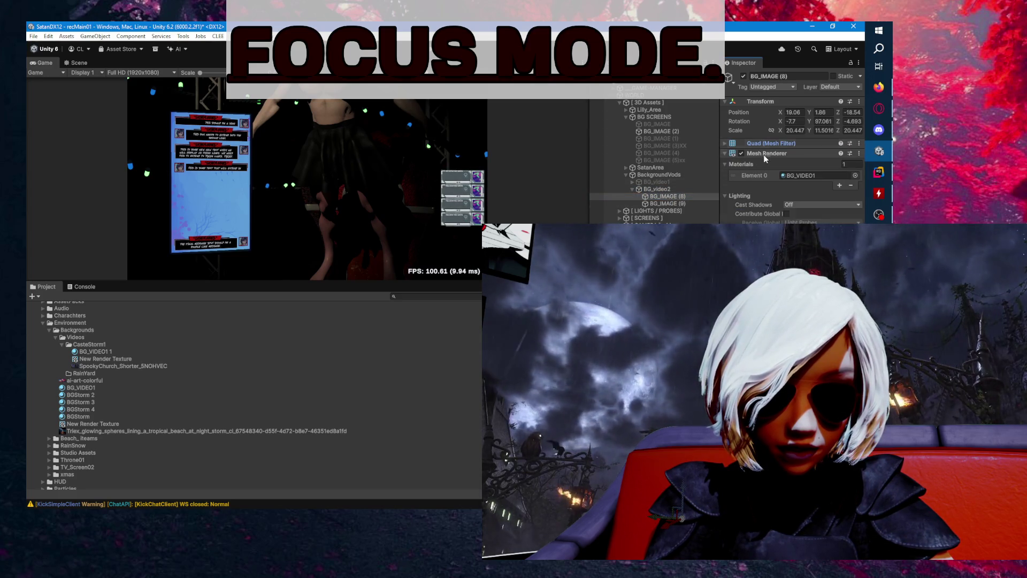
{"action": "left_click", "coordinate": [794, 175]}
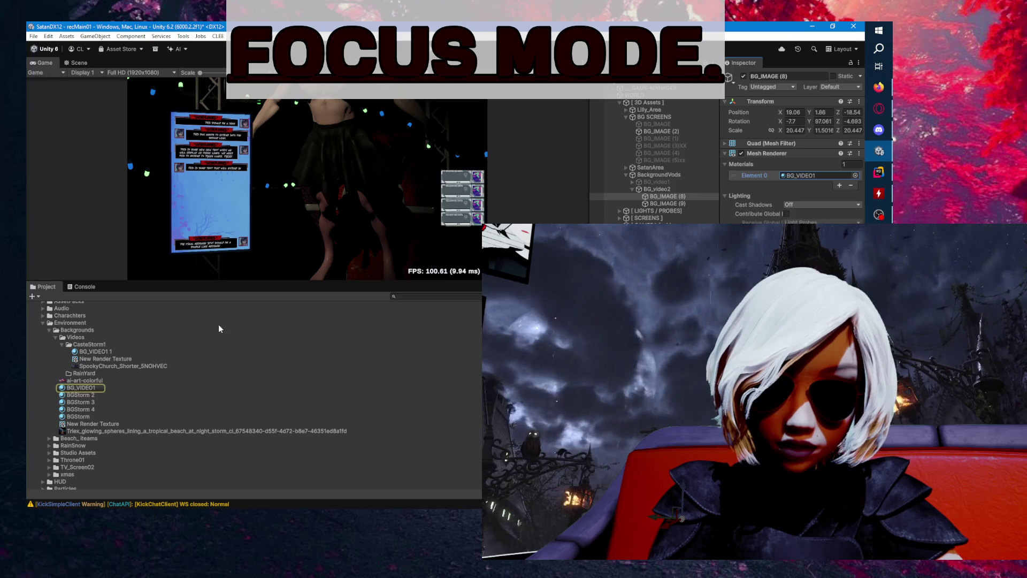
- Move BG_VIDEO1 into the CasteStorm1 folder and locate its New Render Texture
{"action": "left_click_drag", "start_coordinate": [95, 390], "coordinate": [106, 351]}
{"action": "left_click", "coordinate": [740, 183]}
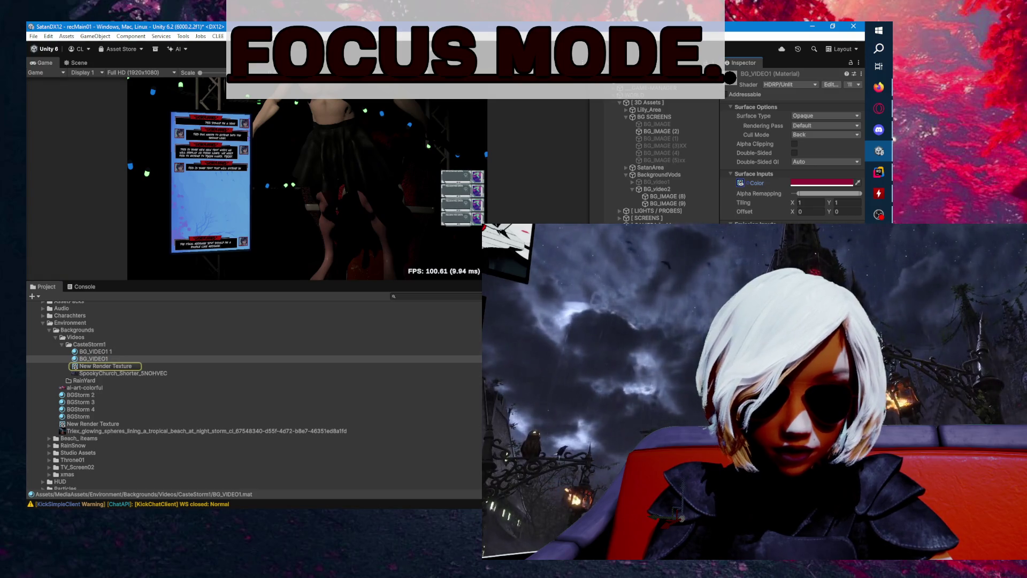
{"action": "left_click", "coordinate": [740, 183]}
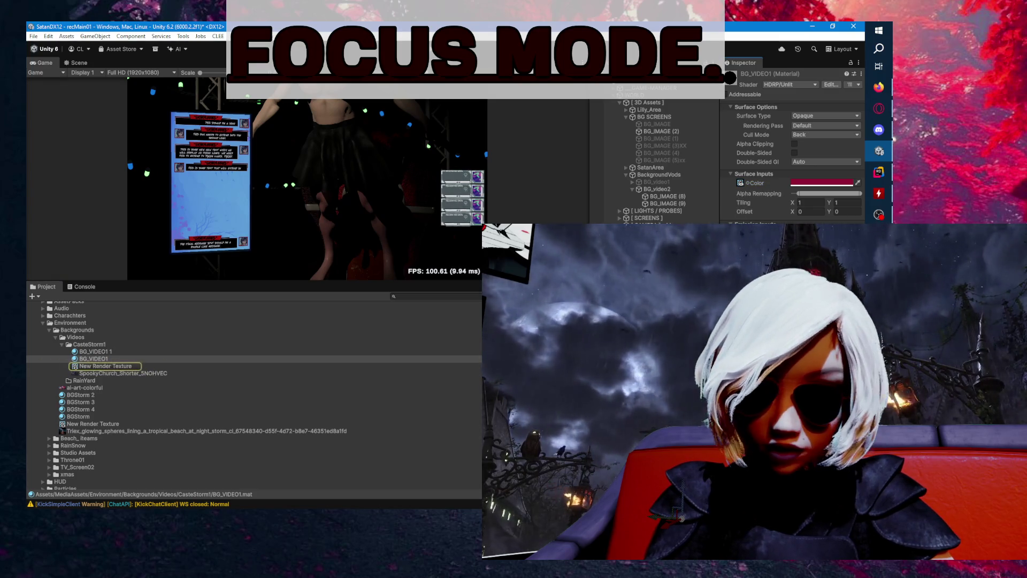
- Compare the red BG_VIDEO1 material with the white BG_VIDEO1 1 material
{"action": "left_click", "coordinate": [120, 358]}
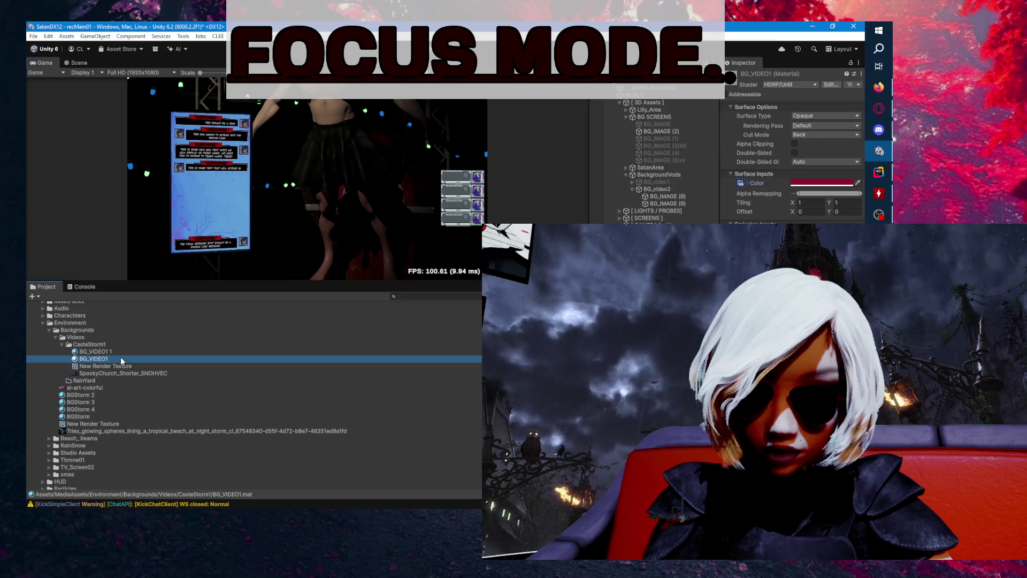
{"action": "left_click", "coordinate": [120, 354]}
{"action": "left_click", "coordinate": [122, 359]}
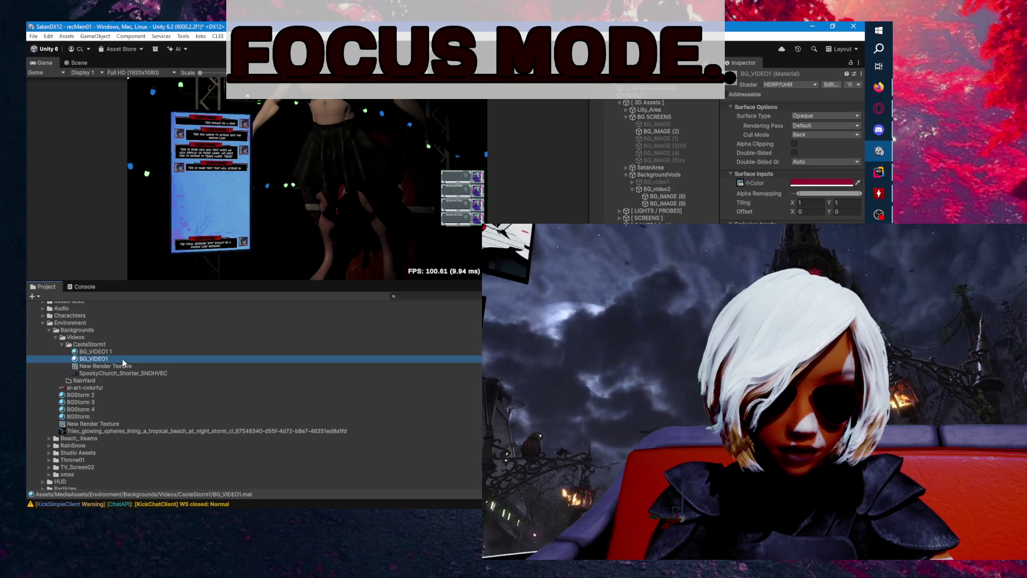
{"action": "left_click", "coordinate": [124, 352]}
{"action": "left_click", "coordinate": [124, 359]}
{"action": "left_click", "coordinate": [124, 351]}
{"action": "left_click", "coordinate": [125, 357]}
{"action": "left_click", "coordinate": [125, 353]}
{"action": "left_click", "coordinate": [126, 359]}
{"action": "left_click", "coordinate": [124, 350]}
{"action": "left_click", "coordinate": [125, 356]}
{"action": "left_click", "coordinate": [124, 352]}
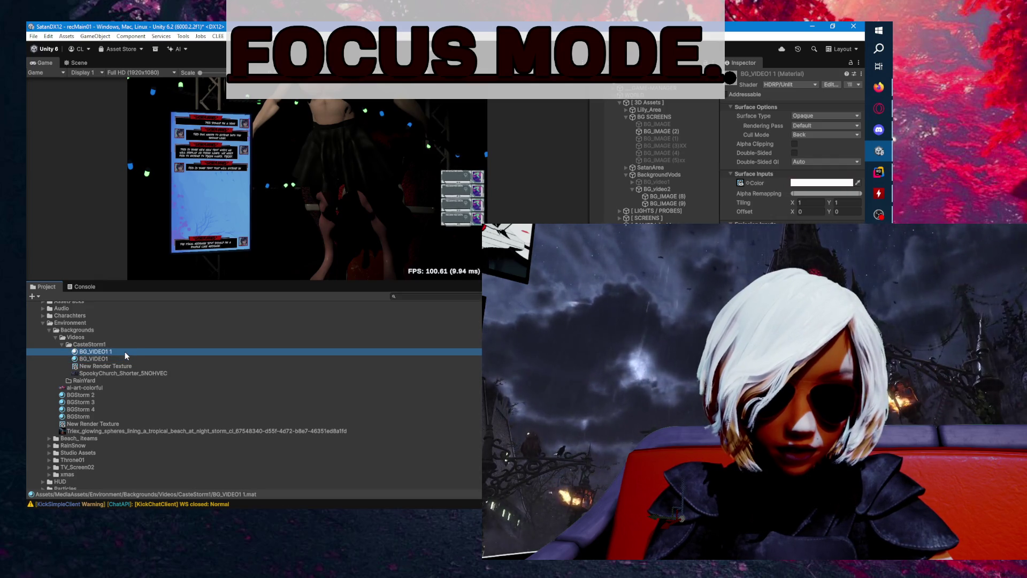
- Select the BG_IMAGE (2) screen in the Hierarchy
{"action": "left_click", "coordinate": [686, 200]}
{"action": "left_click", "coordinate": [672, 132]}
{"action": "left_click", "coordinate": [742, 77]}
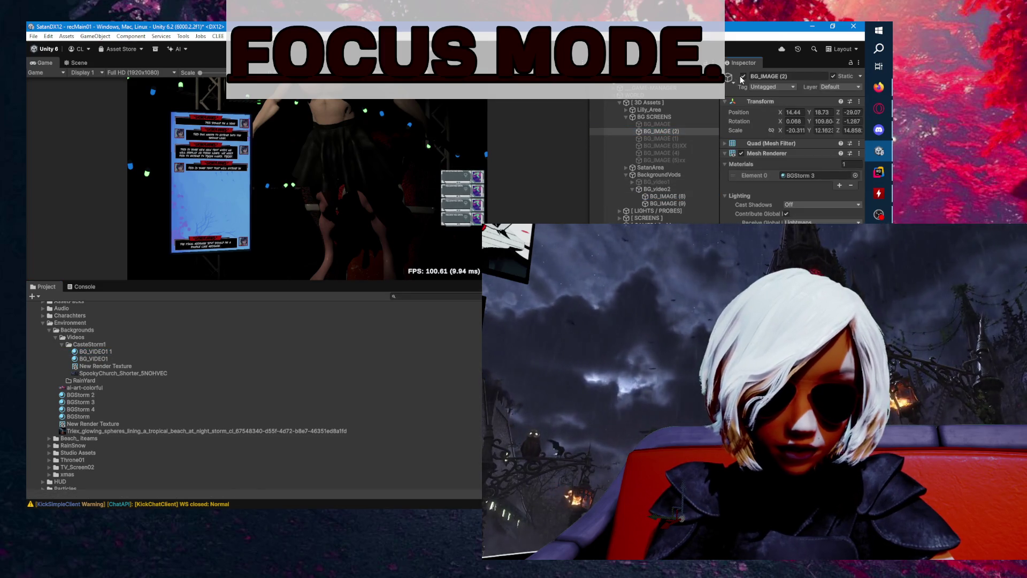
- Deactivate BG_IMAGE (2) and frame it in the Scene view with F
{"action": "left_click", "coordinate": [743, 77]}
{"action": "left_click", "coordinate": [87, 63]}
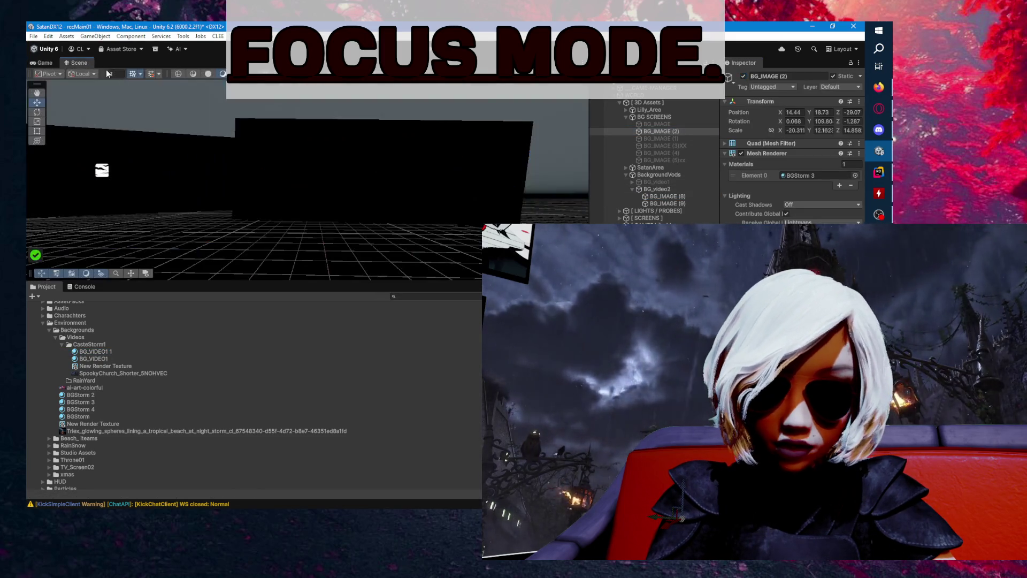
{"action": "key", "text": "f"}
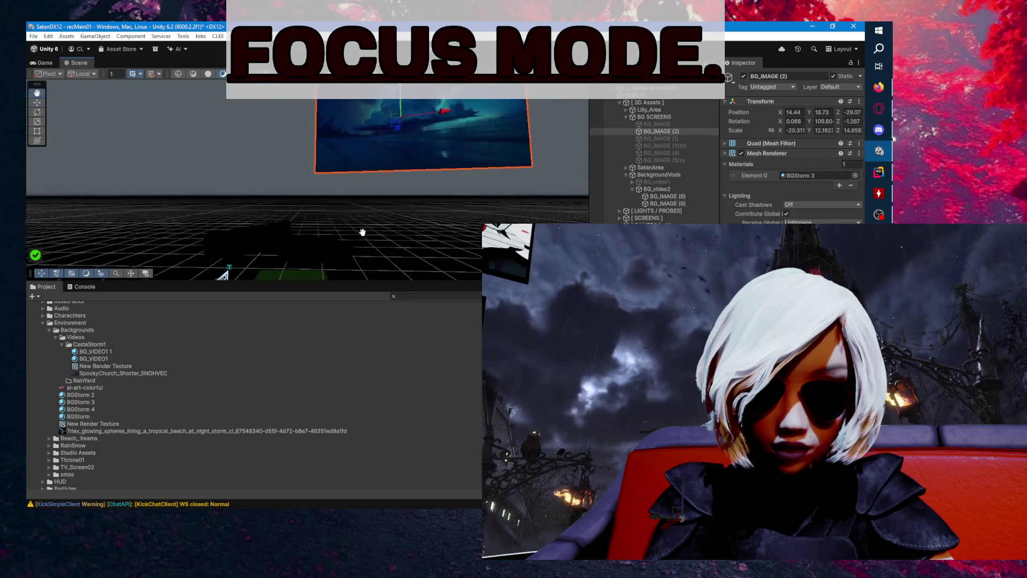
{"action": "left_click", "coordinate": [743, 76]}
{"action": "left_click", "coordinate": [747, 154]}
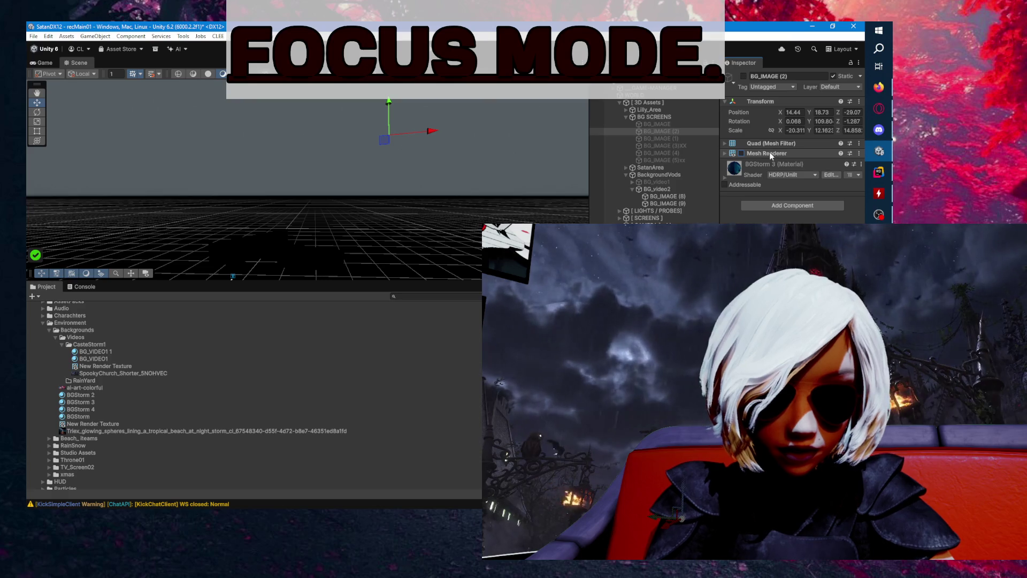
- Inspect the BG_IMAGE and BG_IMAGE (1) screens and their BGStorm materials
{"action": "left_click", "coordinate": [688, 138]}
{"action": "left_click", "coordinate": [689, 146]}
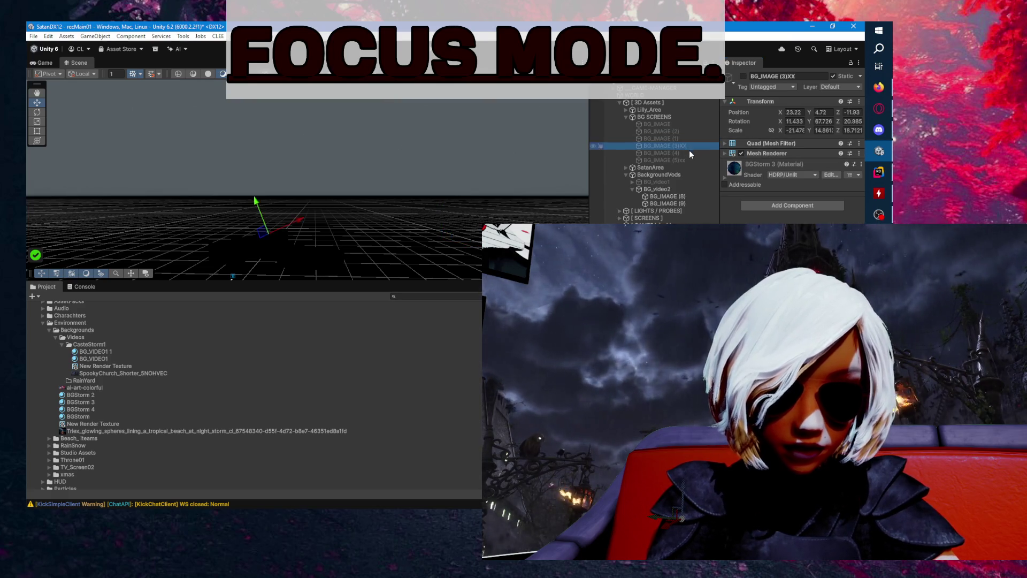
{"action": "left_click", "coordinate": [689, 124]}
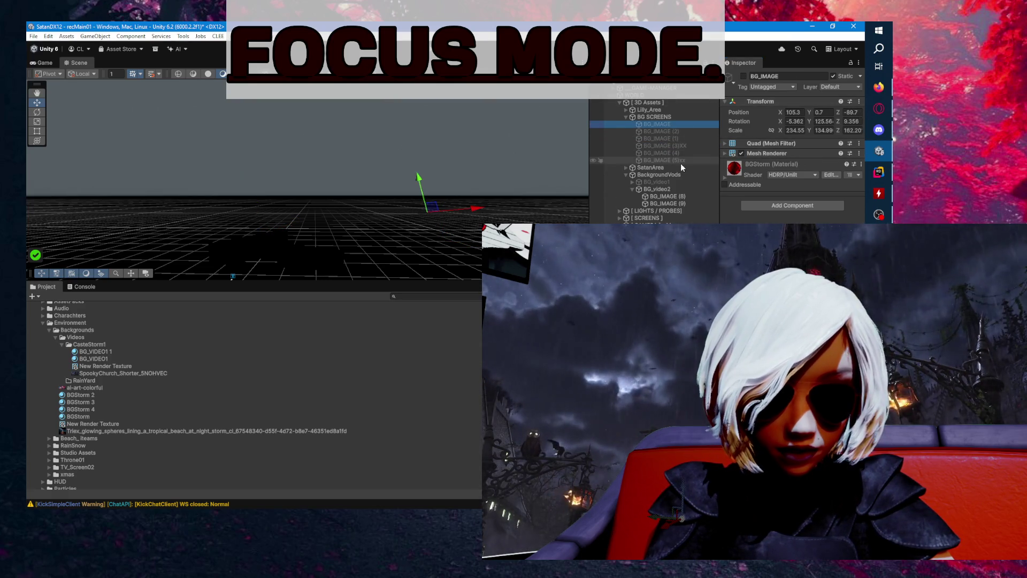
{"action": "left_click", "coordinate": [684, 154]}
{"action": "left_click", "coordinate": [676, 125]}
{"action": "left_click", "coordinate": [680, 138]}
{"action": "left_click", "coordinate": [681, 154]}
{"action": "left_click", "coordinate": [660, 124]}
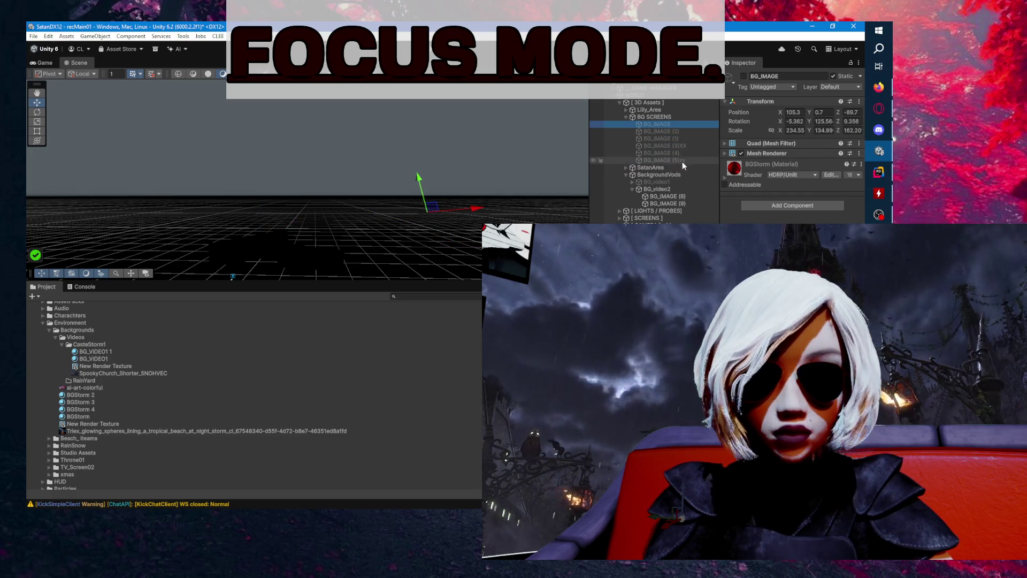
- Select the BG SCREENS group, return to the Game view and deactivate it with Alt+Shift+A
{"action": "left_click", "coordinate": [672, 118]}
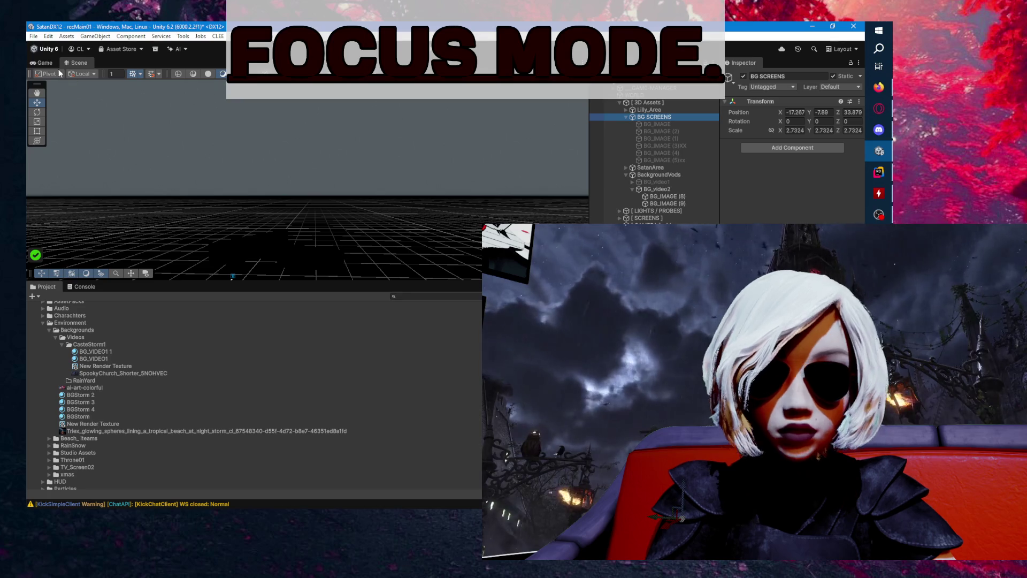
{"action": "left_click", "coordinate": [56, 63]}
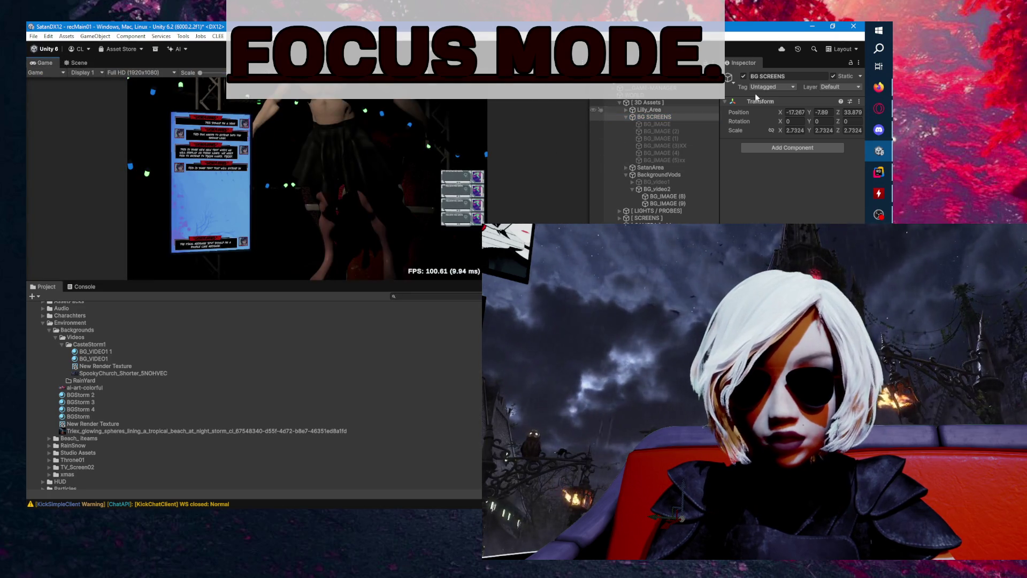
{"action": "key", "text": "alt+shift+a"}
- Expand BG_video1 and confirm the BG_IMAGE (6) quad renders the BG_VIDEO1 material
{"action": "left_click", "coordinate": [626, 117]}
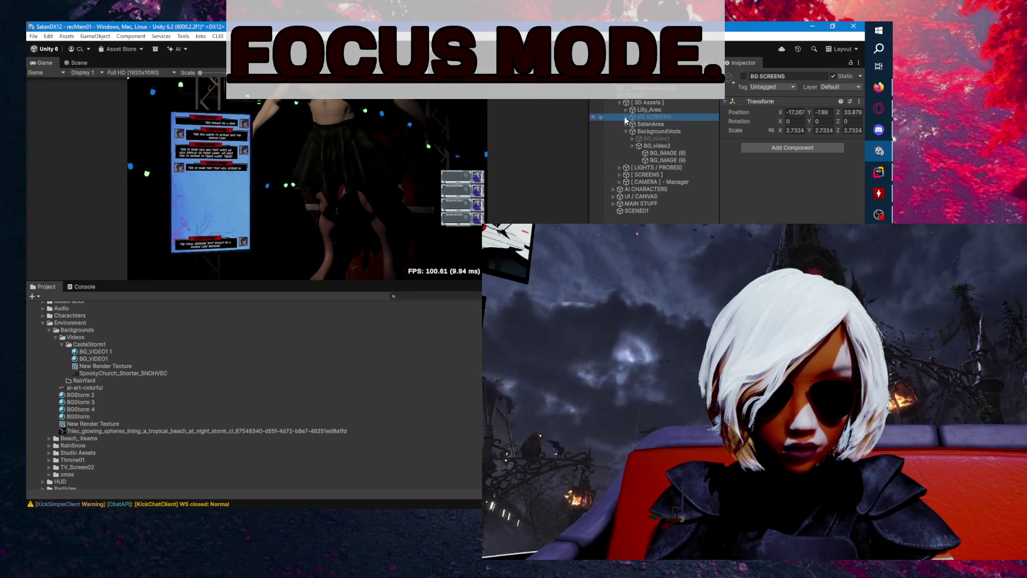
{"action": "left_click", "coordinate": [648, 139]}
{"action": "left_click", "coordinate": [633, 139]}
{"action": "left_click", "coordinate": [672, 146]}
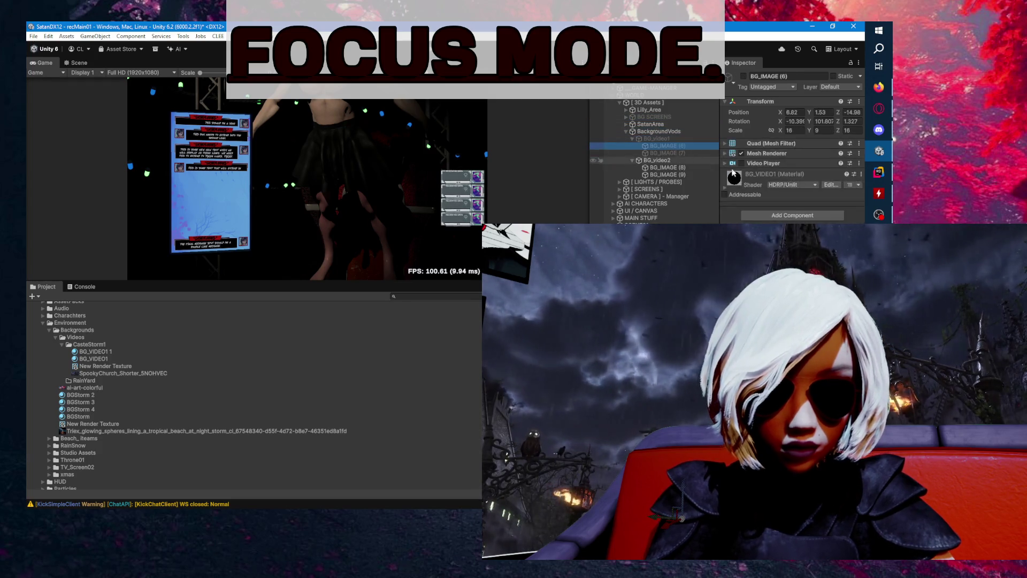
{"action": "left_click", "coordinate": [766, 174]}
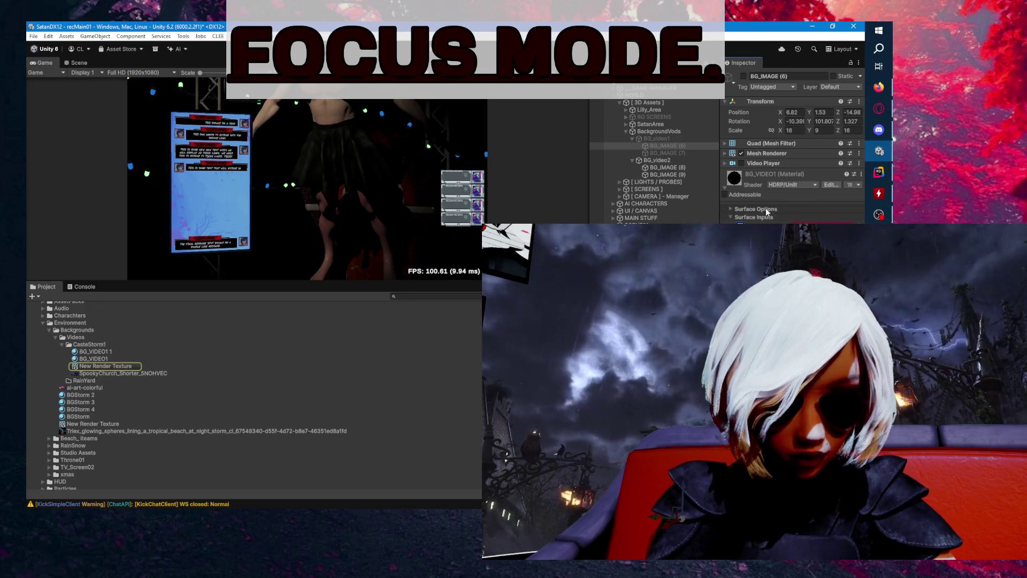
{"action": "left_click", "coordinate": [762, 175]}
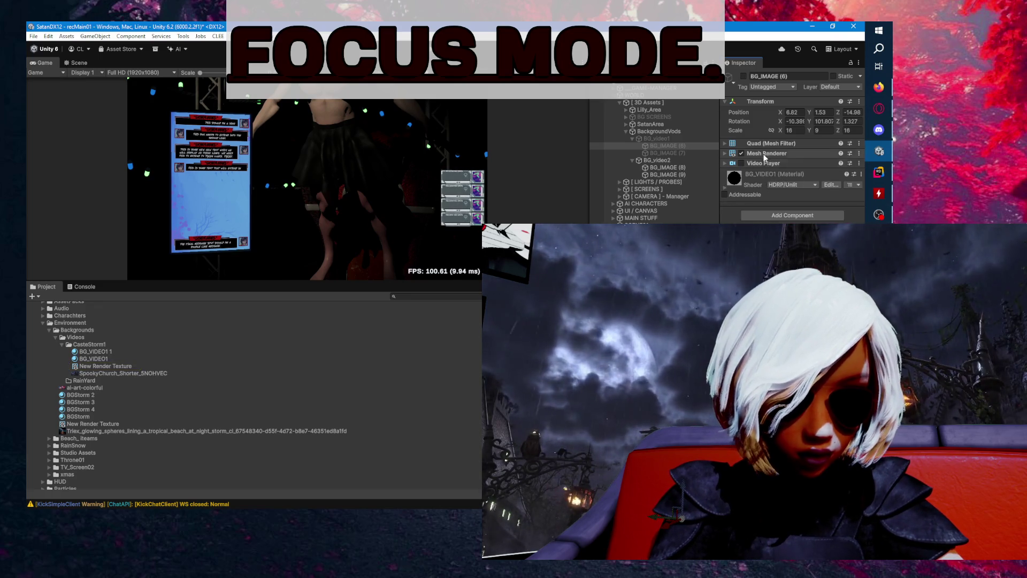
{"action": "left_click", "coordinate": [765, 143]}
{"action": "left_click", "coordinate": [765, 145]}
{"action": "left_click", "coordinate": [766, 153]}
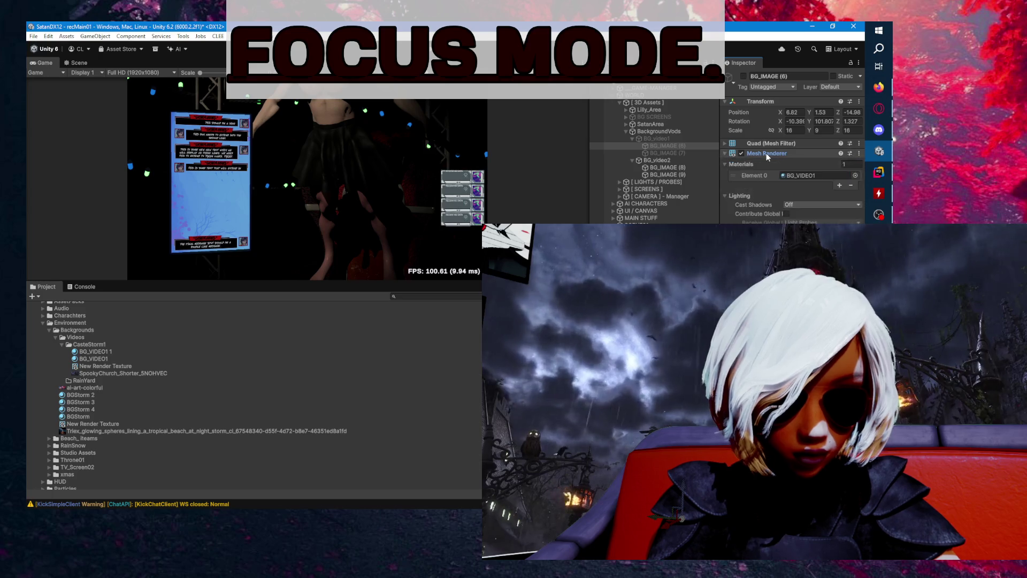
{"action": "left_click", "coordinate": [801, 174]}
- Check materials on BG_IMAGE (7), (8) and (9), select BG_video2, and collapse BG_video1
{"action": "left_click", "coordinate": [698, 153]}
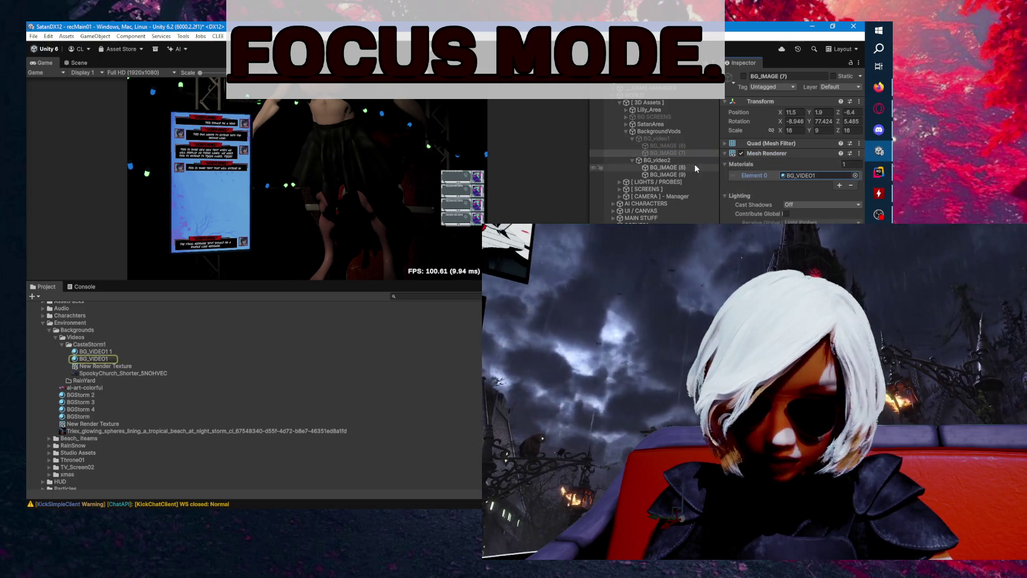
{"action": "left_click", "coordinate": [691, 168]}
{"action": "left_click", "coordinate": [798, 178]}
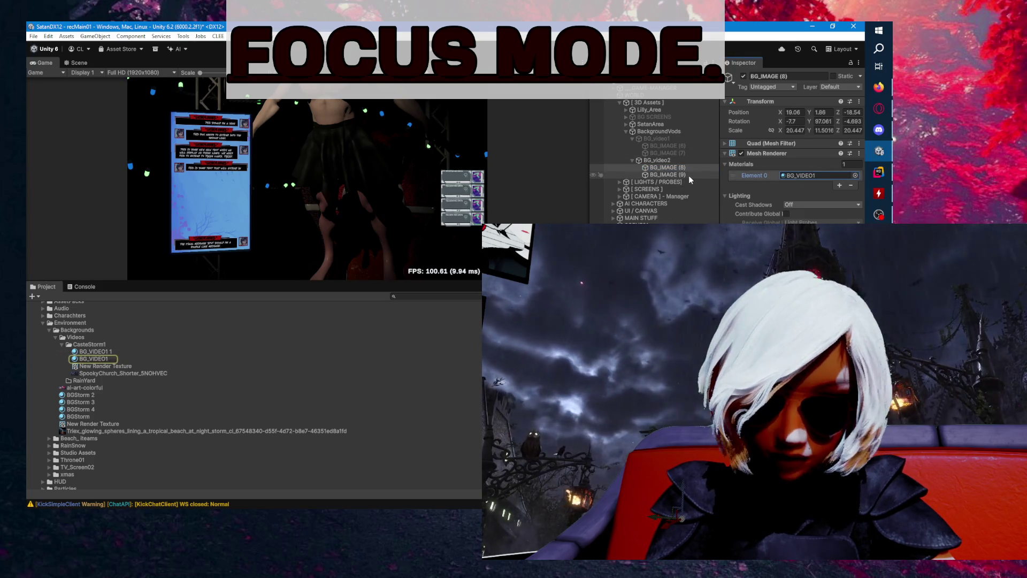
{"action": "left_click", "coordinate": [689, 175]}
{"action": "left_click", "coordinate": [791, 176]}
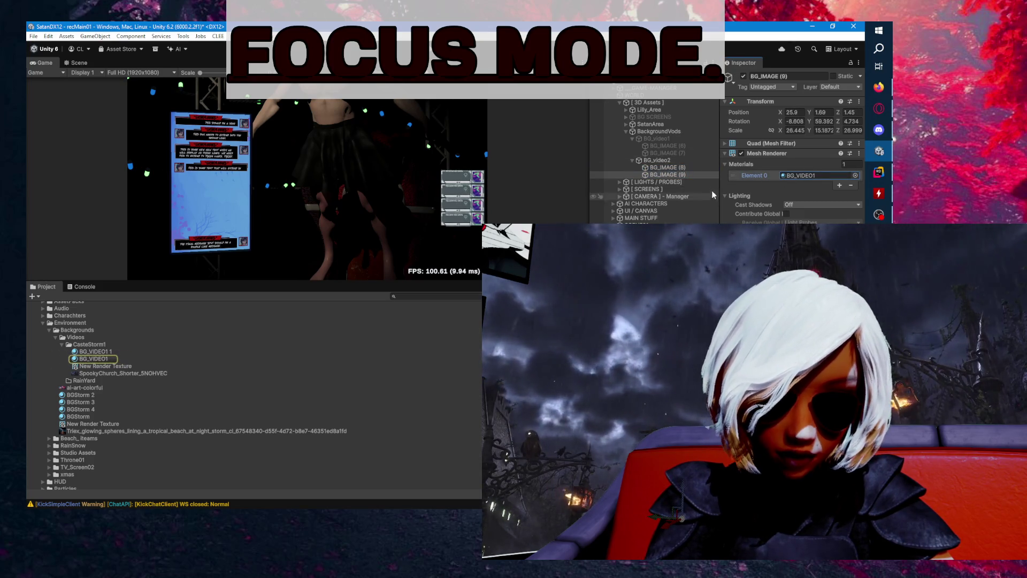
{"action": "left_click", "coordinate": [691, 161]}
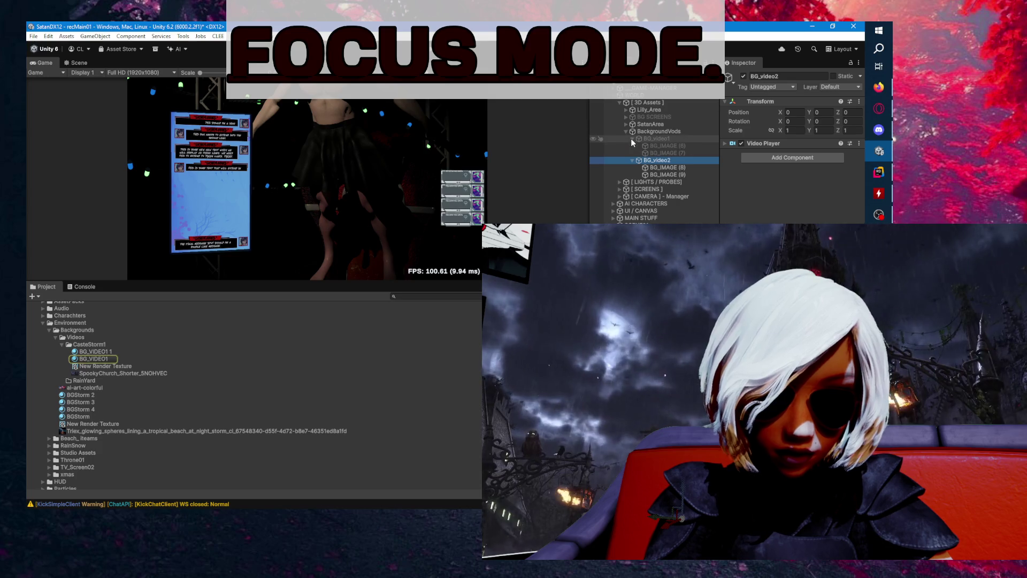
{"action": "left_click", "coordinate": [632, 138]}
- Copy BG_video2's Video Player and paste it as new onto BackgroundVods
{"action": "right_click", "coordinate": [755, 143]}
{"action": "left_click", "coordinate": [792, 211]}
{"action": "left_click", "coordinate": [647, 131]}
{"action": "right_click", "coordinate": [751, 103]}
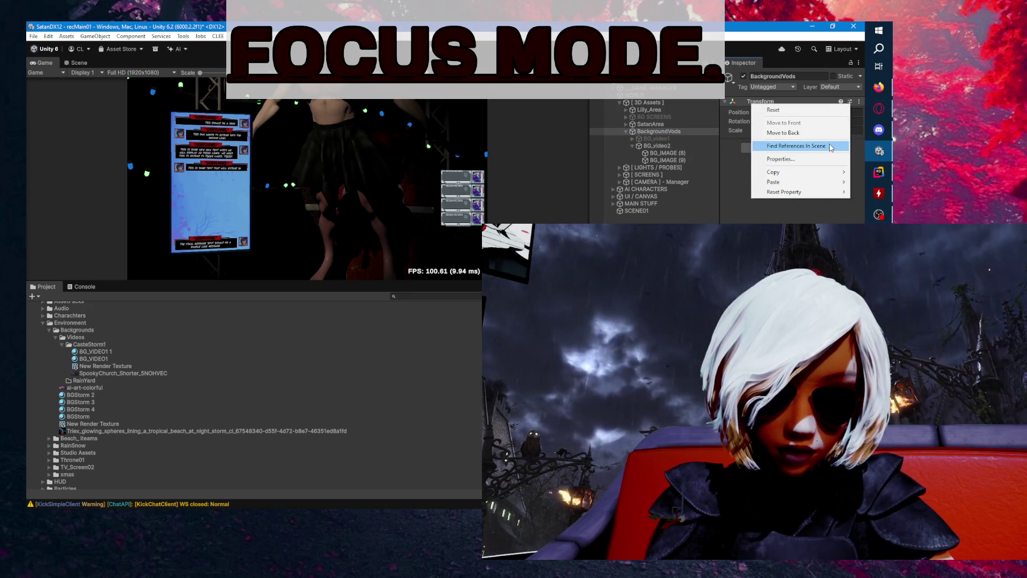
{"action": "mouse_move", "coordinate": [792, 181]}
{"action": "left_click", "coordinate": [696, 216]}
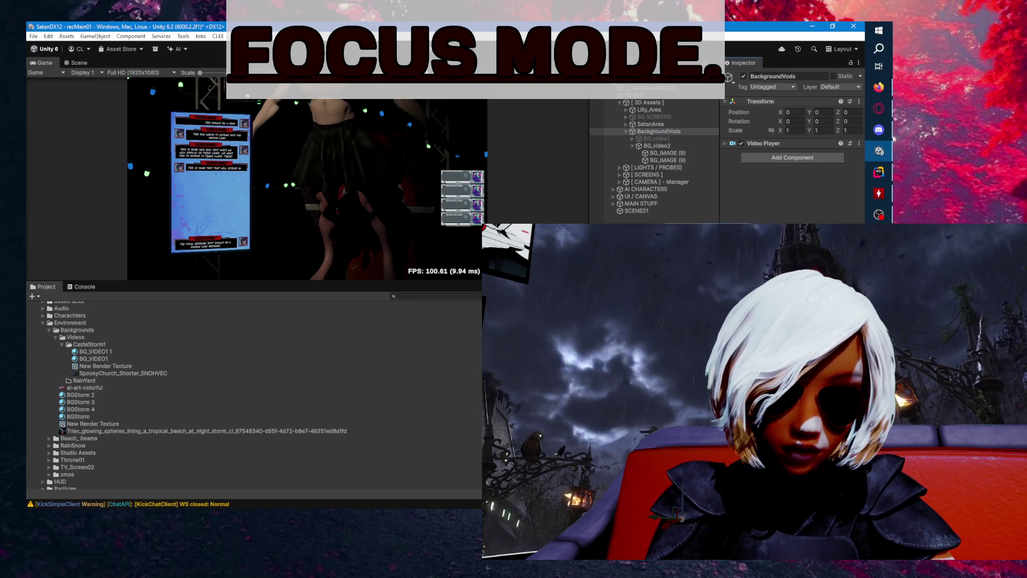
- Remove the Video Player from BG_video2 and verify it now sits on BackgroundVods
{"action": "left_click", "coordinate": [657, 146]}
{"action": "right_click", "coordinate": [762, 143]}
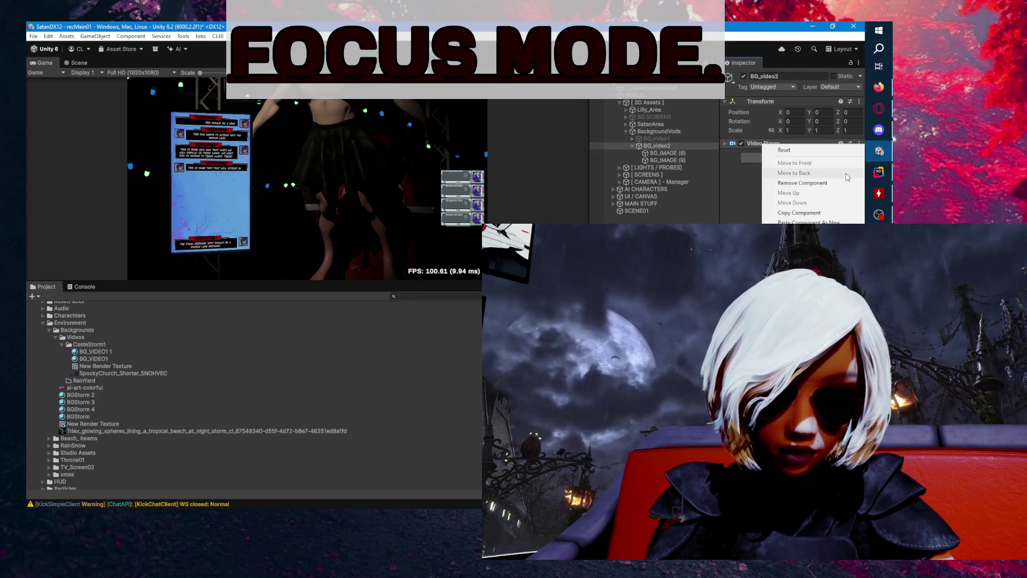
{"action": "left_click", "coordinate": [824, 182]}
{"action": "left_click", "coordinate": [668, 160]}
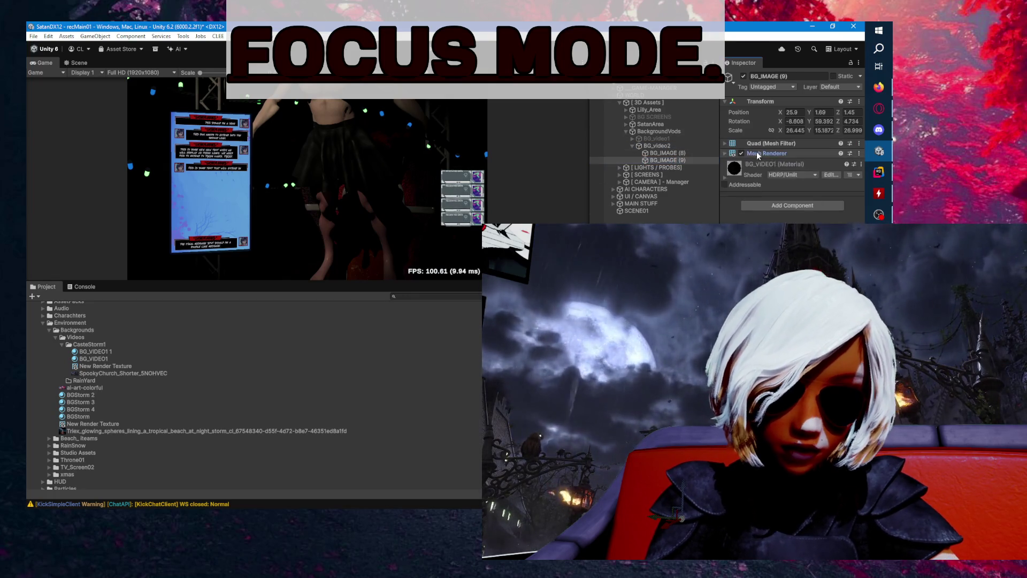
{"action": "left_click", "coordinate": [674, 147]}
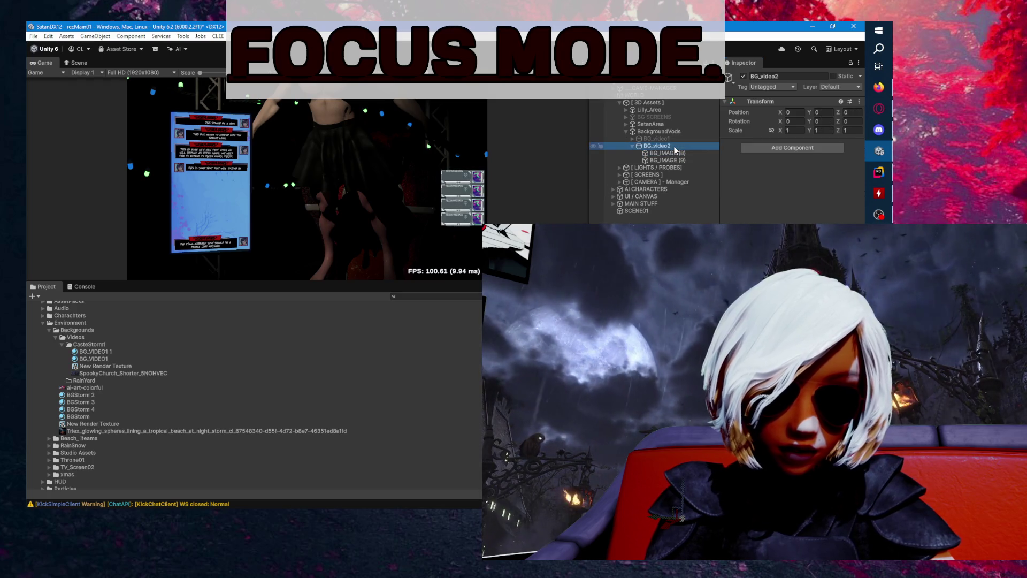
{"action": "left_click", "coordinate": [675, 140]}
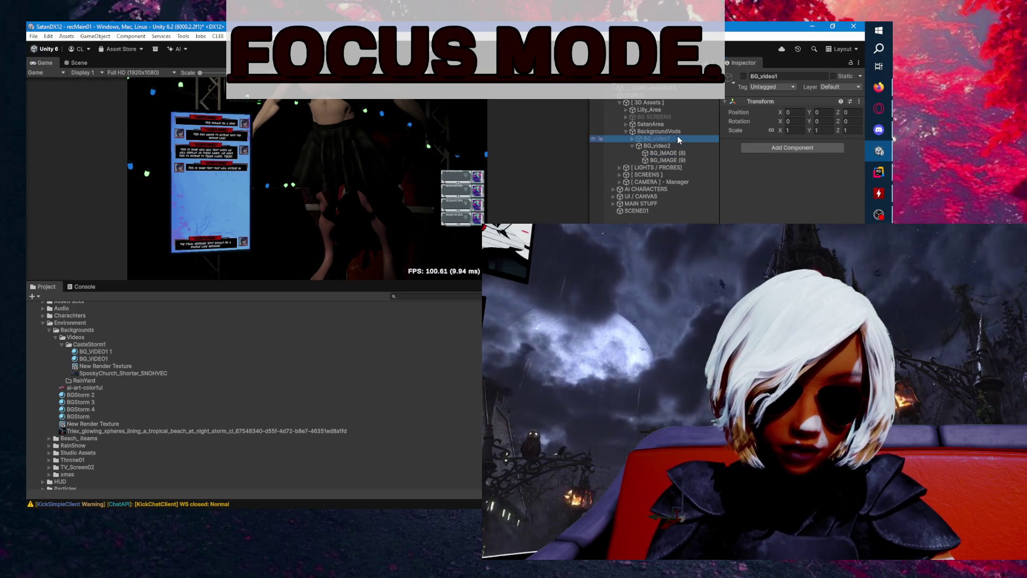
{"action": "left_click", "coordinate": [667, 132]}
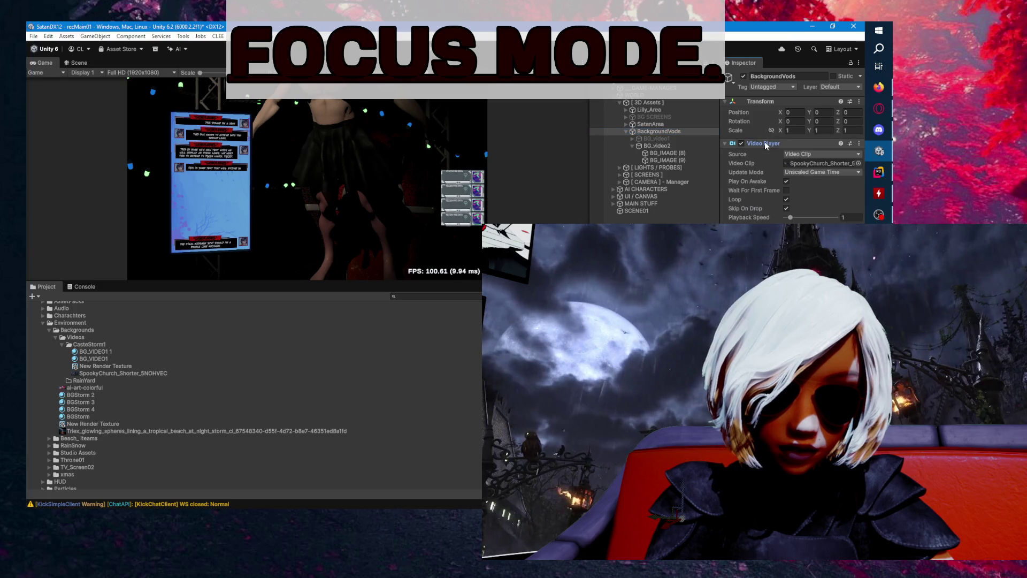
- Review the SpookyChurch_Shorter_5NOHVEC clip, enable Wait For First Frame, and check Loop and Skip On Drop
{"action": "left_click", "coordinate": [802, 163]}
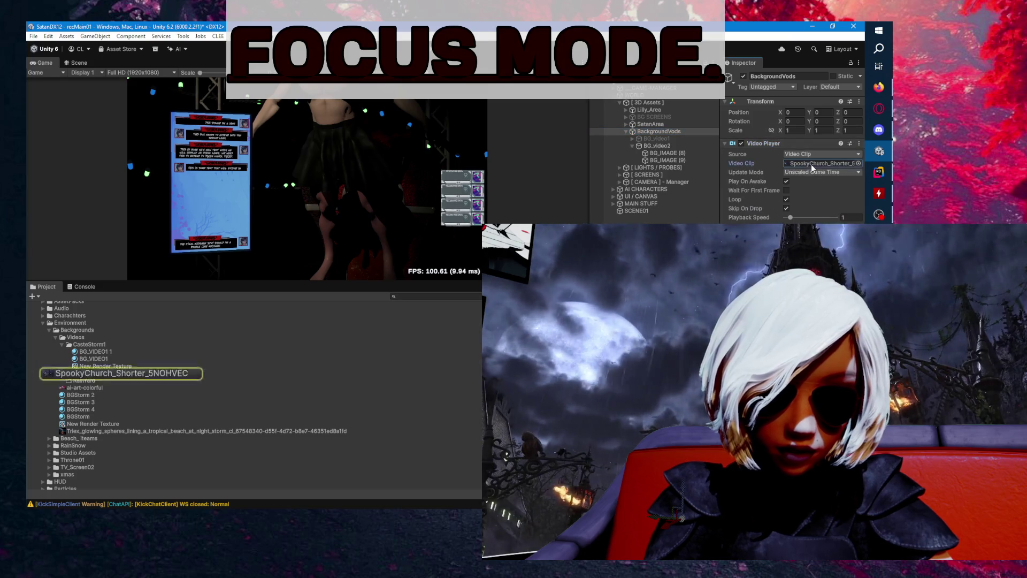
{"action": "left_click", "coordinate": [786, 191]}
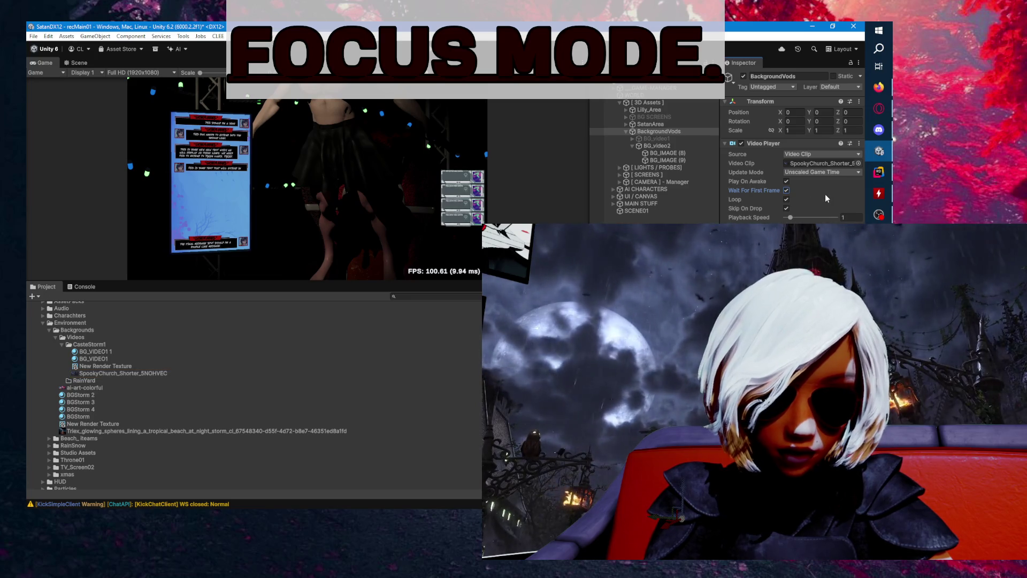
{"action": "left_click", "coordinate": [747, 199]}
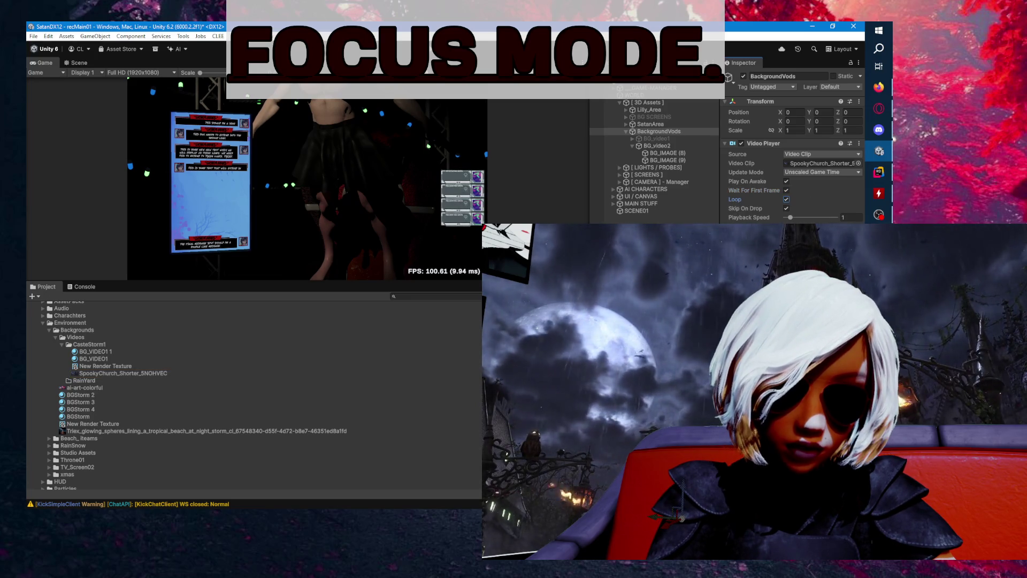
{"action": "left_click", "coordinate": [740, 208]}
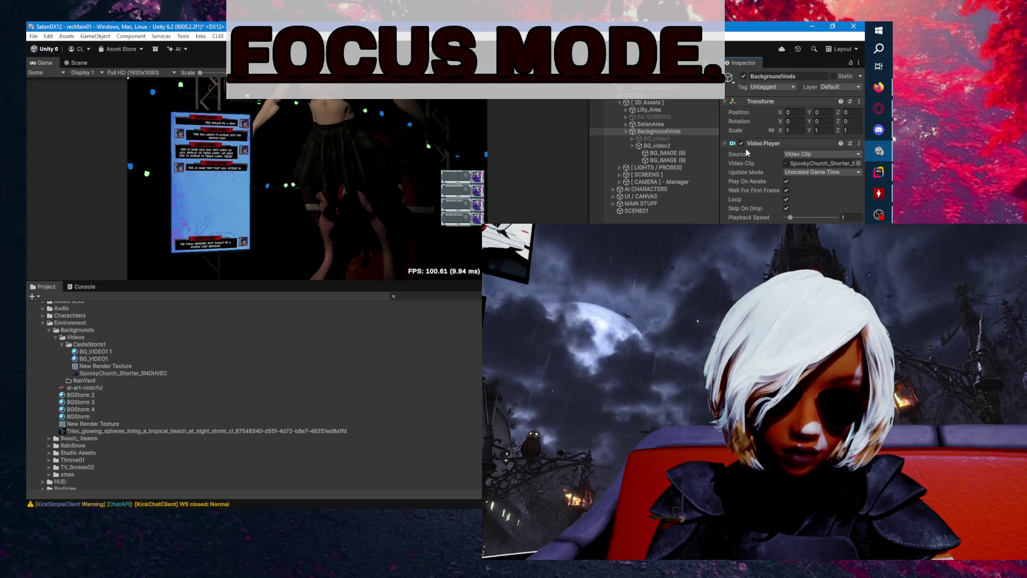
- Save the scene from the File menu and relaunch the game to test it
{"action": "left_click", "coordinate": [33, 36]}
{"action": "left_click", "coordinate": [45, 78]}
{"action": "left_click", "coordinate": [31, 37]}
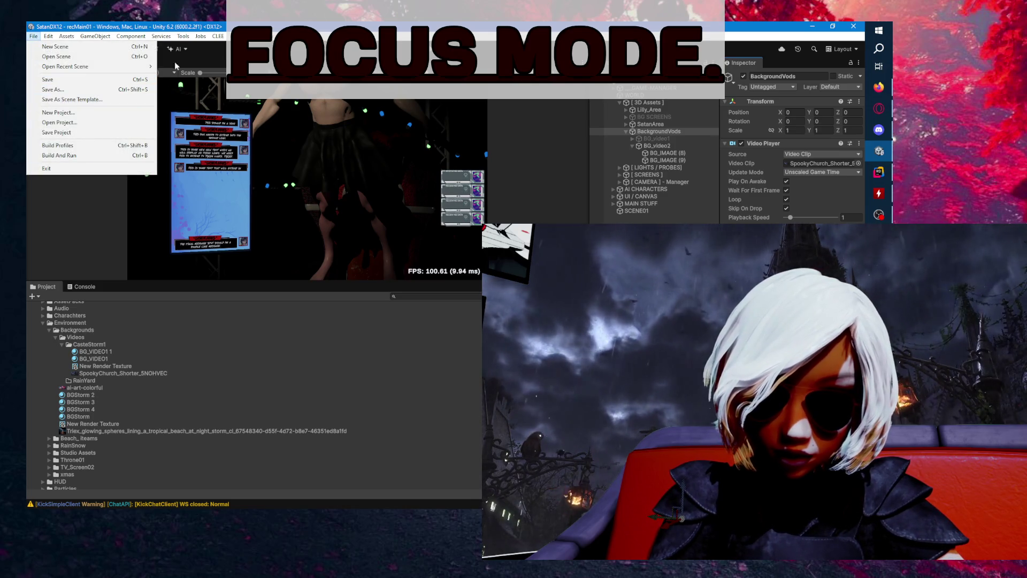
{"action": "key", "text": "Escape"}
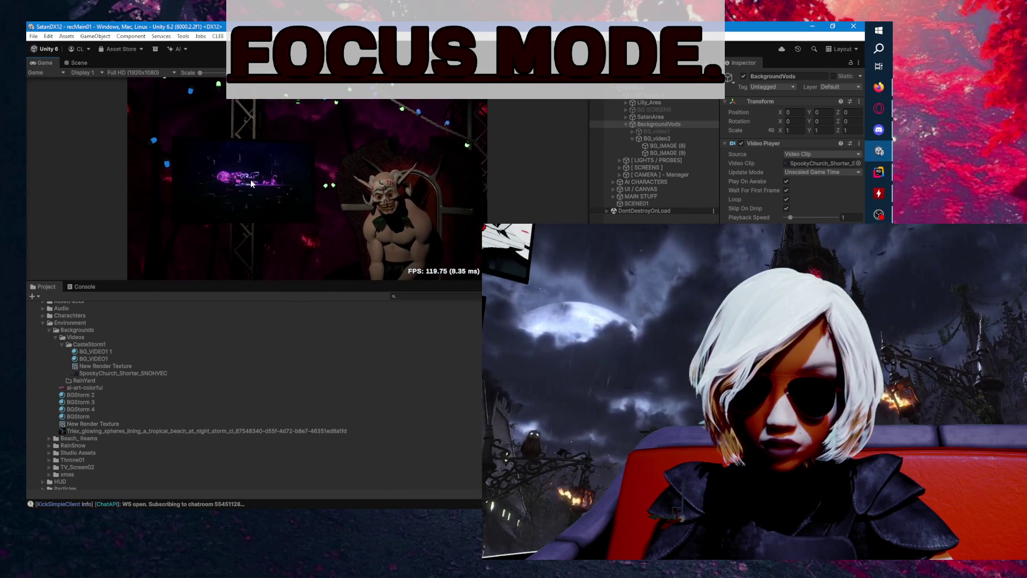
- Maximize the Game view showing ASK SATAN, then switch to the Opera GX browser
{"action": "double_click", "coordinate": [46, 63]}
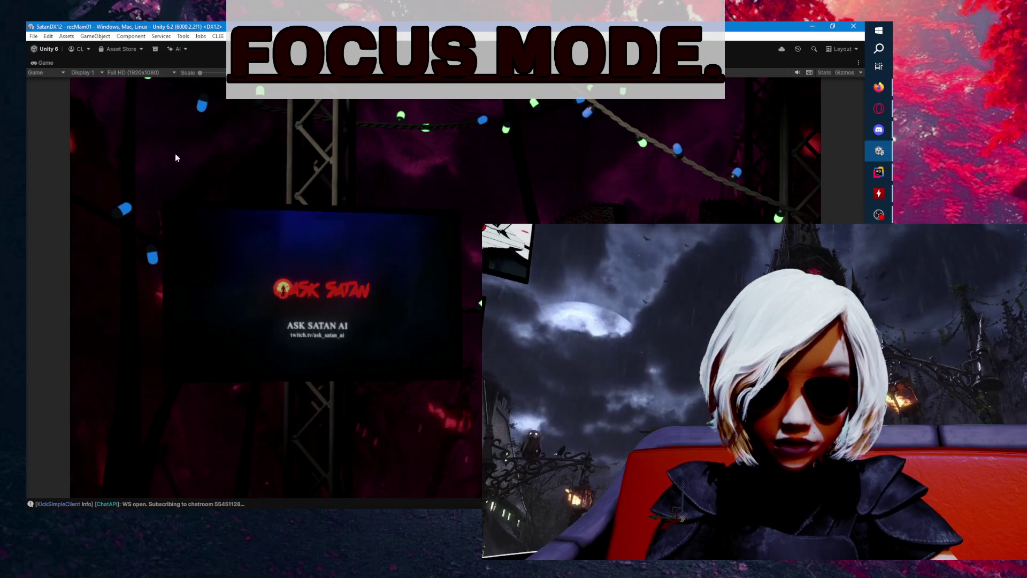
{"action": "left_click", "coordinate": [878, 109]}
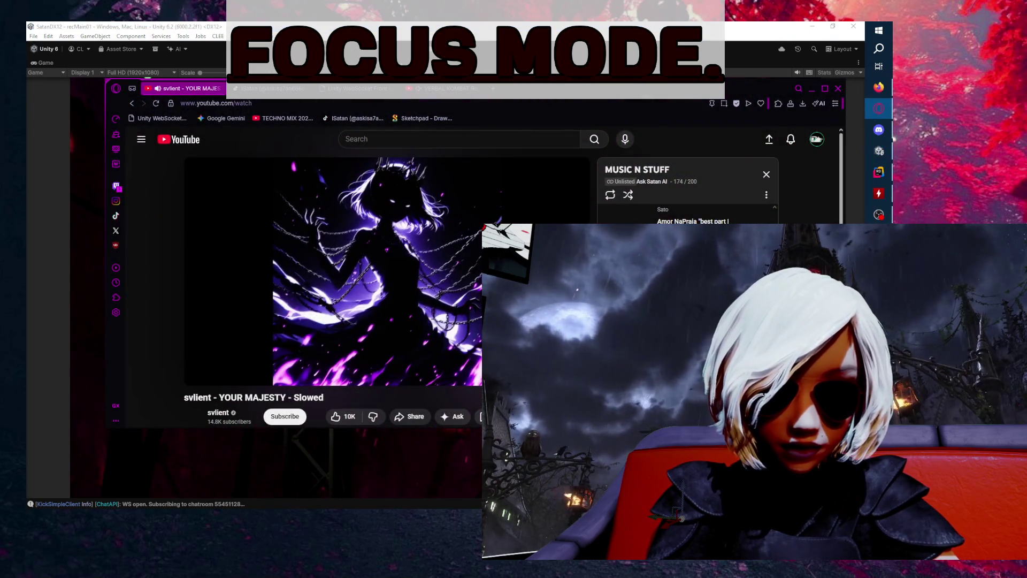
- Log in on the Unity WebSocket Front page with devmachine, the username and password, then maximize
{"action": "left_click", "coordinate": [356, 88]}
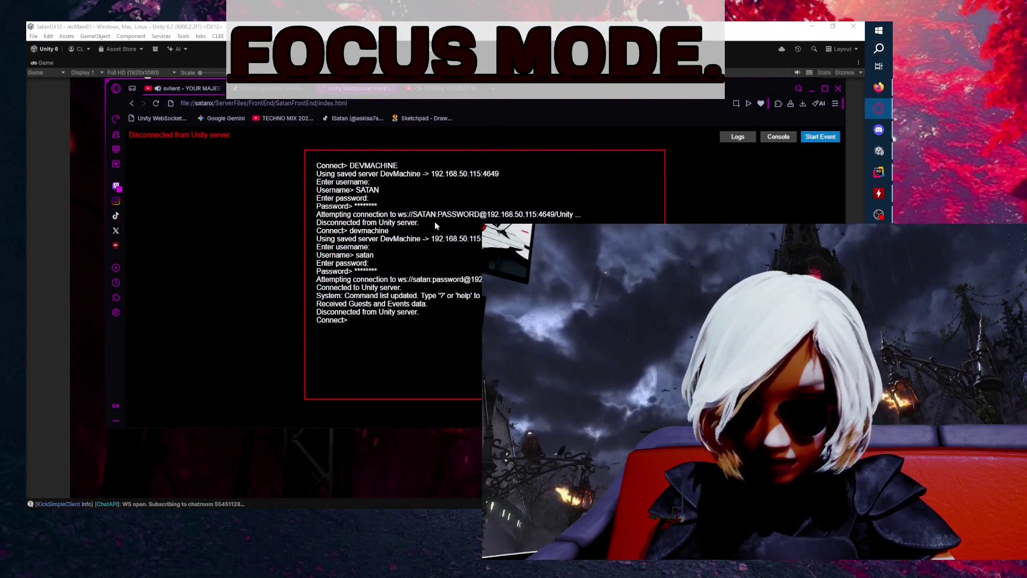
{"action": "type", "text": "devmachine"}
{"action": "key", "text": "Return"}
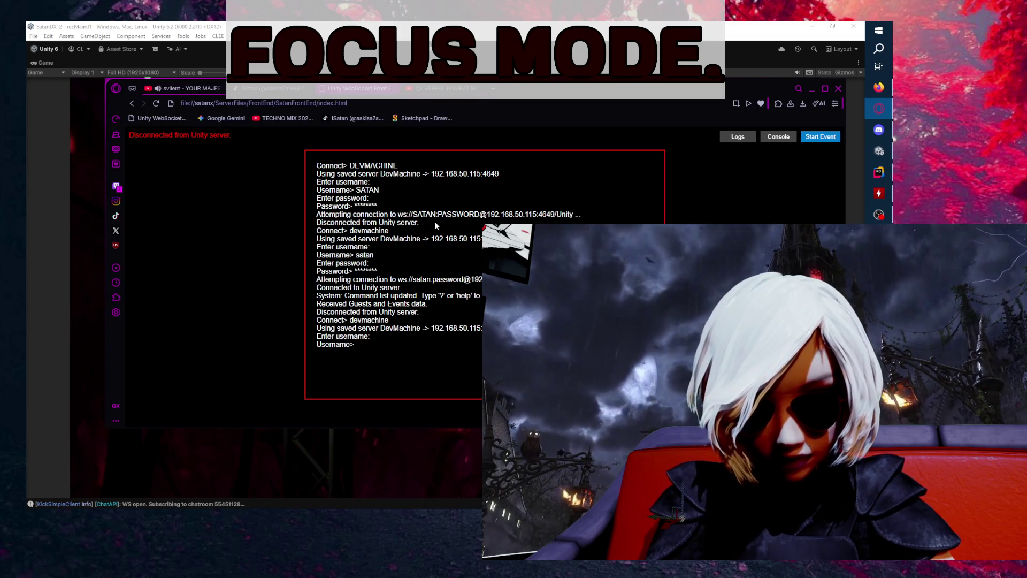
{"action": "type", "text": "satan"}
{"action": "key", "text": "Return"}
{"action": "type", "text": "*****"}
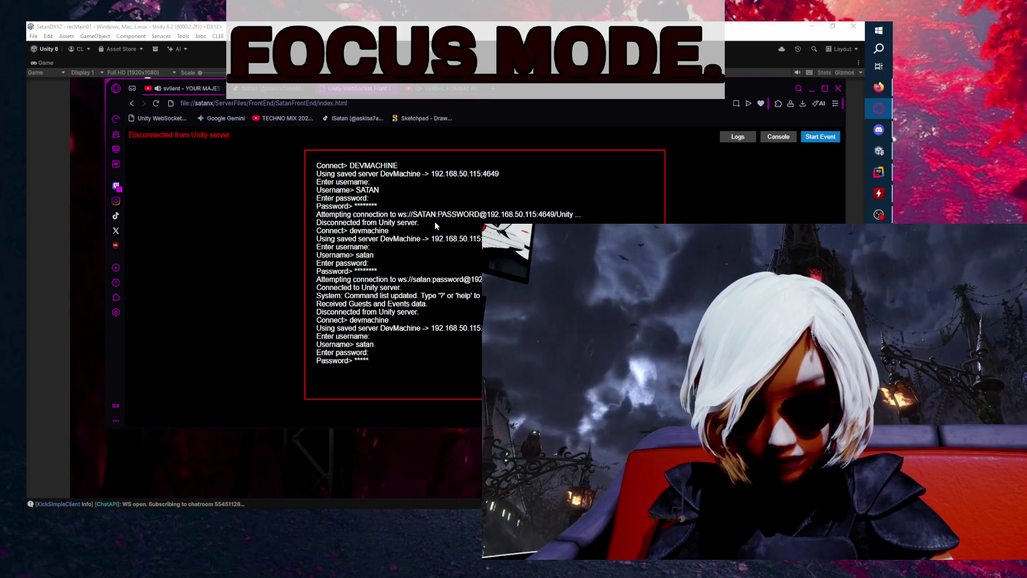
{"action": "key", "text": "Return"}
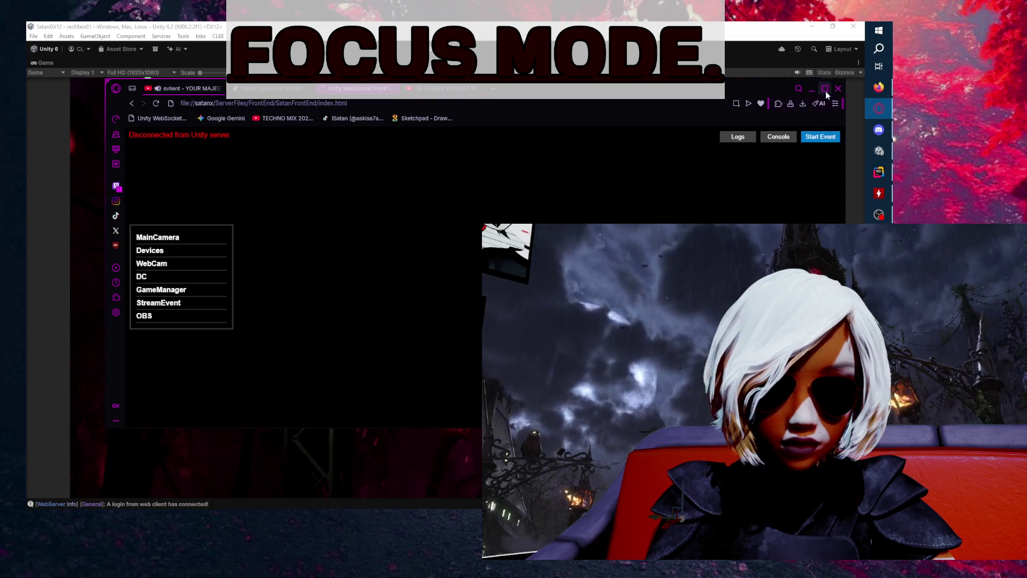
{"action": "left_click", "coordinate": [825, 92]}
- Pick and submit an event from the events list, then open the console tab's options
{"action": "left_click", "coordinate": [105, 100]}
{"action": "left_click", "coordinate": [91, 142]}
{"action": "left_click", "coordinate": [79, 182]}
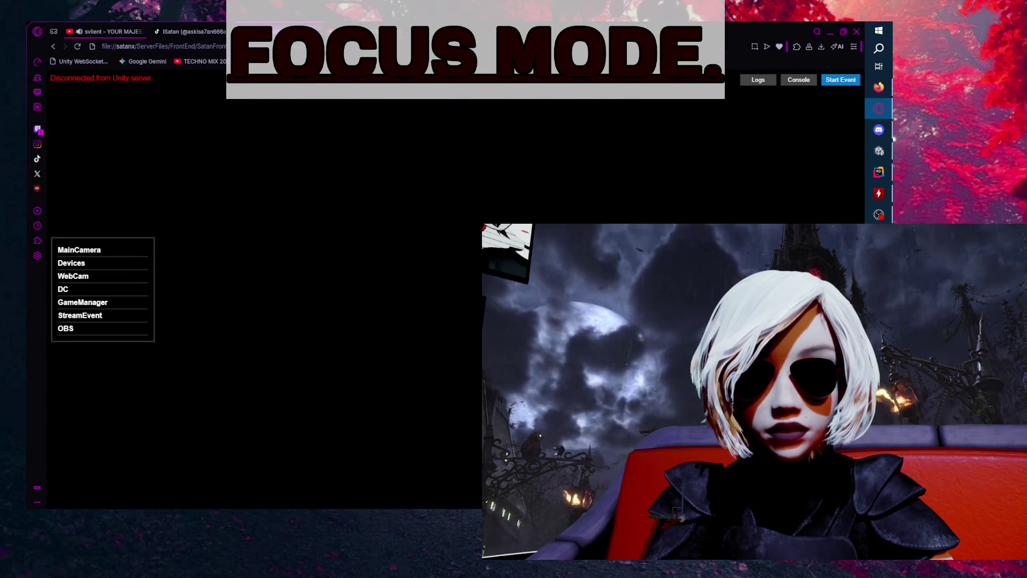
{"action": "right_click", "coordinate": [258, 32]}
- Close the console tab, resume then close the Verbal Kombat video, and switch to TikTok
{"action": "left_click", "coordinate": [277, 188]}
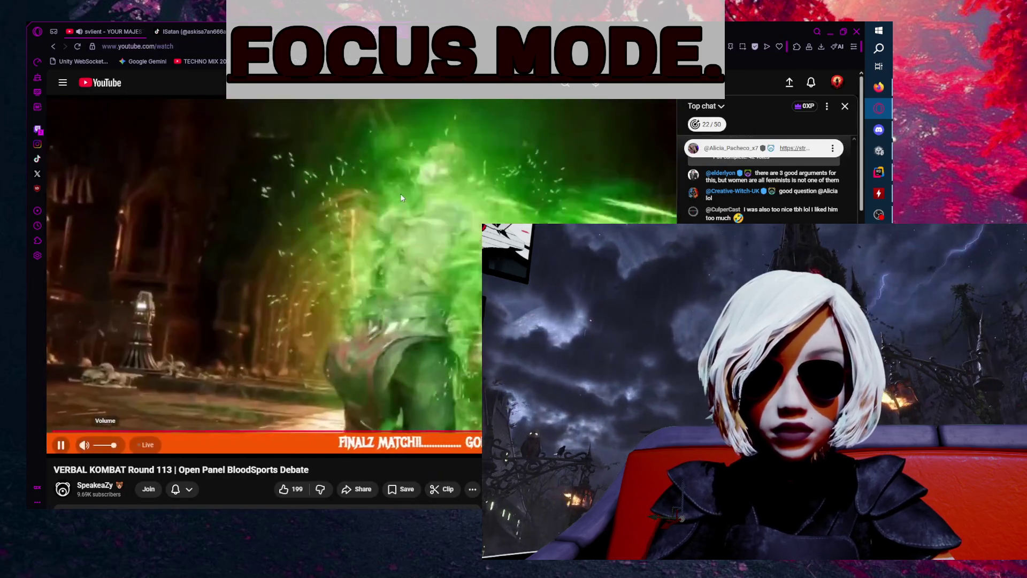
{"action": "left_click", "coordinate": [405, 156]}
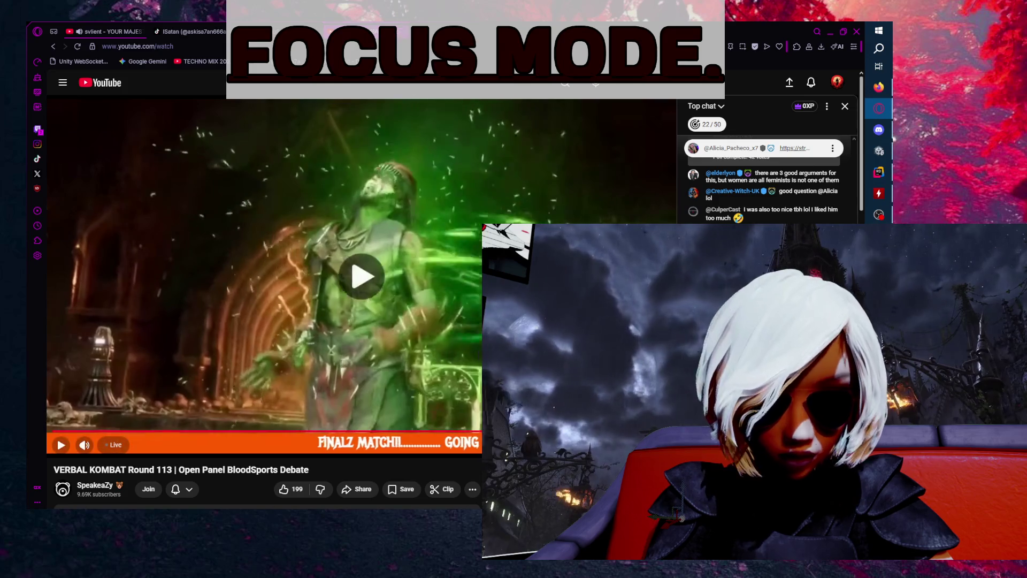
{"action": "key", "text": "space"}
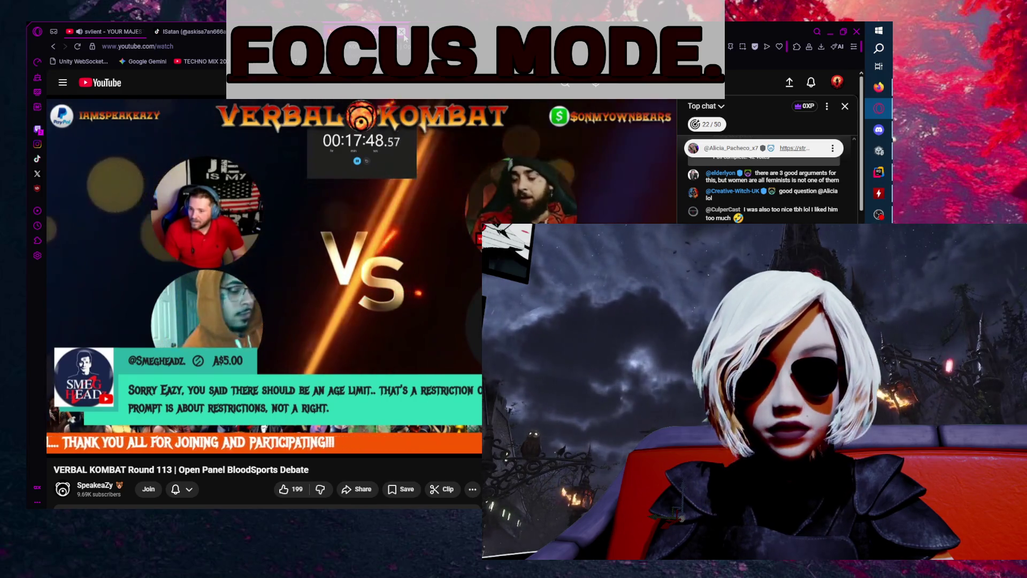
{"action": "left_click", "coordinate": [404, 33]}
{"action": "left_click", "coordinate": [182, 33]}
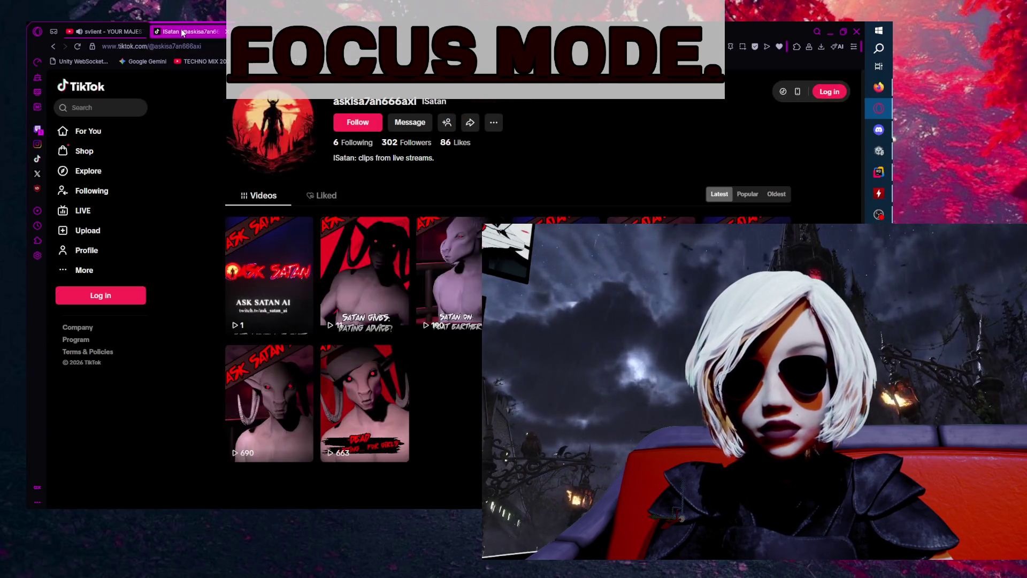
- Show the stream control page's Select an Event guest panel in Opera GX, then open a new Firefox tab
{"action": "left_click", "coordinate": [119, 25]}
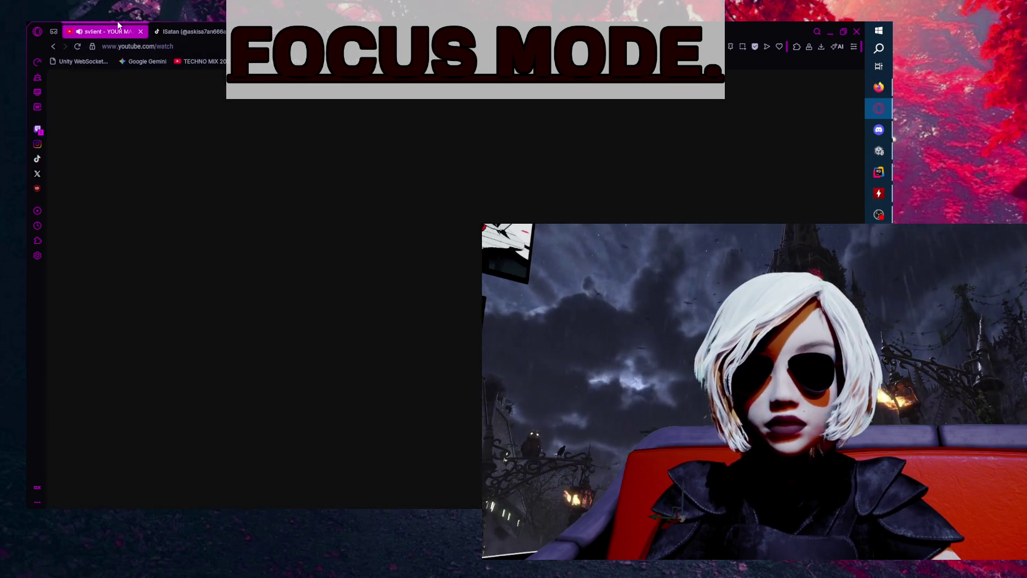
{"action": "left_click", "coordinate": [279, 31]}
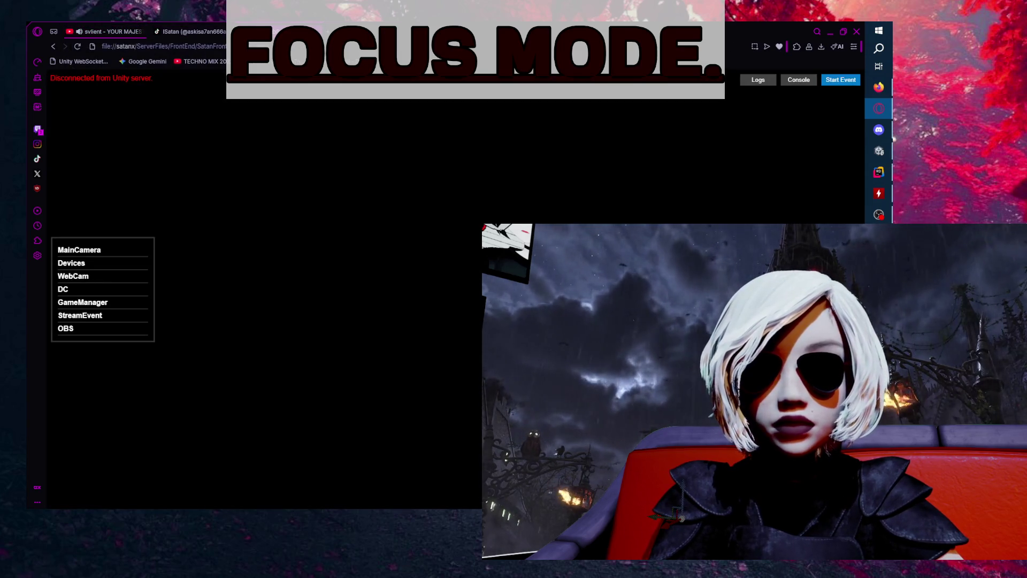
{"action": "left_click", "coordinate": [839, 80]}
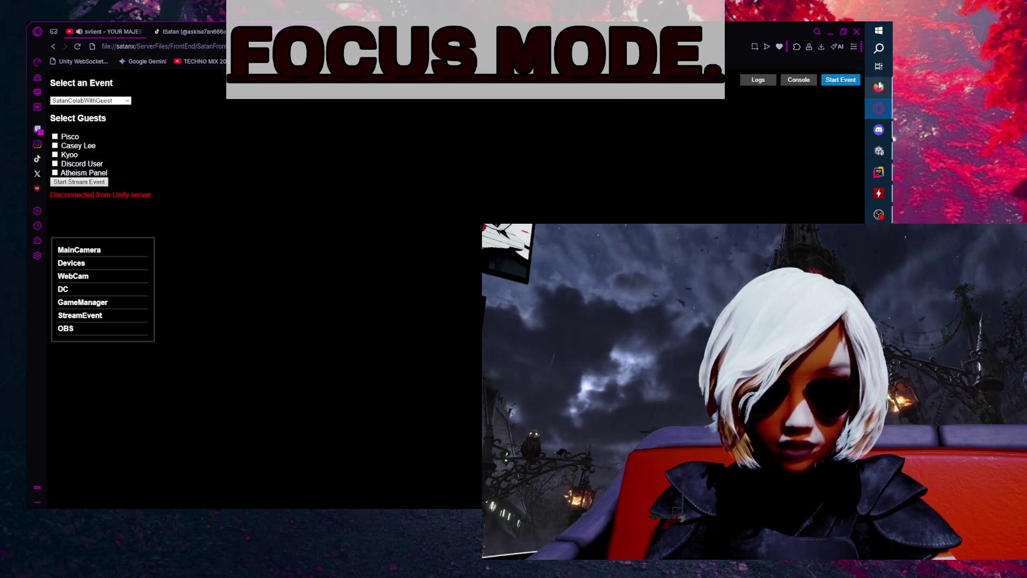
{"action": "left_click", "coordinate": [879, 87]}
{"action": "left_click", "coordinate": [765, 45]}
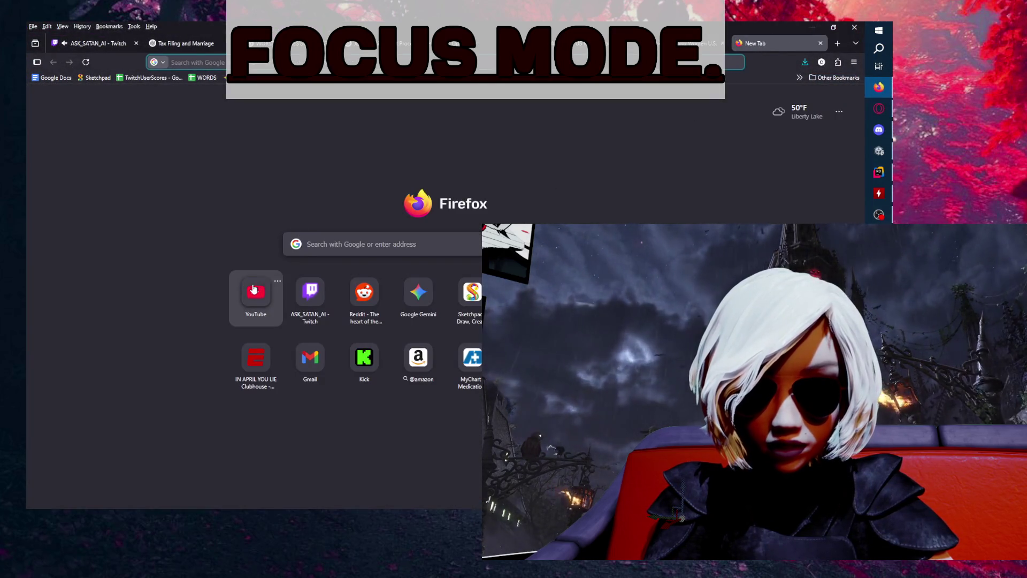
- Load the ASK_SATAN_AI Twitch channel with its stream chat, then minimize Firefox
{"action": "left_click", "coordinate": [310, 291]}
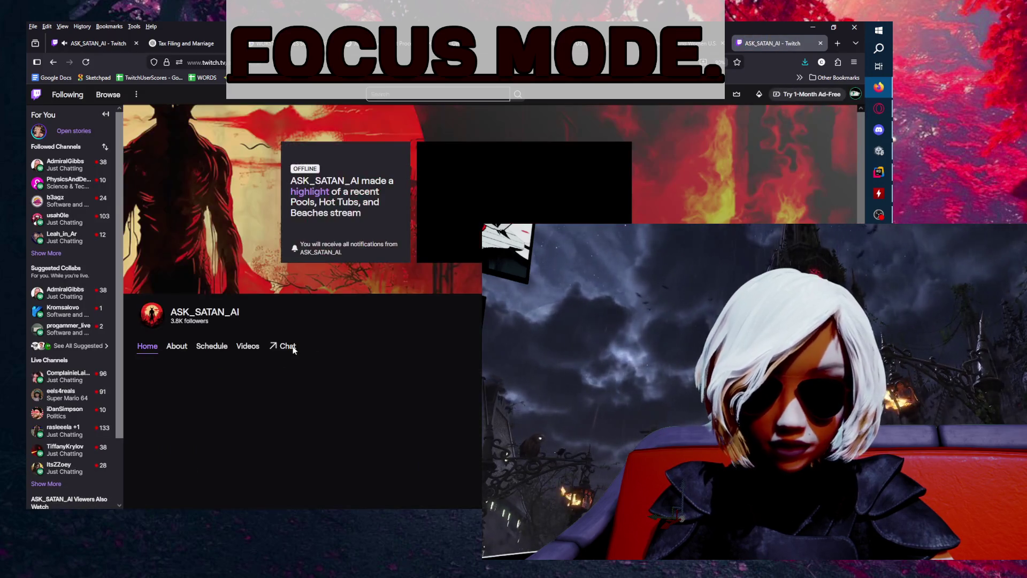
{"action": "left_click", "coordinate": [288, 346]}
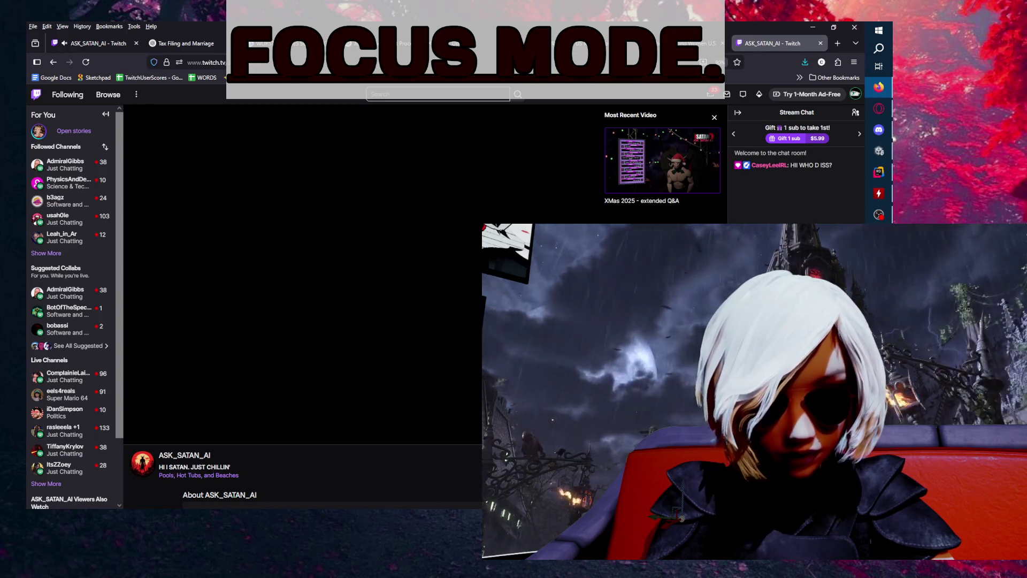
{"action": "left_click", "coordinate": [814, 27]}
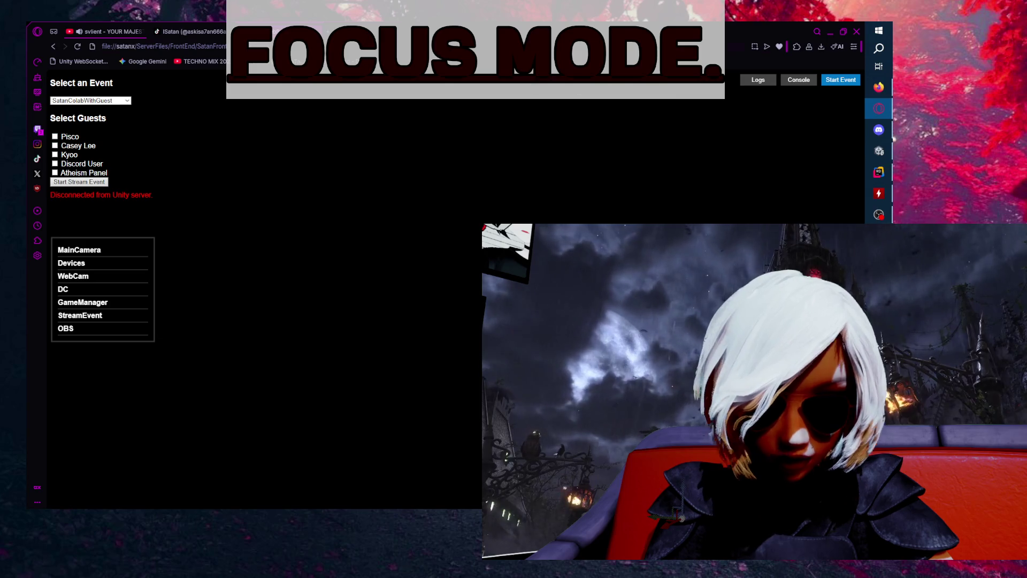
- Switch to the svlient YOUR MAJESTY video tab and minimize Opera GX to reveal Unity
{"action": "left_click", "coordinate": [104, 32]}
{"action": "left_click", "coordinate": [830, 31]}
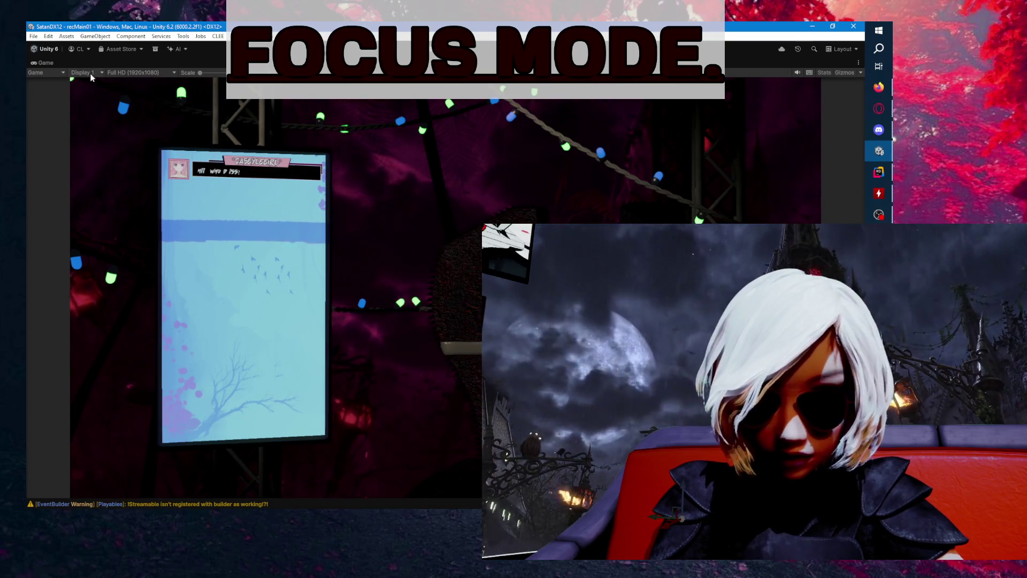
- Restore the editor layout and select the 'Non-streaming end point' warning with an enlarged stack trace
{"action": "double_click", "coordinate": [46, 63]}
{"action": "left_click", "coordinate": [80, 287]}
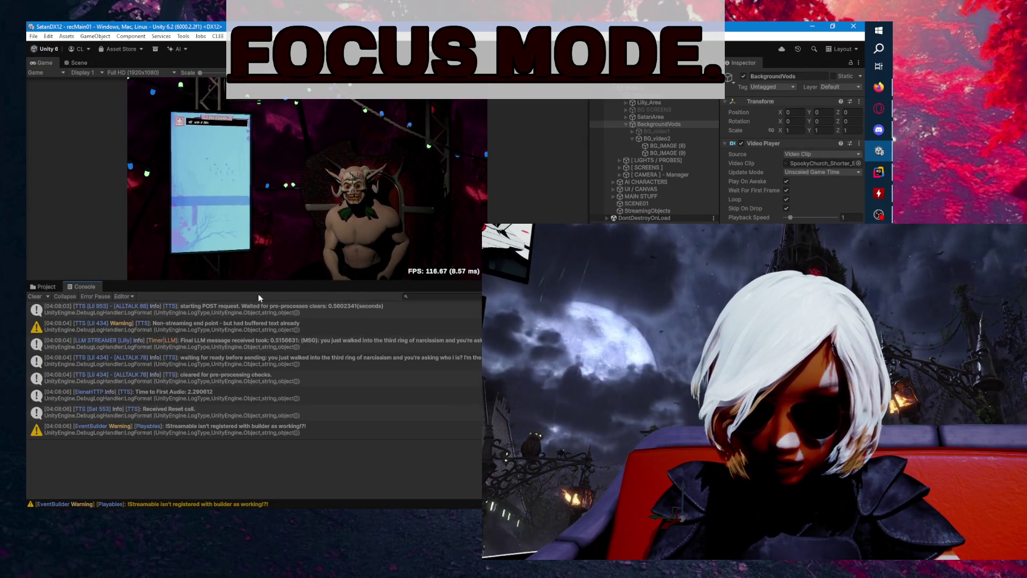
{"action": "left_click", "coordinate": [349, 327]}
{"action": "left_click", "coordinate": [36, 286]}
{"action": "left_click", "coordinate": [79, 287]}
{"action": "mouse_move", "coordinate": [76, 287]}
{"action": "left_mouse_down"}
{"action": "mouse_move", "coordinate": [321, 374]}
{"action": "mouse_move", "coordinate": [460, 374]}
{"action": "left_mouse_up"}
{"action": "left_click", "coordinate": [464, 344]}
{"action": "left_click", "coordinate": [463, 329]}
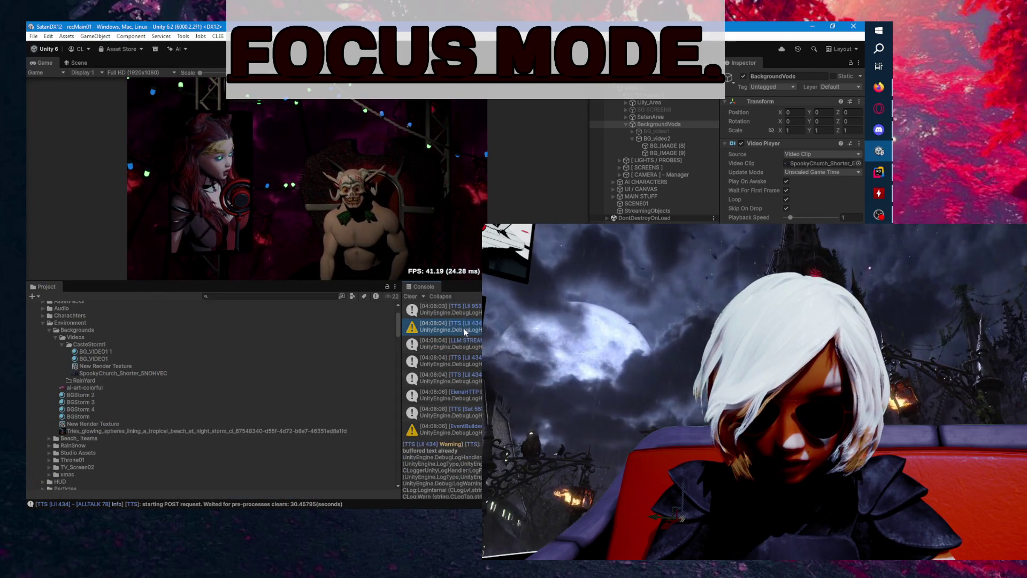
{"action": "left_click_drag", "start_coordinate": [420, 286], "coordinate": [166, 295]}
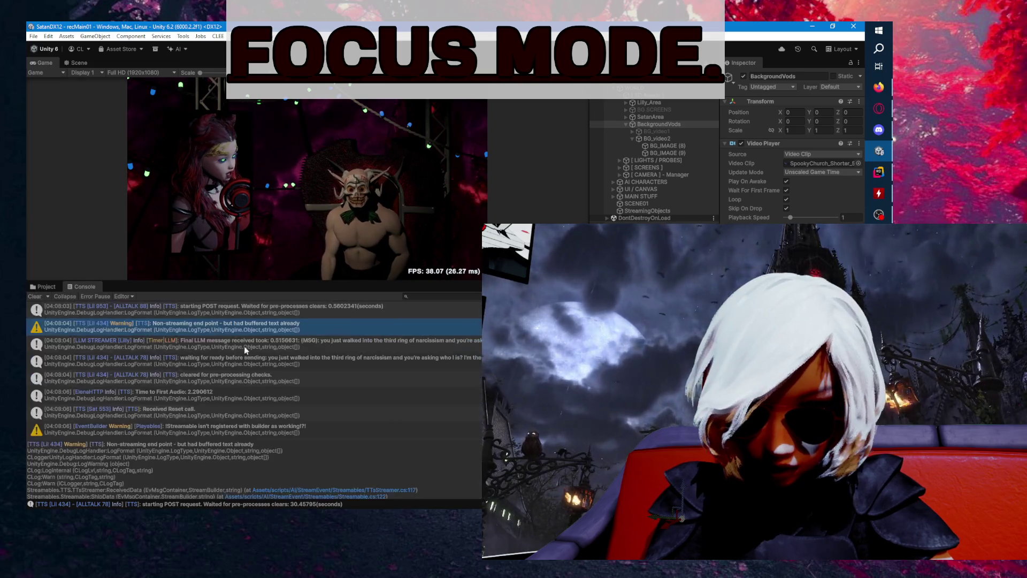
{"action": "left_click_drag", "start_coordinate": [187, 439], "coordinate": [187, 328]}
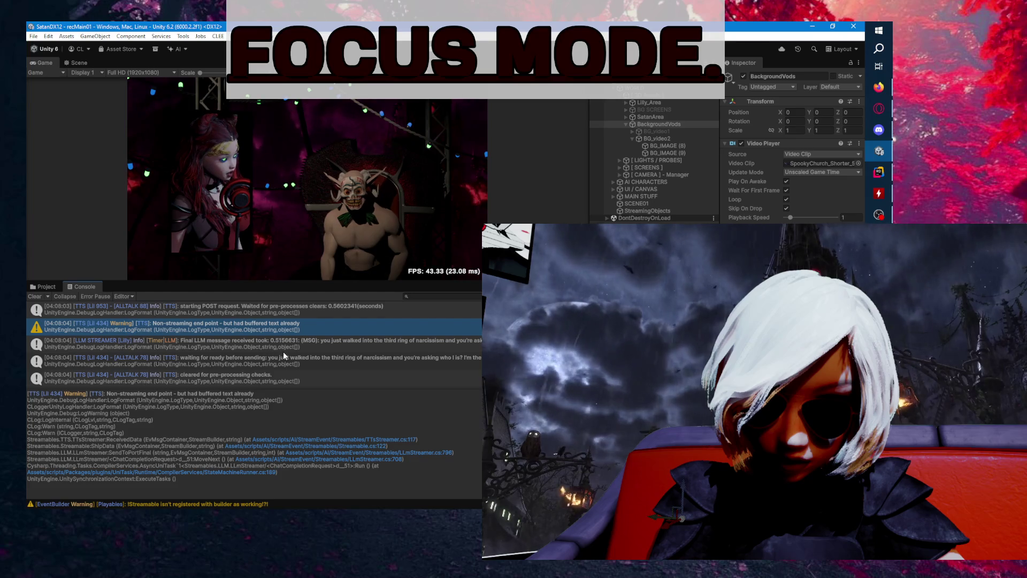
- Open the warning's source line in TTStreamer.cs in Rider
{"action": "scroll", "coordinate": [292, 354], "scroll_direction": "up", "scroll_amount": 2}
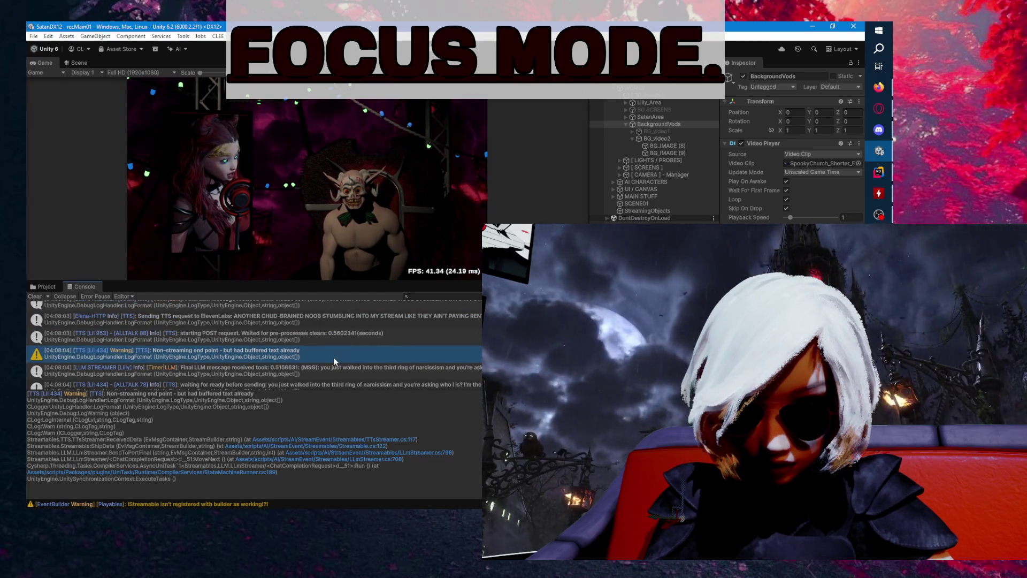
{"action": "scroll", "coordinate": [336, 355], "scroll_direction": "down", "scroll_amount": 2}
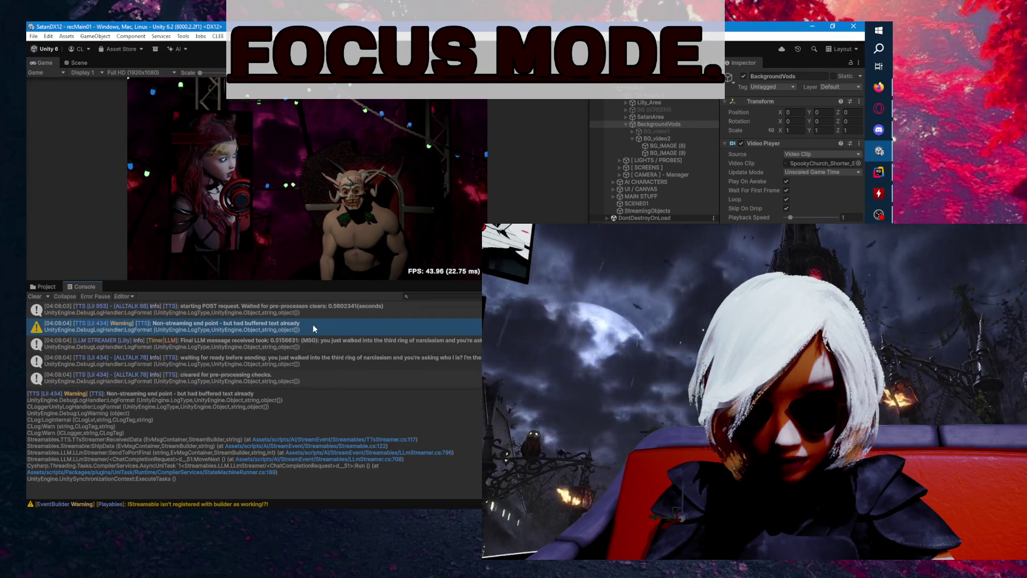
{"action": "double_click", "coordinate": [314, 328]}
{"action": "left_click", "coordinate": [213, 212]}
- Extend the STREAM ENDING comment in ReceivedData to explain the early return, splitting it onto its own line
{"action": "left_click_drag", "start_coordinate": [203, 192], "coordinate": [81, 183]}
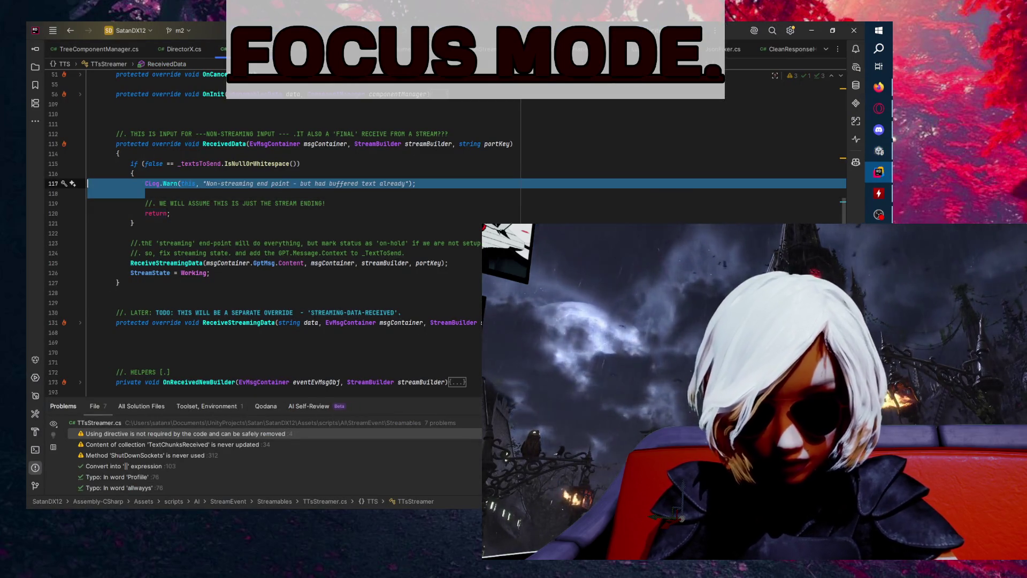
{"action": "left_click", "coordinate": [189, 204]}
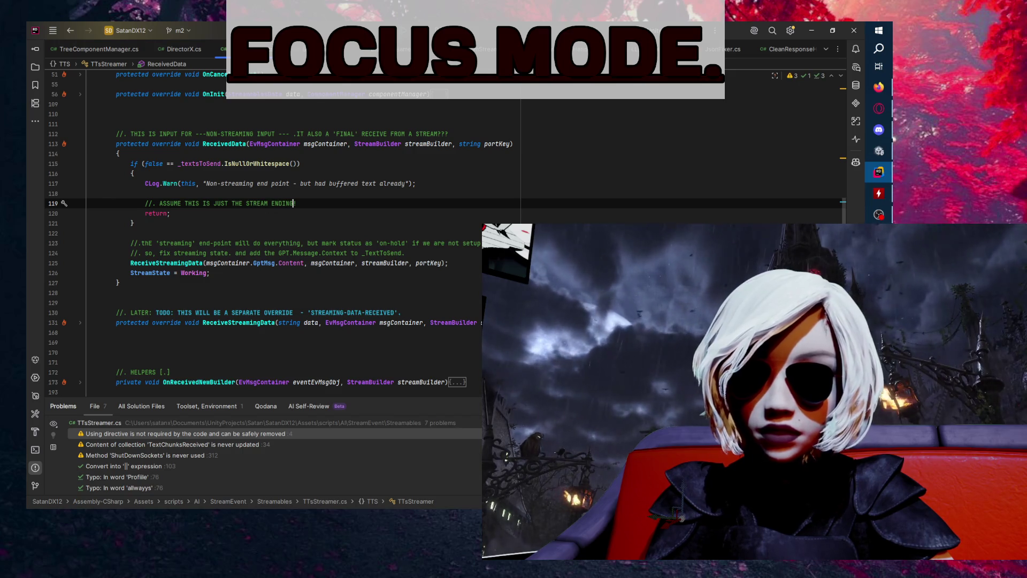
{"action": "type", "text": "Send"}
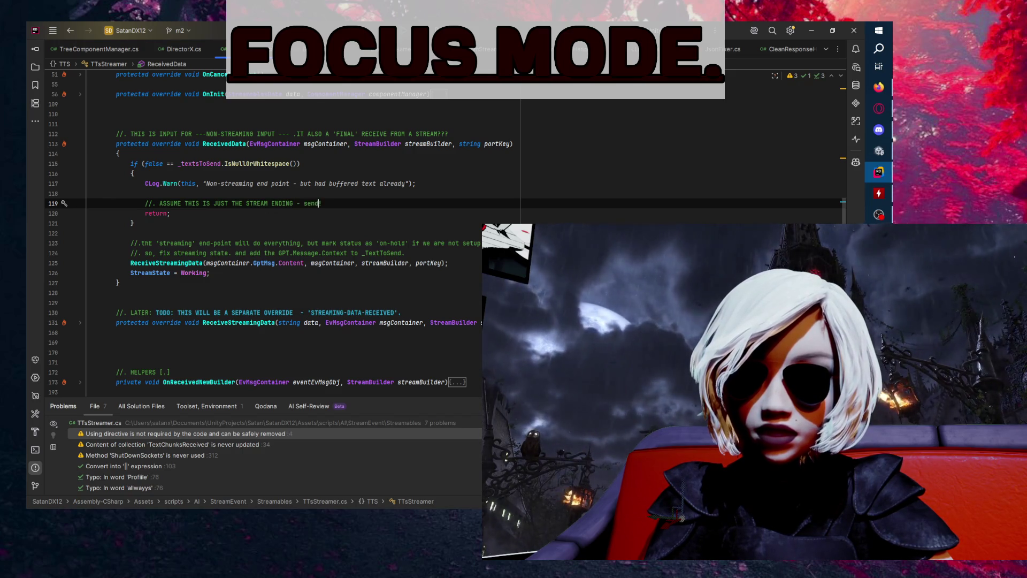
{"action": "type", "text": "ing the non-stre"}
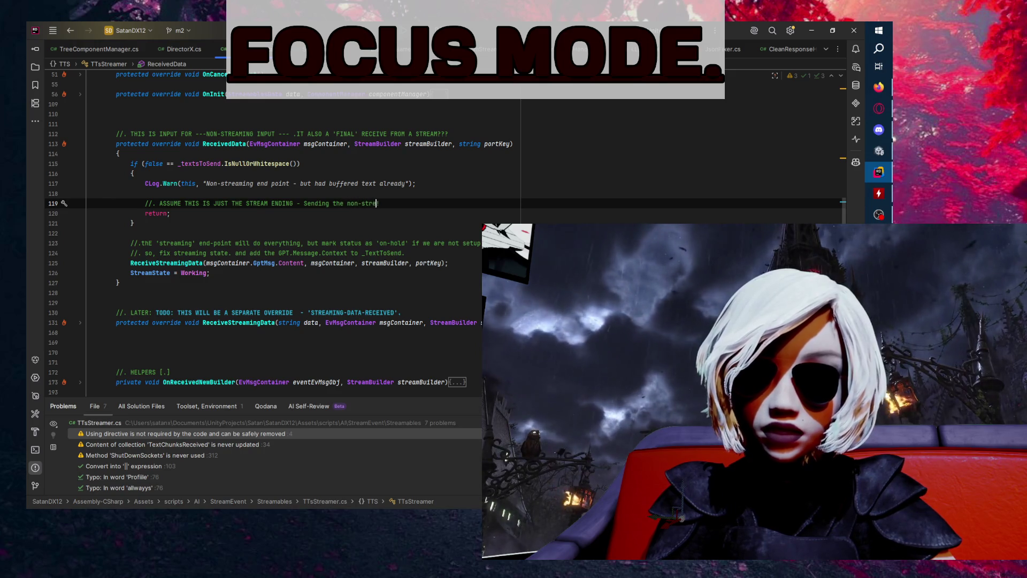
{"action": "type", "text": "ncase we do not a"}
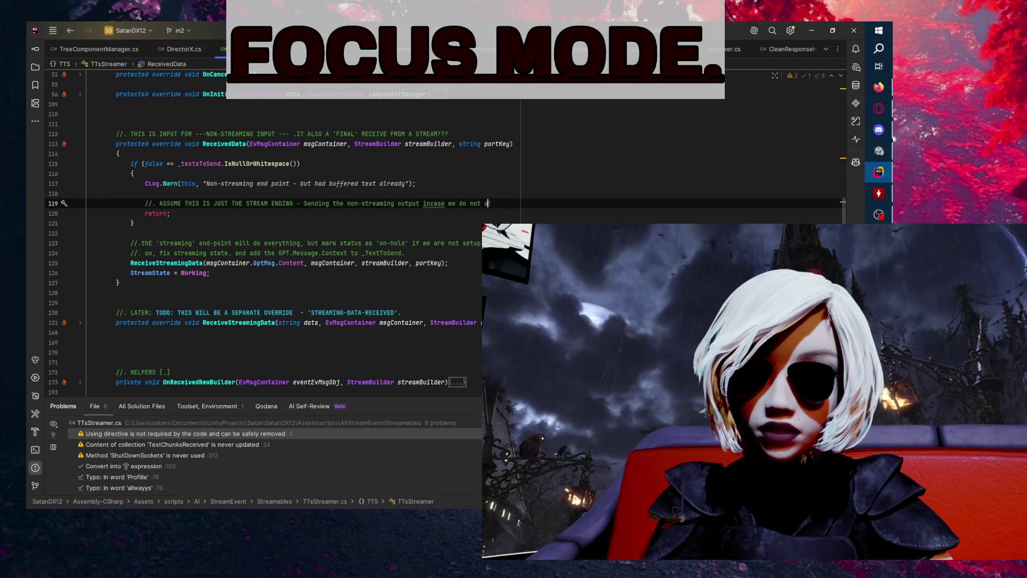
{"action": "type", "text": "ccept the stream.!"}
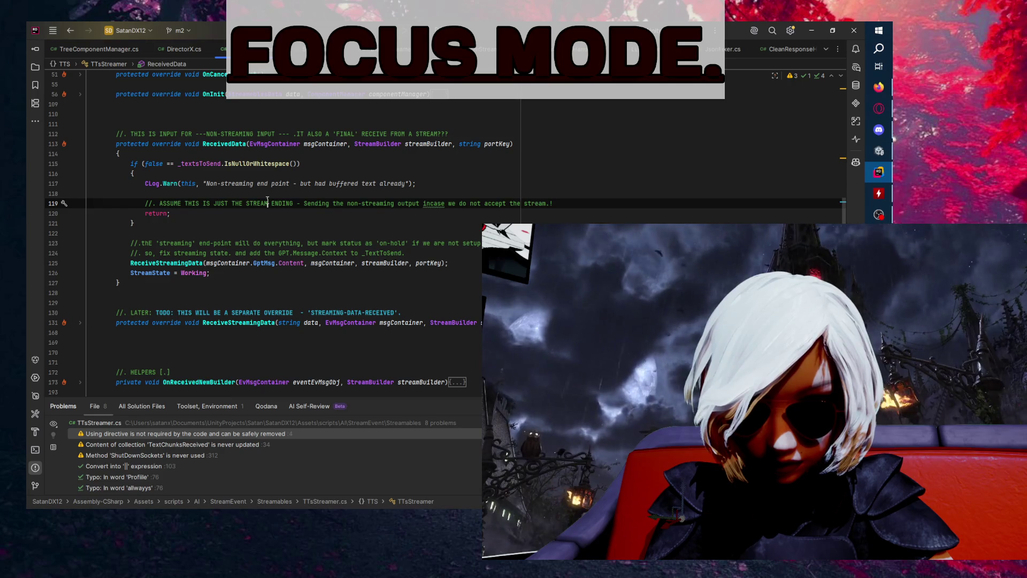
{"action": "double_click", "coordinate": [219, 210]}
{"action": "key", "text": "BackSpace"}
{"action": "key", "text": "BackSpace"}
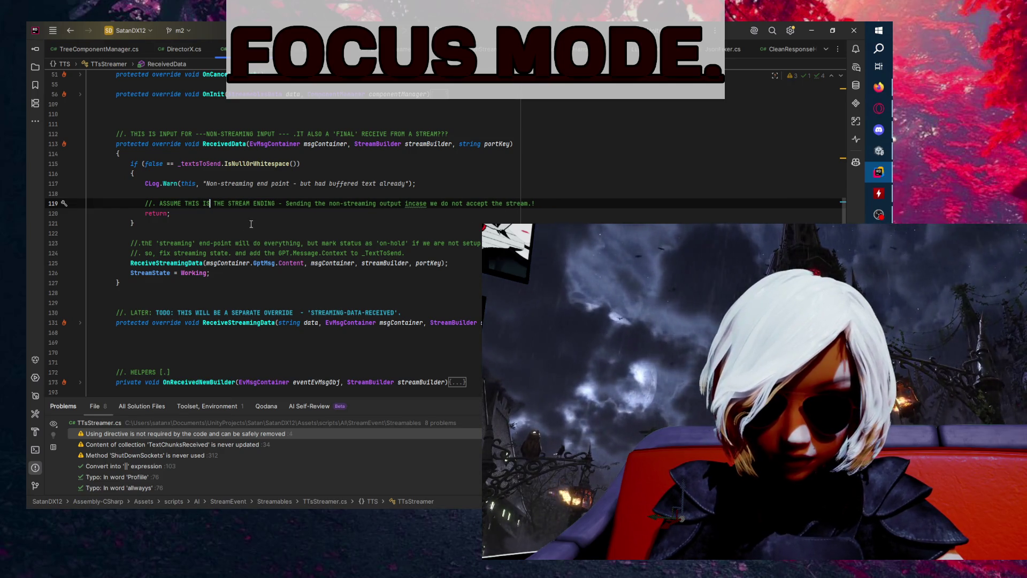
{"action": "key", "text": "ctrl+z"}
{"action": "left_click", "coordinate": [297, 204]}
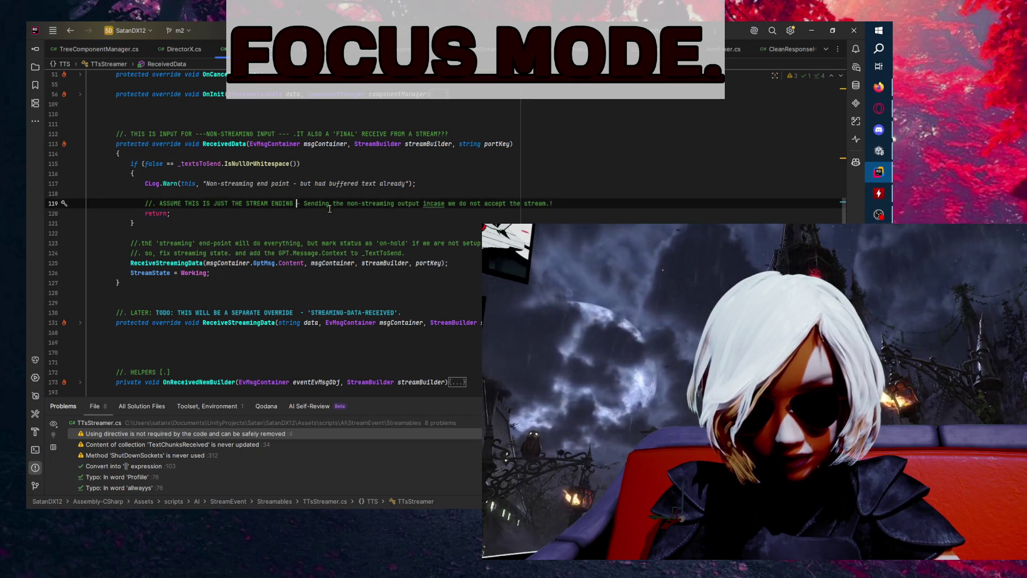
{"action": "key", "text": "Return"}
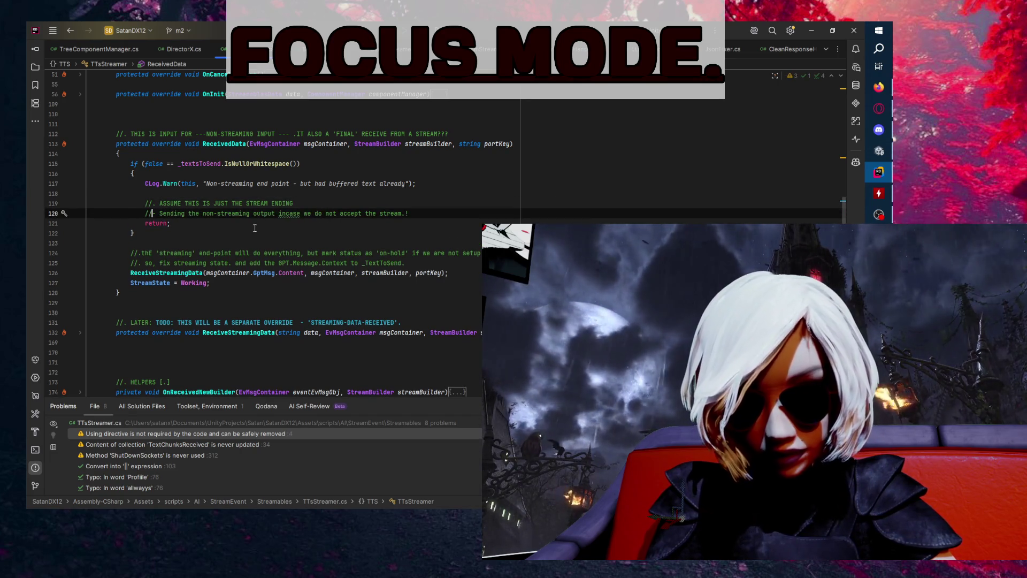
{"action": "key", "text": "Down"}
{"action": "key", "text": "Down"}
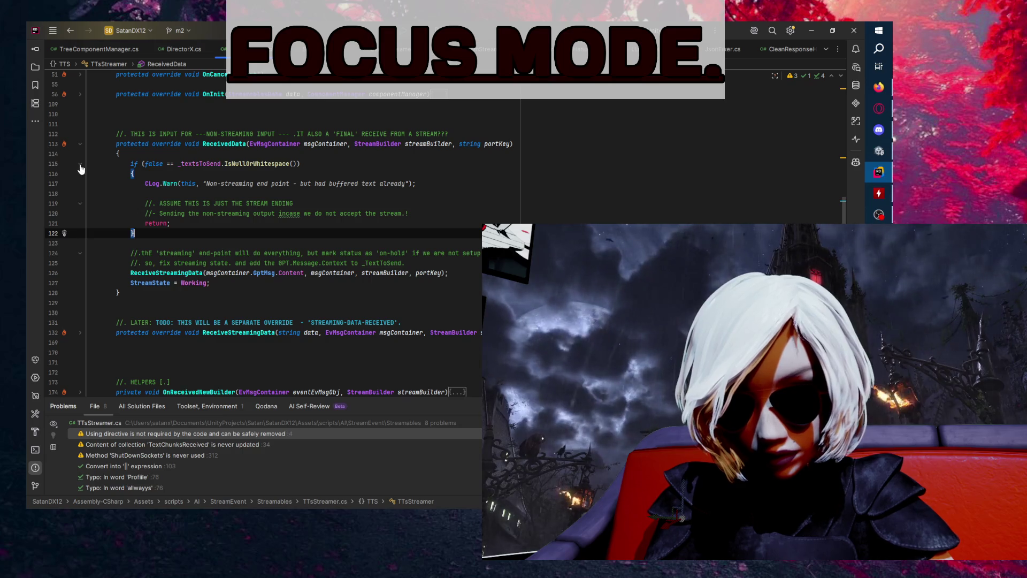
- Delete the CLog.Warn 'Non-streaming end point' line and switch back to Unity
{"action": "left_click_drag", "start_coordinate": [167, 196], "coordinate": [64, 189]}
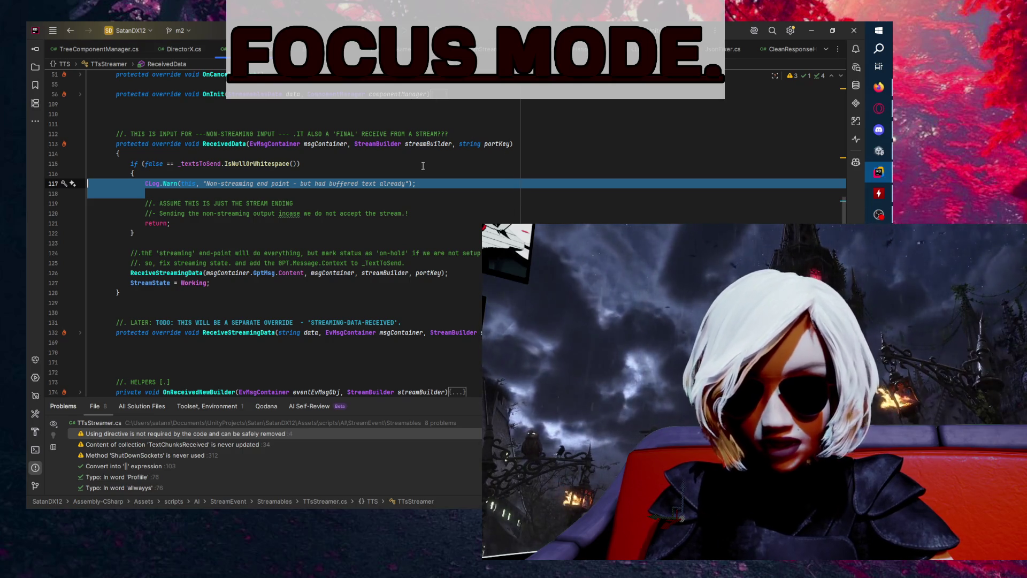
{"action": "key", "text": "BackSpace"}
{"action": "key", "text": "BackSpace"}
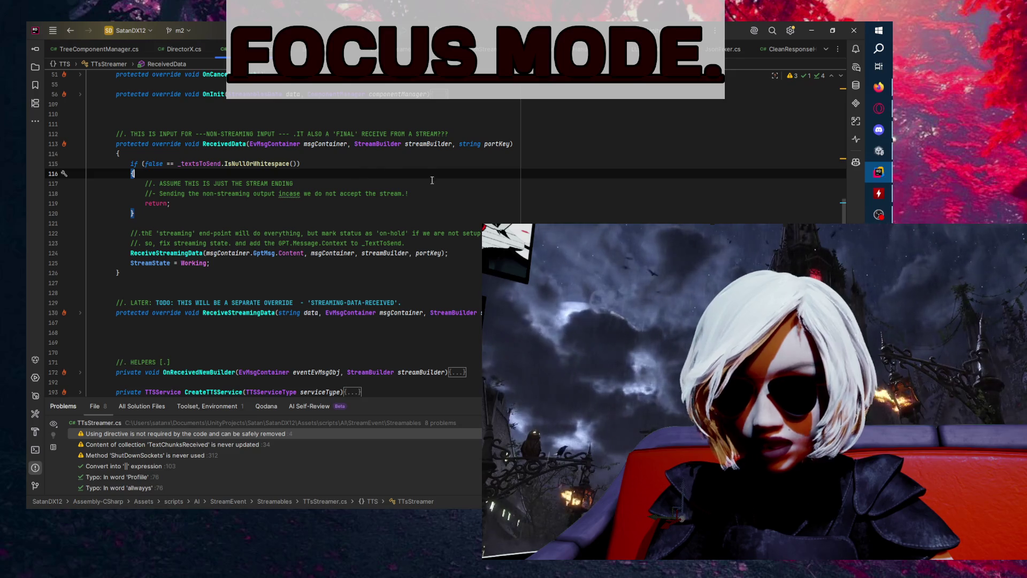
{"action": "left_click", "coordinate": [880, 173]}
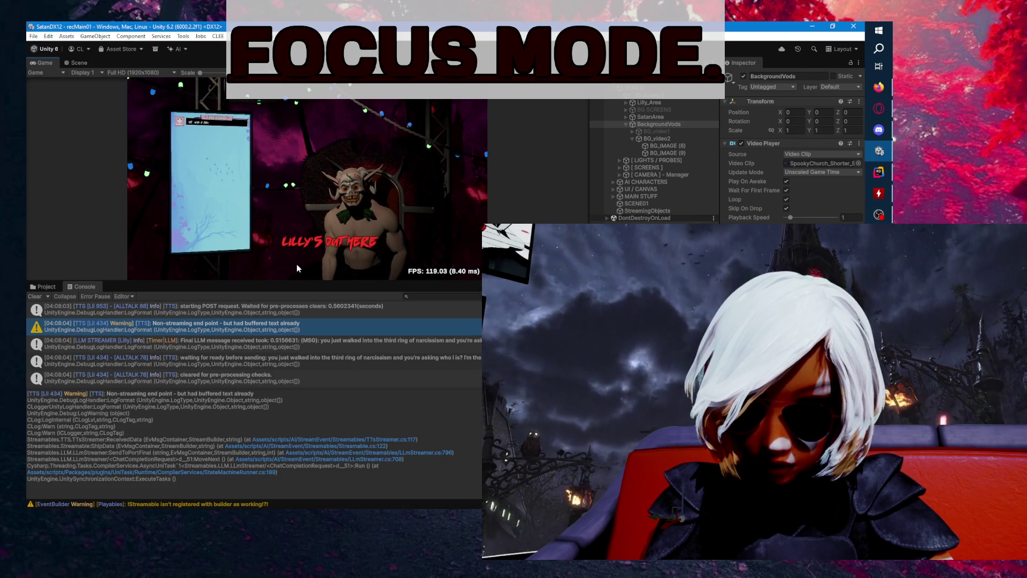
- Enlarge the Console and open StreamerEB.cs from the 'IStreamable isn't registered' EventBuilder warning
{"action": "left_click_drag", "start_coordinate": [296, 280], "coordinate": [296, 155]}
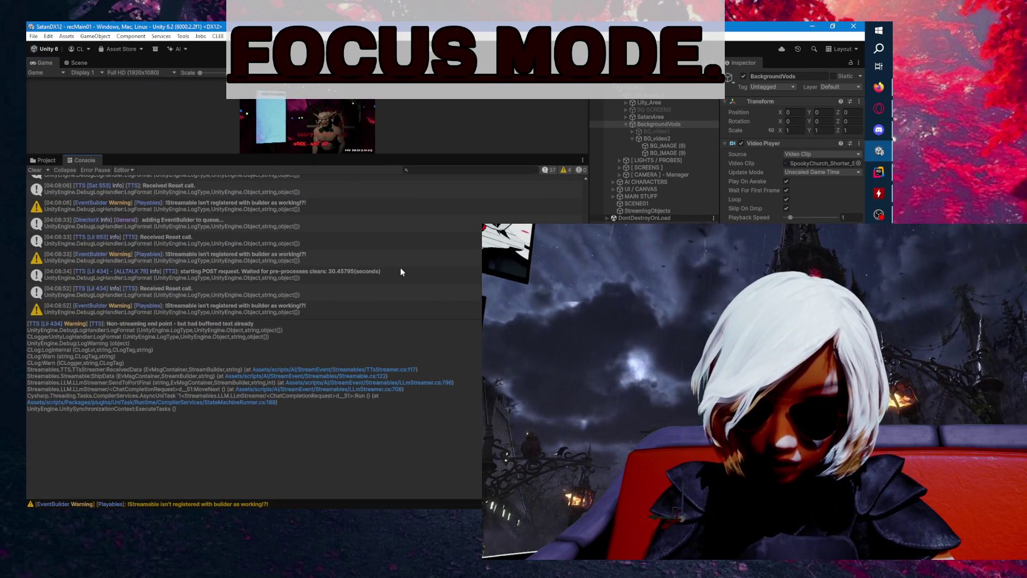
{"action": "left_click", "coordinate": [258, 207]}
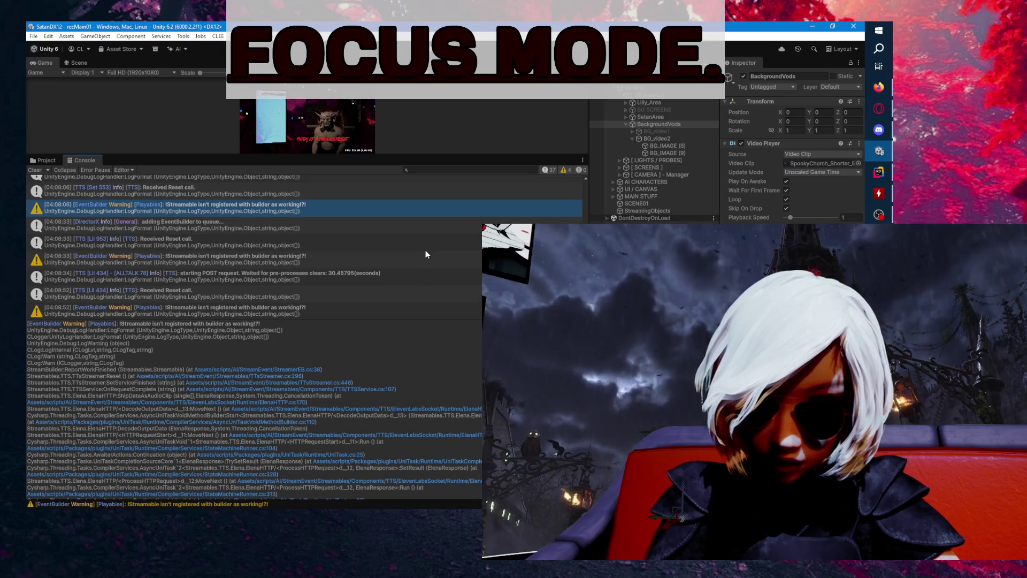
{"action": "scroll", "coordinate": [425, 249], "scroll_direction": "up", "scroll_amount": 1}
{"action": "key", "text": "Up"}
{"action": "scroll", "coordinate": [370, 262], "scroll_direction": "up", "scroll_amount": 1}
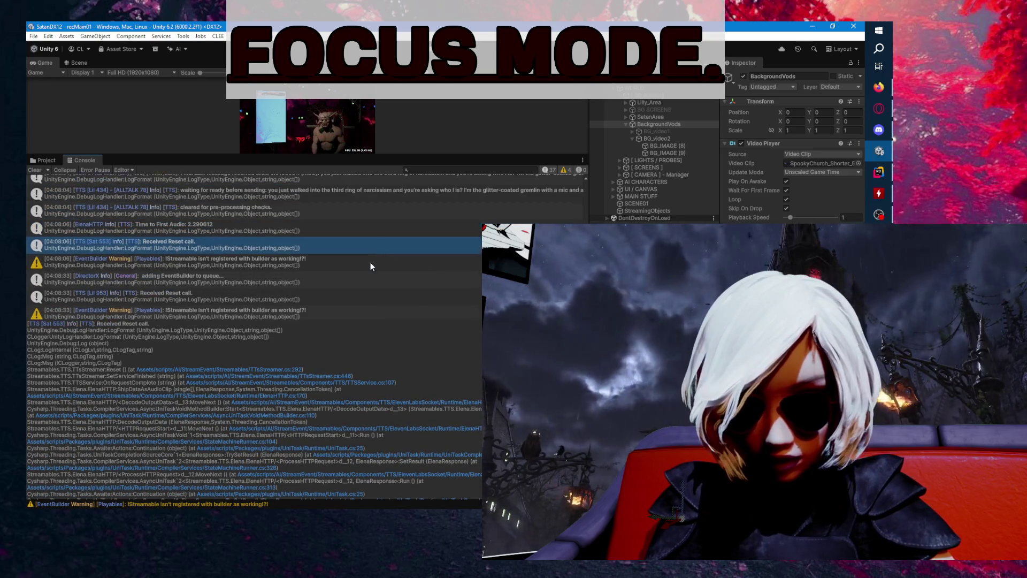
{"action": "left_click", "coordinate": [370, 262]}
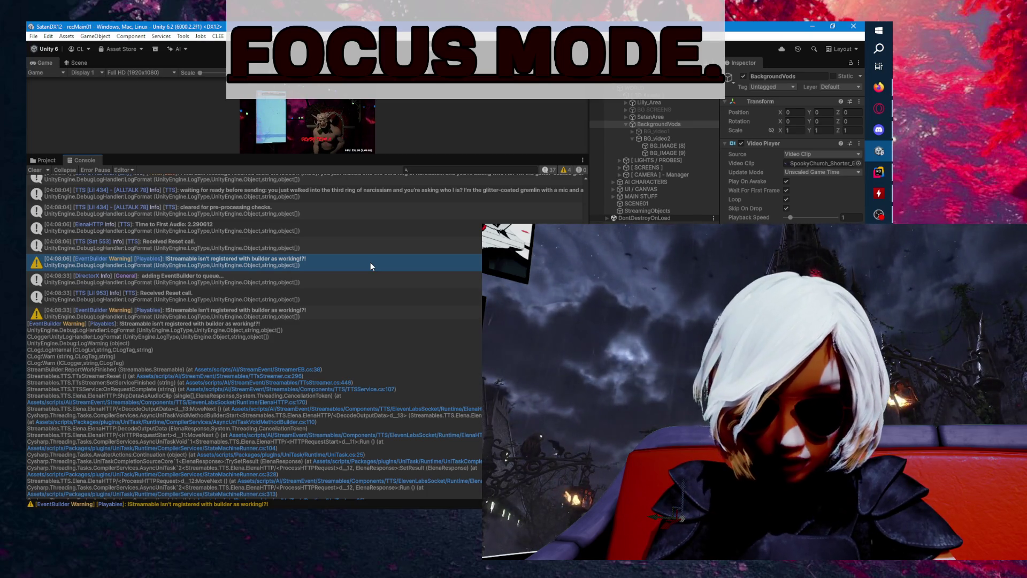
{"action": "double_click", "coordinate": [370, 262]}
{"action": "scroll", "coordinate": [417, 254], "scroll_direction": "down", "scroll_amount": 5}
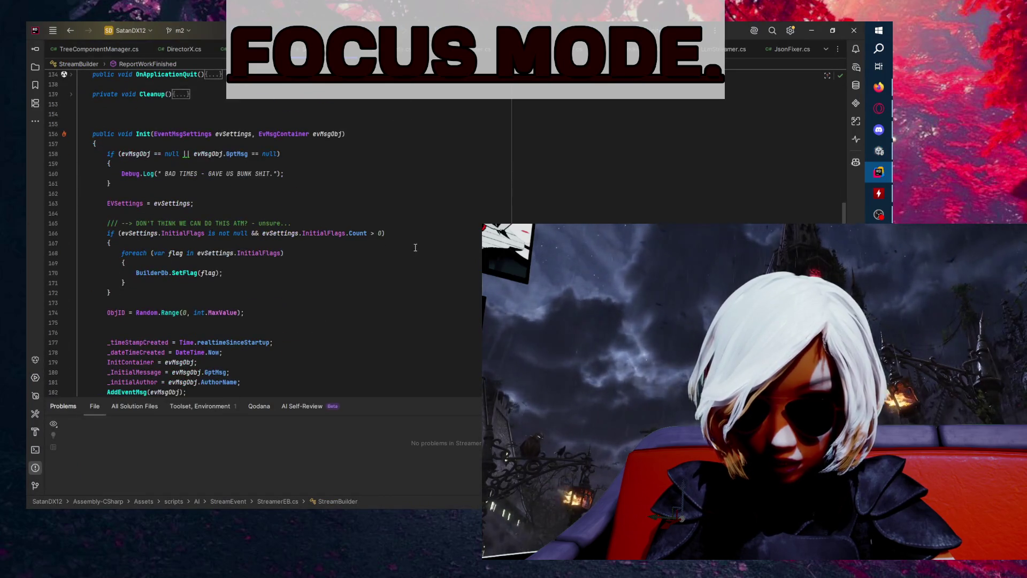
- Jump to the warning in ReportWorkFinished, highlight _streamablesWithReference usages, then return to Unity
{"action": "scroll", "coordinate": [465, 241], "scroll_direction": "down", "scroll_amount": 7}
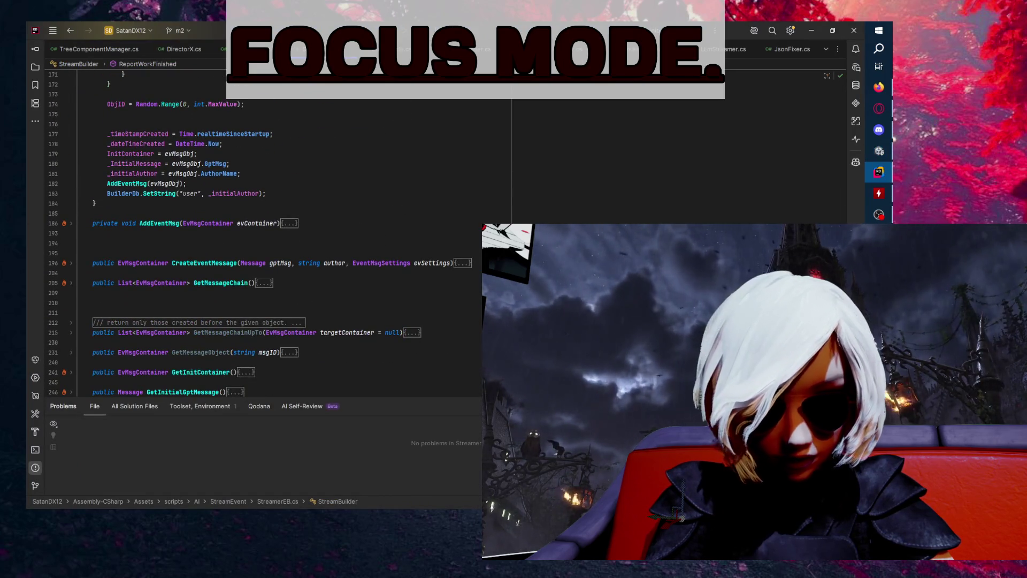
{"action": "key", "text": "alt+Tab"}
{"action": "double_click", "coordinate": [445, 257]}
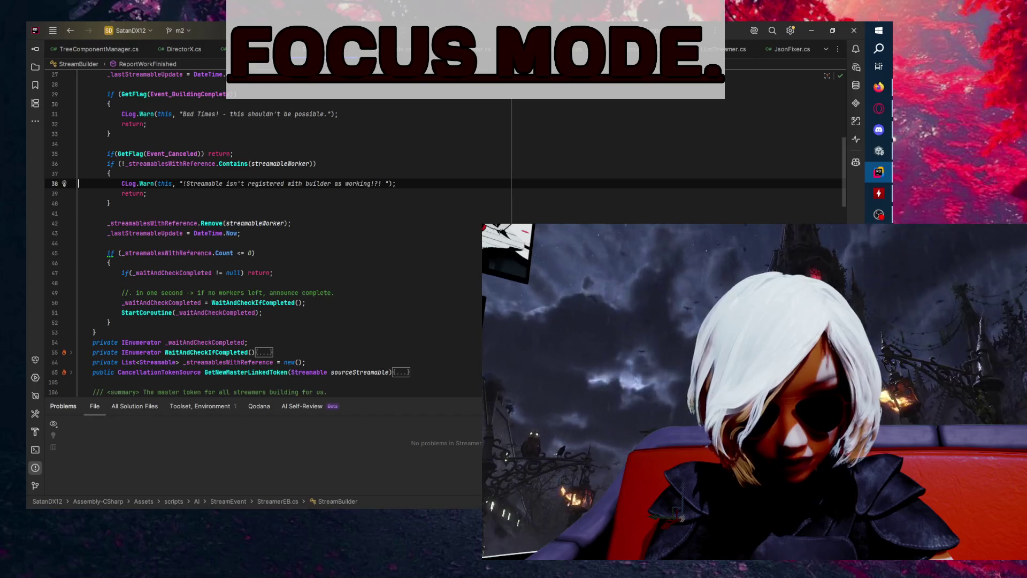
{"action": "scroll", "coordinate": [410, 220], "scroll_direction": "up", "scroll_amount": 3}
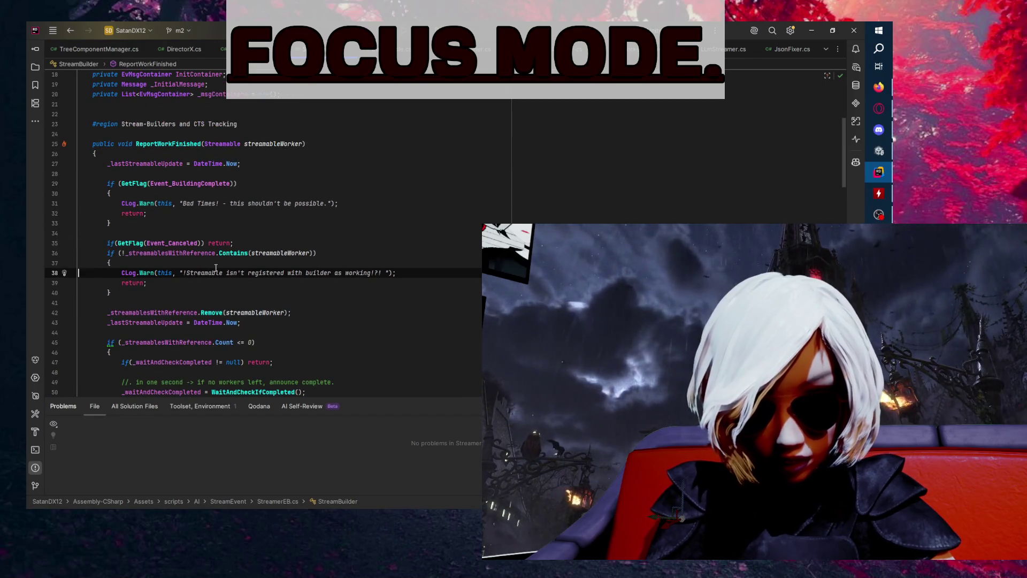
{"action": "left_click", "coordinate": [195, 253]}
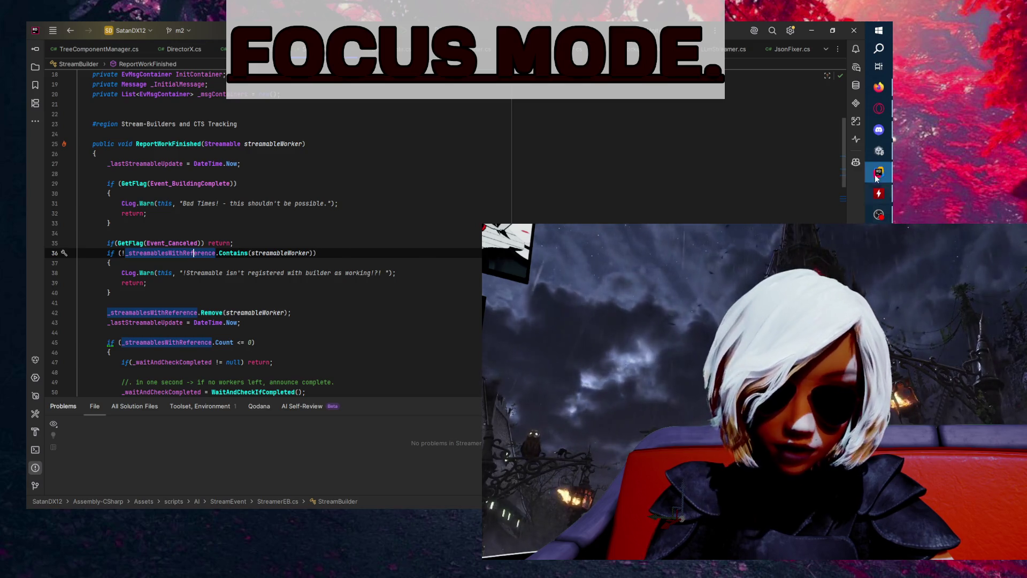
{"action": "key", "text": "alt+Tab"}
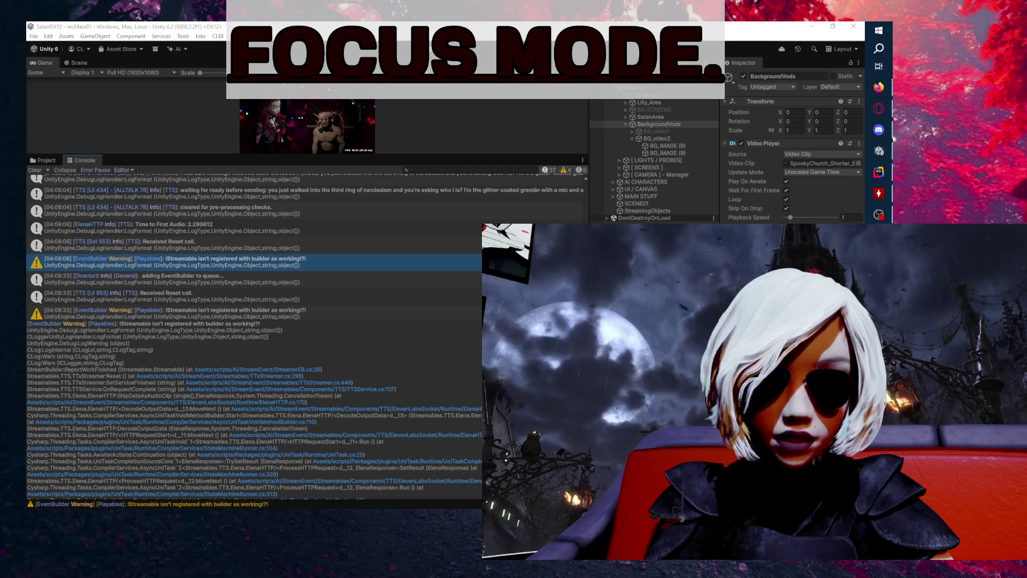
- Enlarge the Game view and open OVRLipSync.cs from the 'OVRLipSync Awake: Queried SampleRate' log
{"action": "left_click", "coordinate": [282, 153]}
{"action": "left_click_drag", "start_coordinate": [272, 155], "coordinate": [289, 277]}
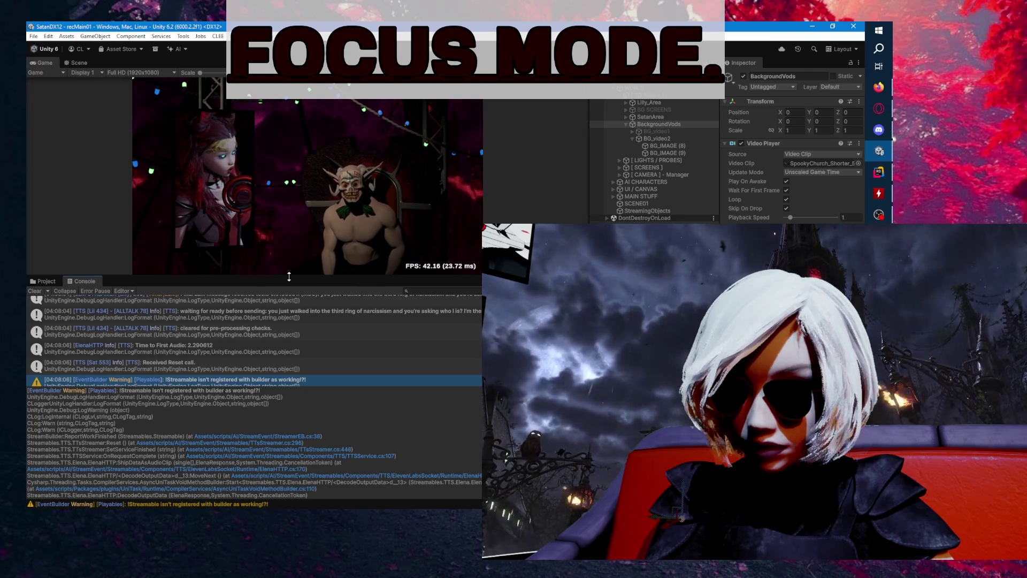
{"action": "scroll", "coordinate": [143, 364], "scroll_direction": "up", "scroll_amount": 10}
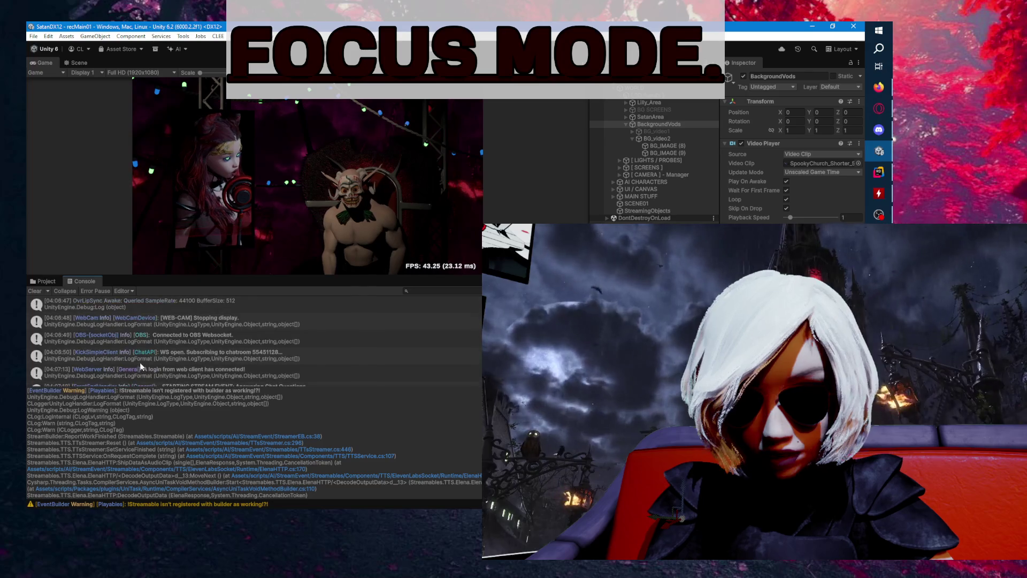
{"action": "double_click", "coordinate": [152, 307]}
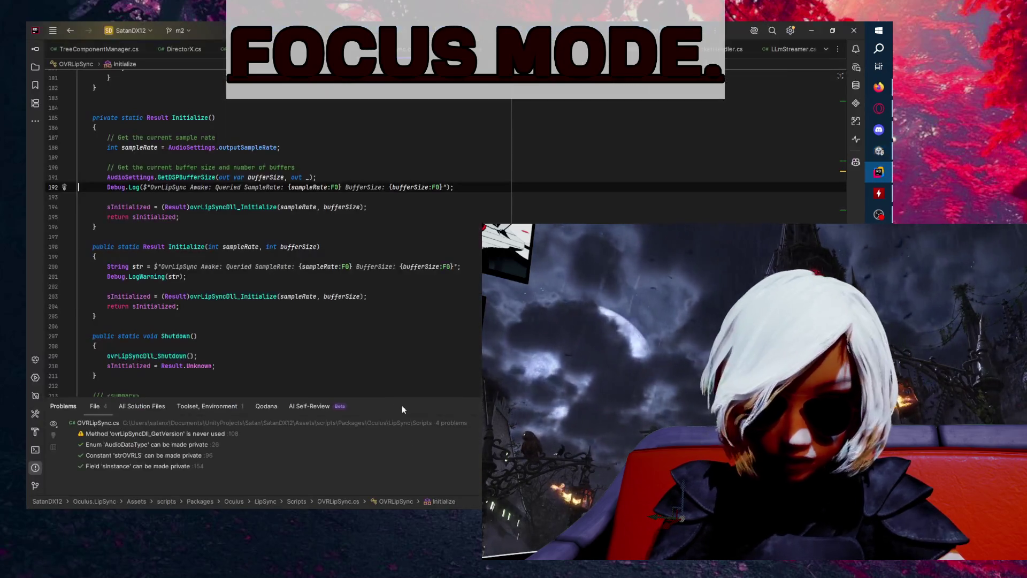
- Scroll OVRLipSync.cs to the top, select the OVRLipSync class name, then return to Unity
{"action": "scroll", "coordinate": [328, 337], "scroll_direction": "up", "scroll_amount": 15}
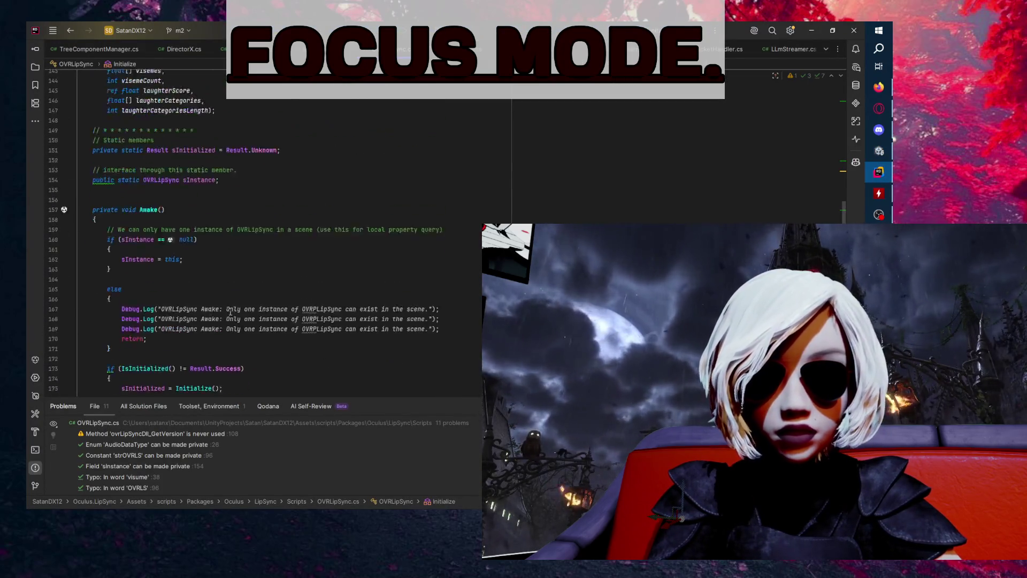
{"action": "scroll", "coordinate": [268, 235], "scroll_direction": "up", "scroll_amount": 20}
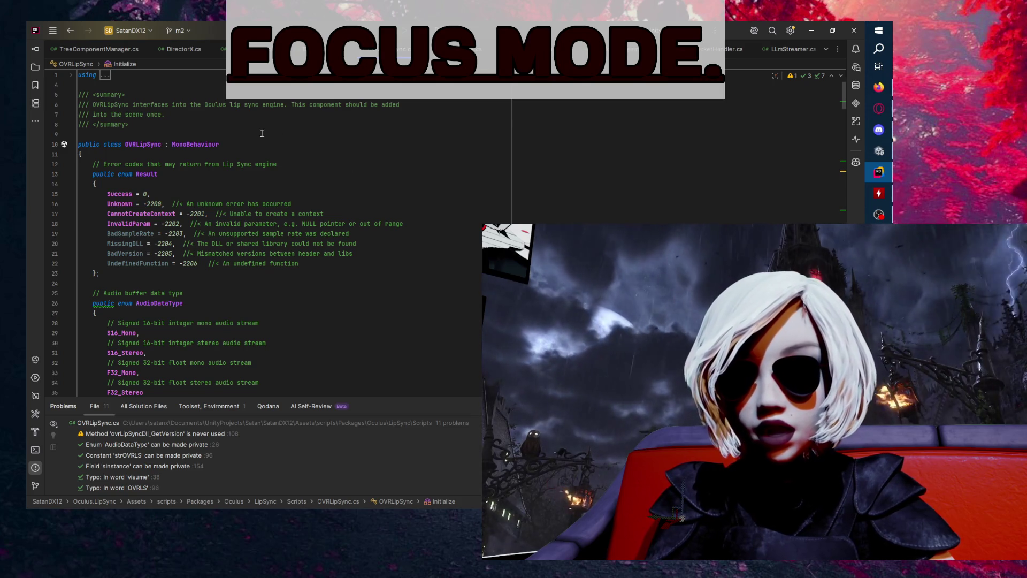
{"action": "left_click", "coordinate": [193, 144]}
{"action": "double_click", "coordinate": [156, 144]}
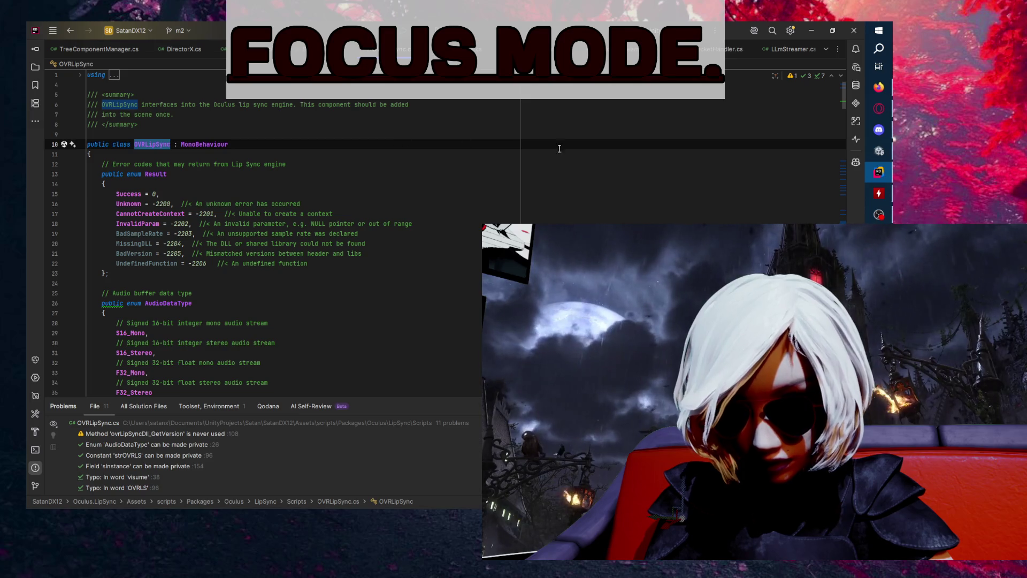
{"action": "key", "text": "alt+Tab"}
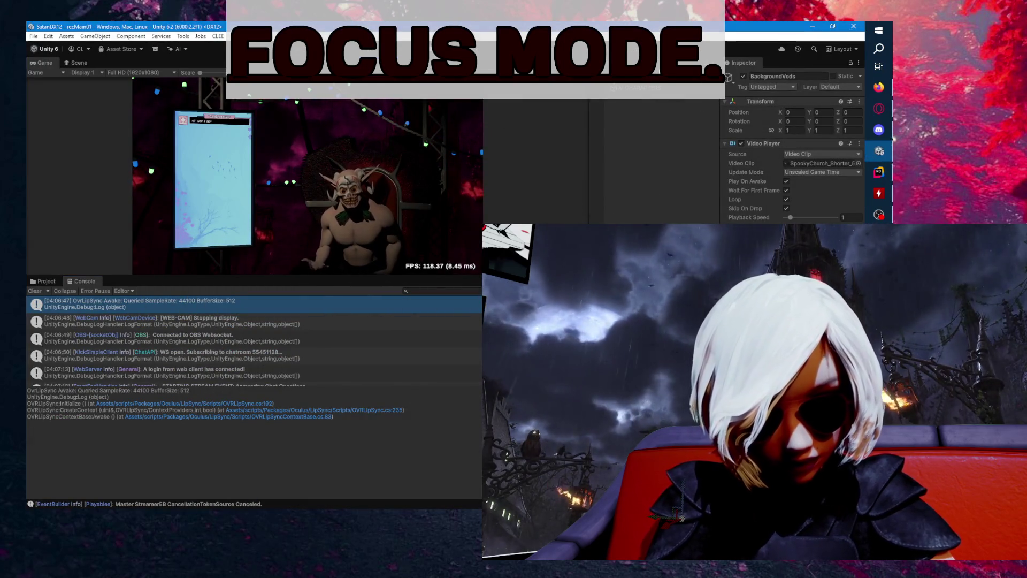
- Select AI CHARACTERS, toggle its OVR Lip Sync component, inspect Lilly, then return to Rider
{"action": "left_click", "coordinate": [659, 85]}
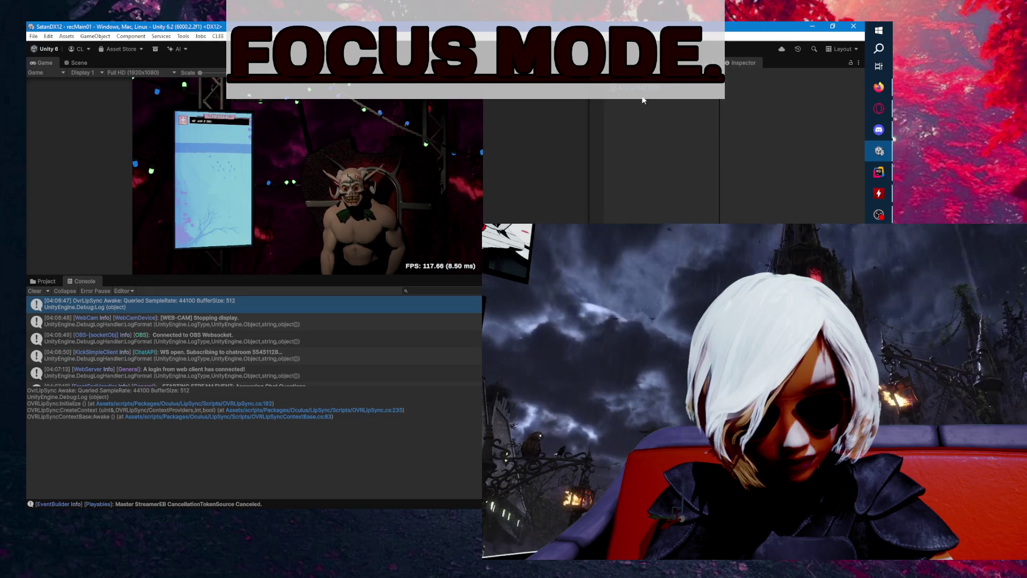
{"action": "left_click", "coordinate": [785, 143]}
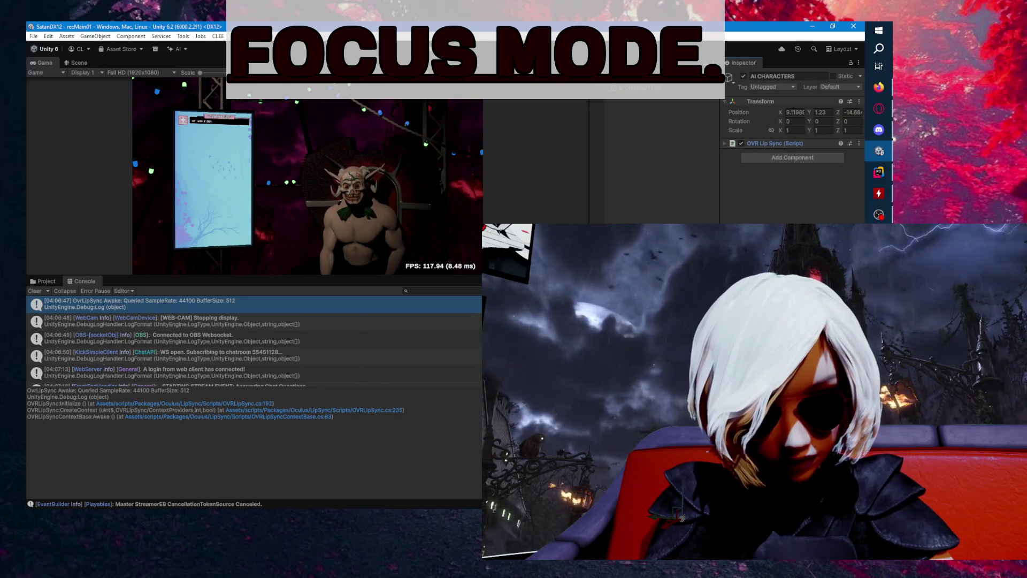
{"action": "left_click", "coordinate": [771, 143]}
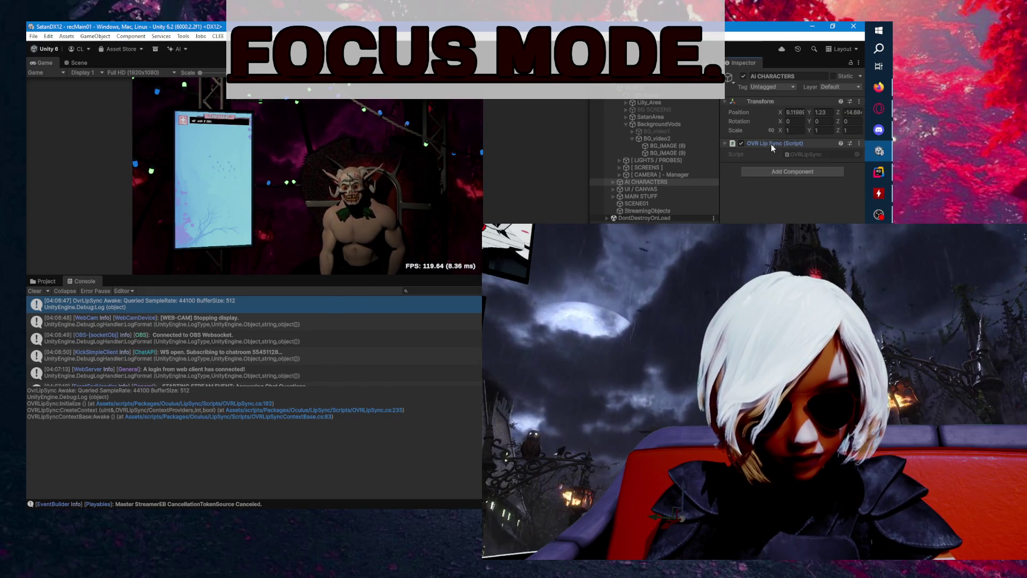
{"action": "left_click", "coordinate": [772, 143]}
{"action": "left_click", "coordinate": [613, 182]}
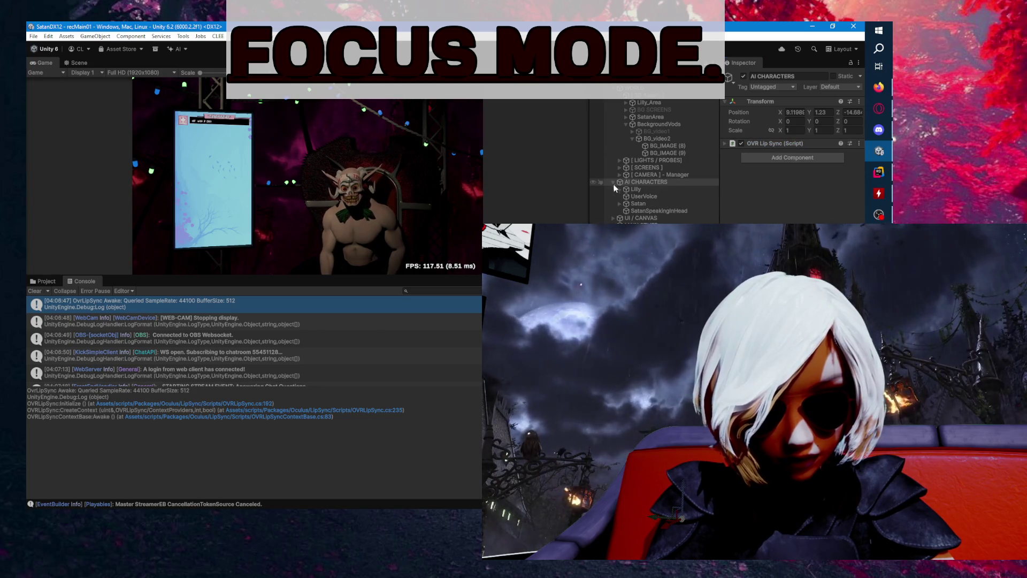
{"action": "left_click", "coordinate": [641, 190]}
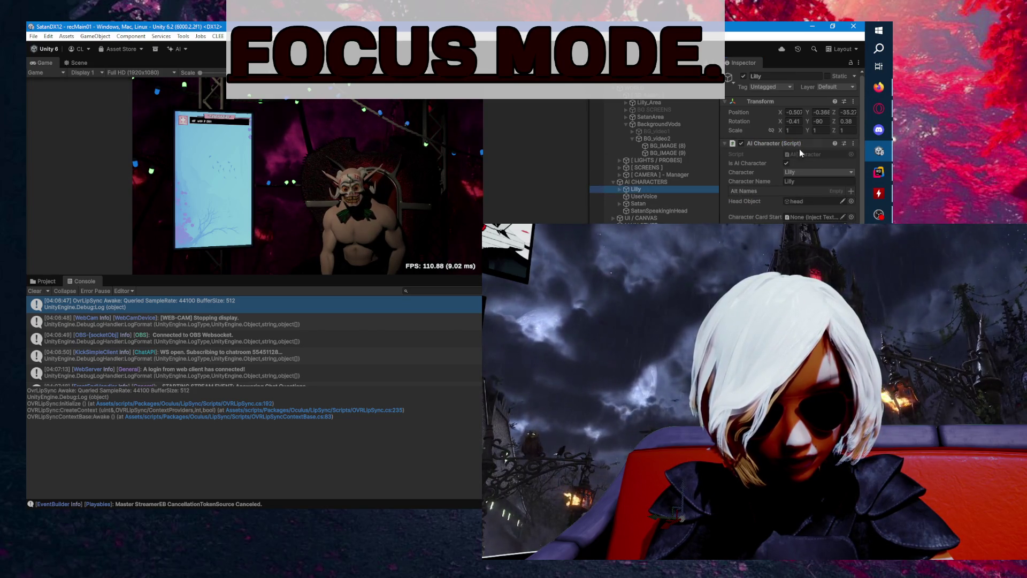
{"action": "left_click", "coordinate": [879, 171]}
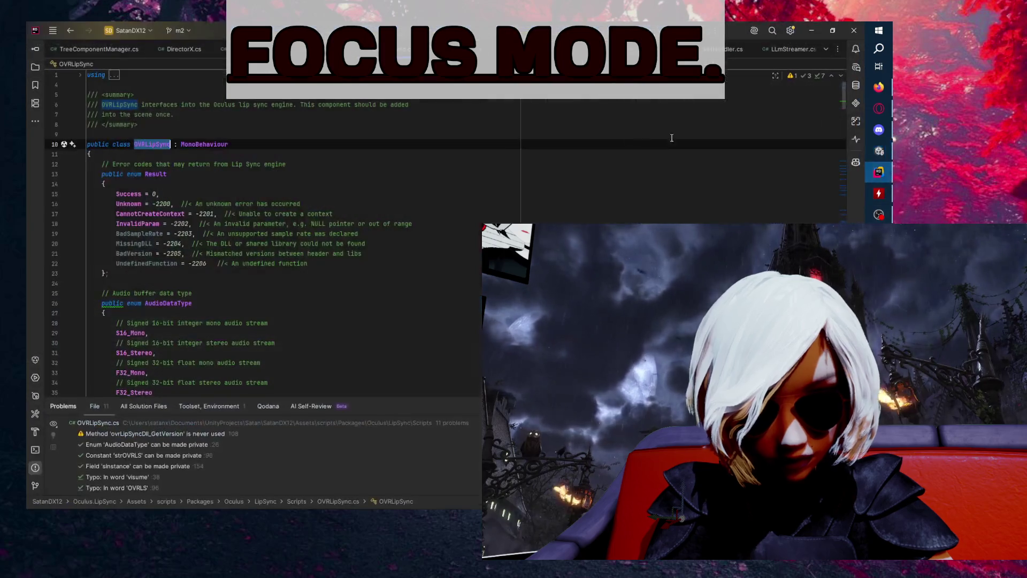
- Scroll down past the Result enum in OVRLipSync.cs and collapse the Frame class body
{"action": "left_click", "coordinate": [368, 165]}
{"action": "left_click", "coordinate": [169, 275]}
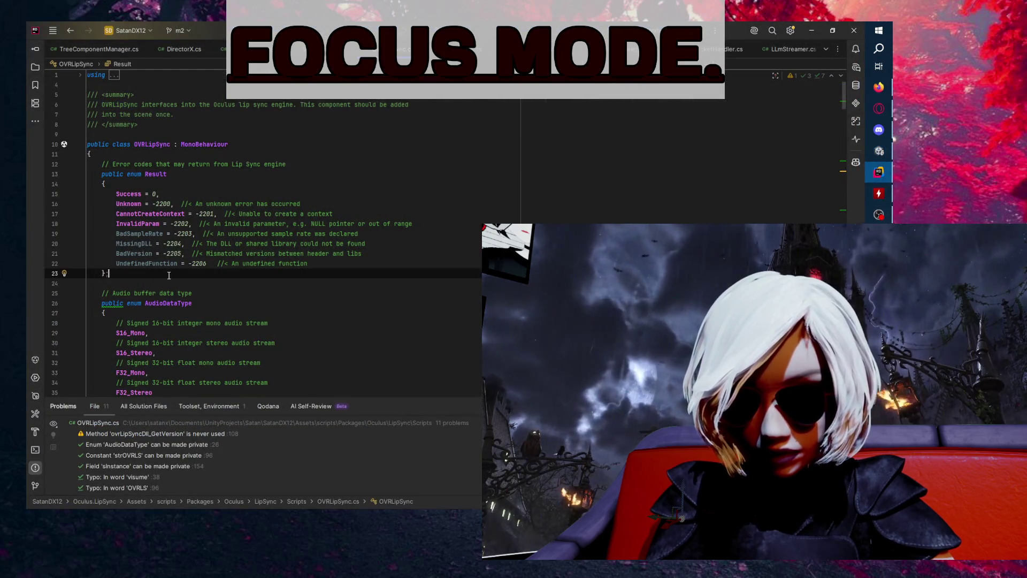
{"action": "scroll", "coordinate": [501, 168], "scroll_direction": "down", "scroll_amount": 8}
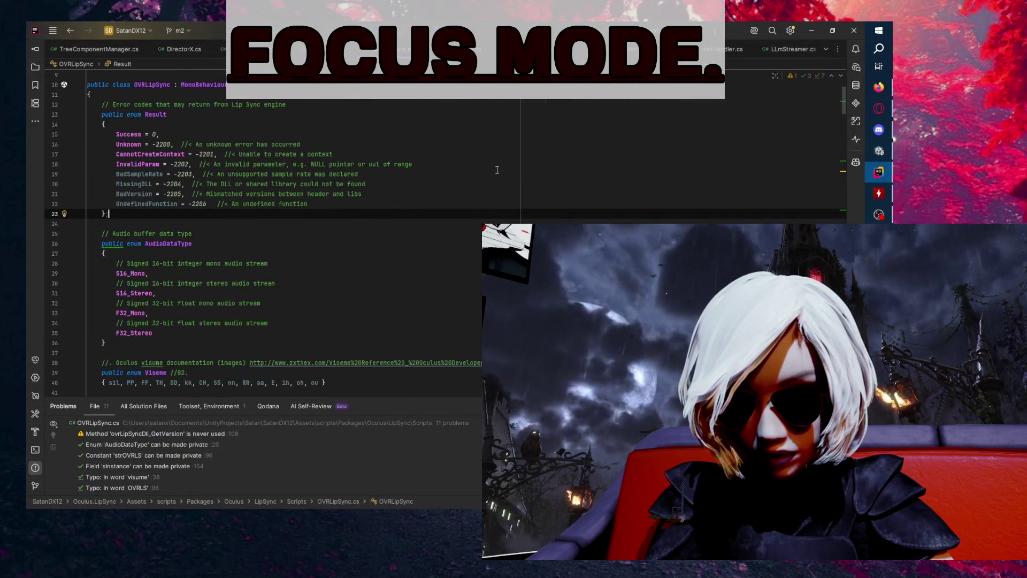
{"action": "scroll", "coordinate": [576, 214], "scroll_direction": "down", "scroll_amount": 1}
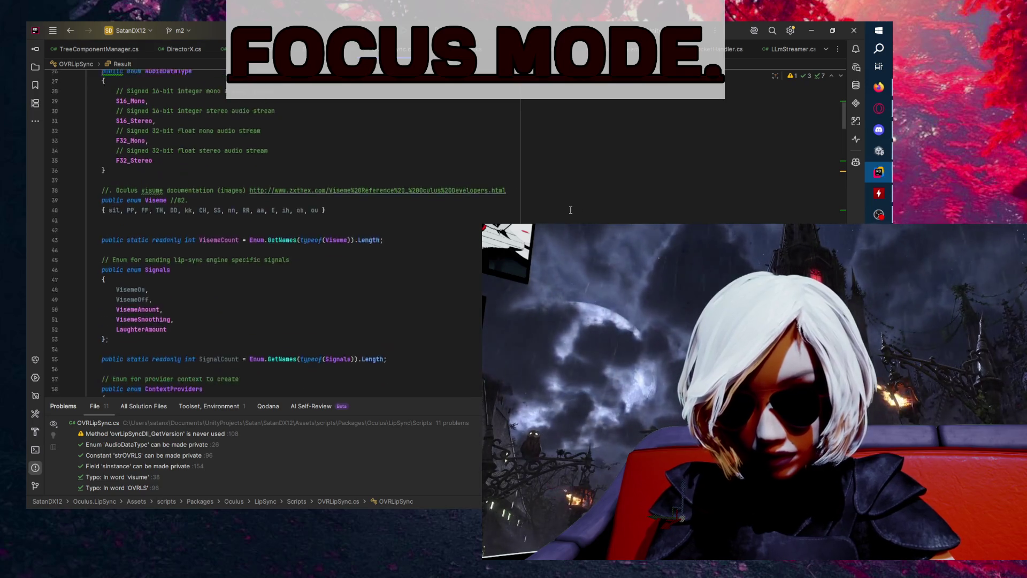
{"action": "scroll", "coordinate": [572, 211], "scroll_direction": "up", "scroll_amount": 1}
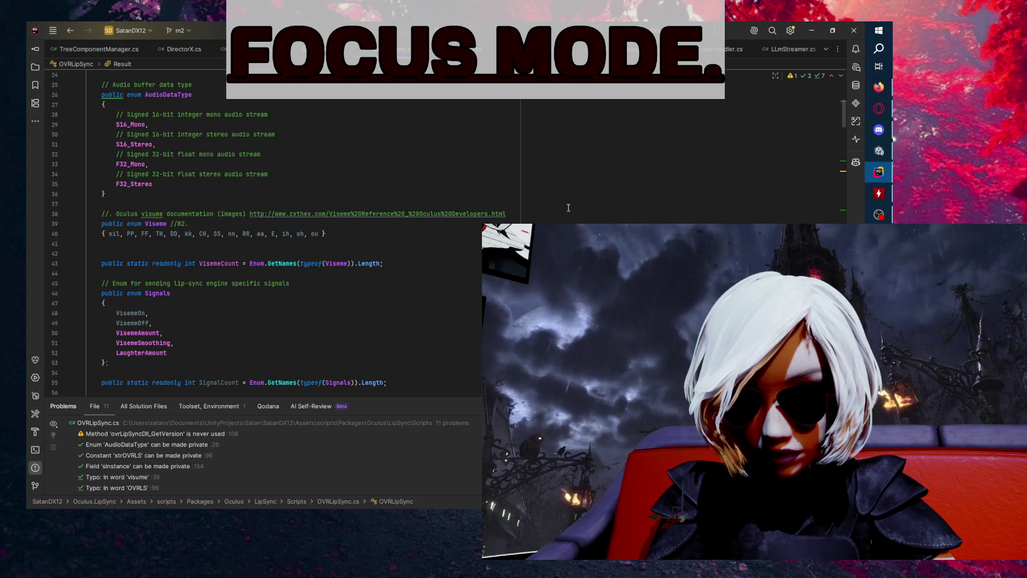
{"action": "scroll", "coordinate": [284, 235], "scroll_direction": "down", "scroll_amount": 4}
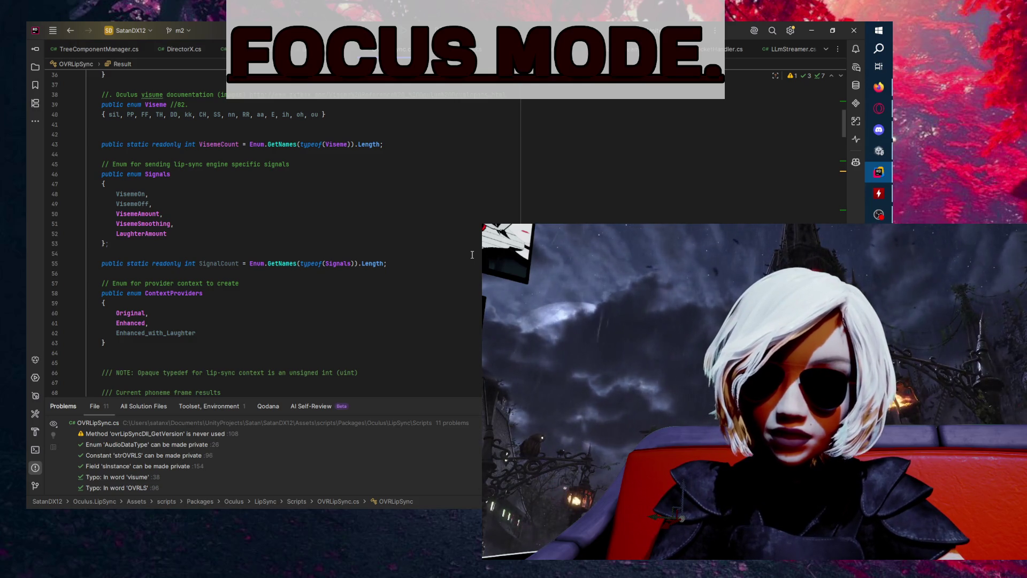
{"action": "scroll", "coordinate": [472, 254], "scroll_direction": "down", "scroll_amount": 2}
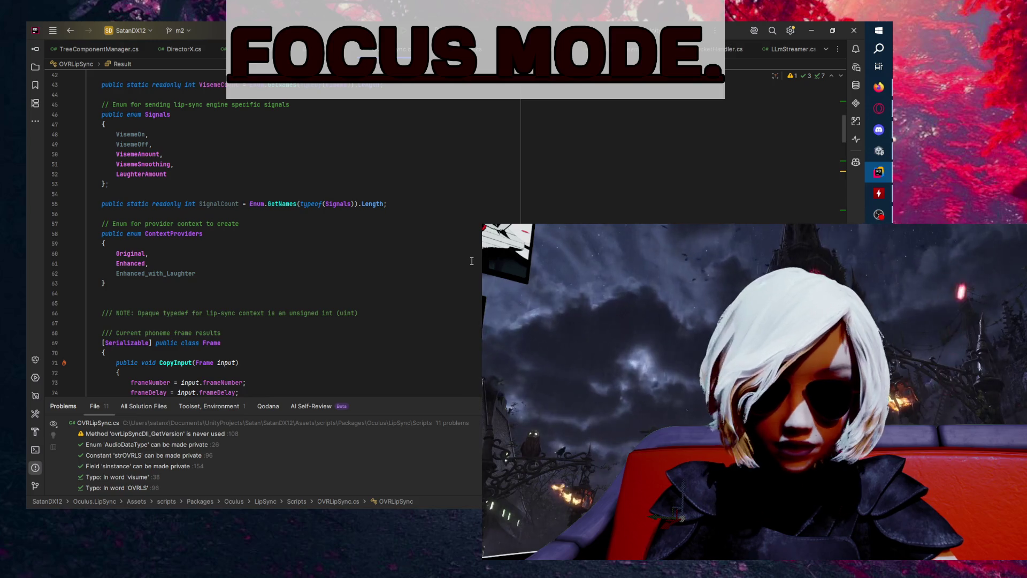
{"action": "scroll", "coordinate": [472, 261], "scroll_direction": "down", "scroll_amount": 8}
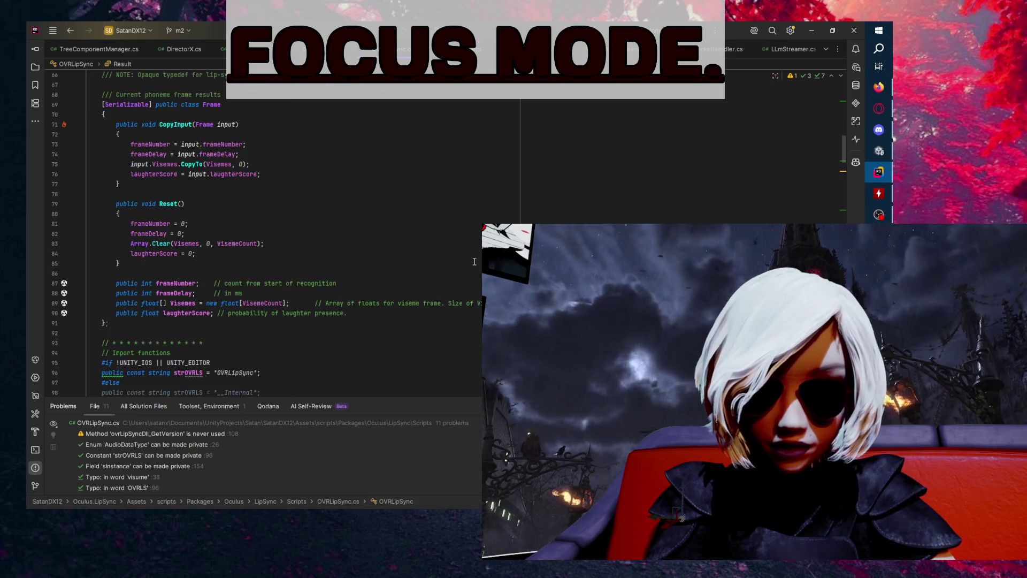
{"action": "left_click", "coordinate": [81, 105]}
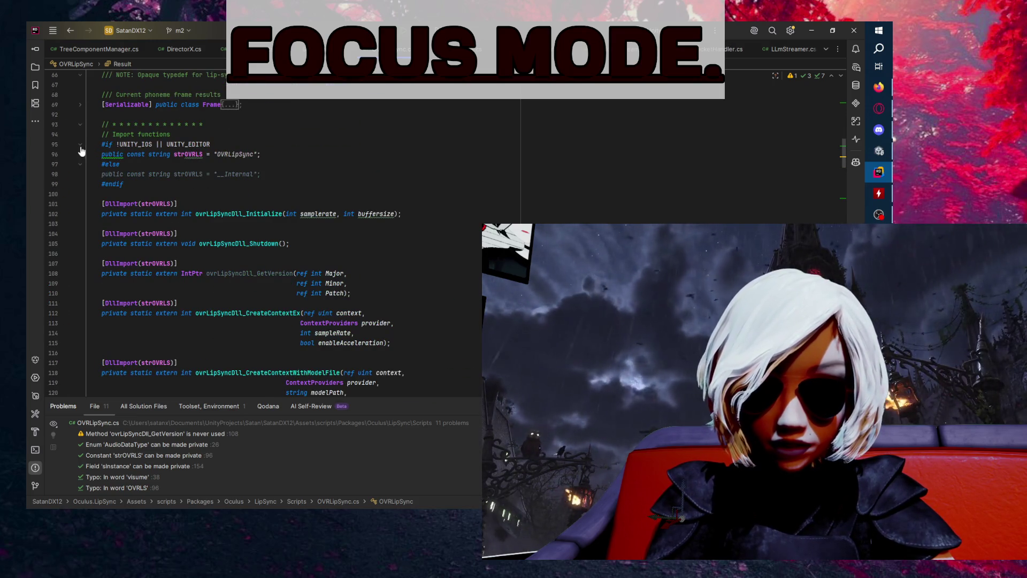
- Inspect the DllImport declarations: UNITY_IOS/UNITY_EDITOR condition, OVRLipSync and __Internal library names, ProcessFrameEx
{"action": "left_click", "coordinate": [147, 145]}
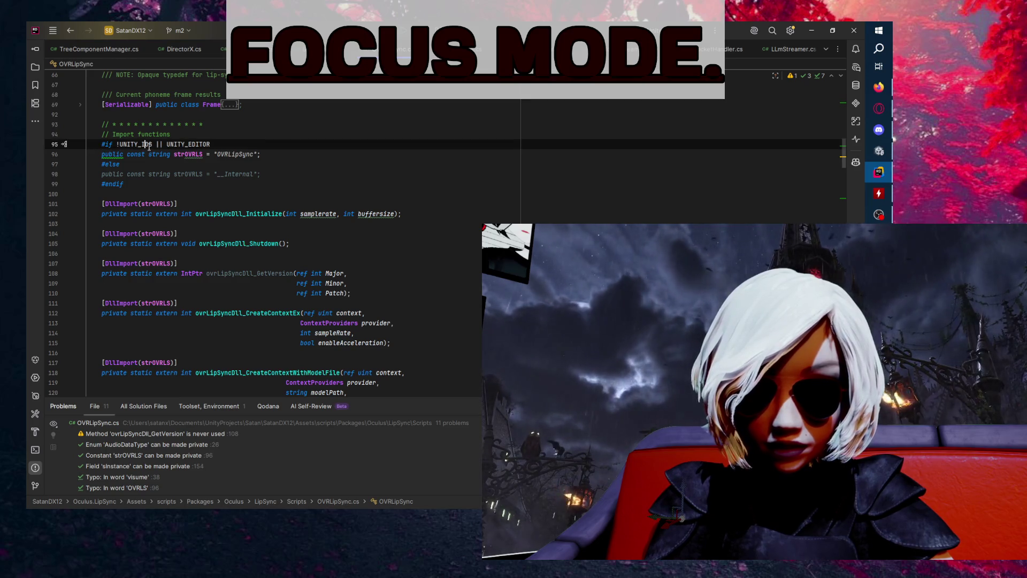
{"action": "left_click_drag", "start_coordinate": [167, 144], "coordinate": [240, 144]}
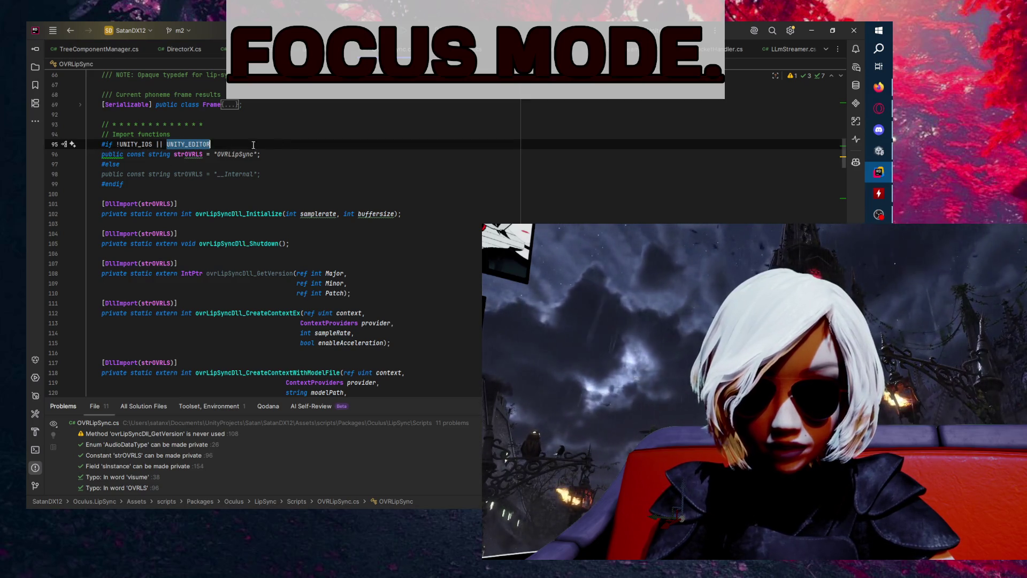
{"action": "left_click", "coordinate": [298, 155]}
{"action": "left_click", "coordinate": [309, 173]}
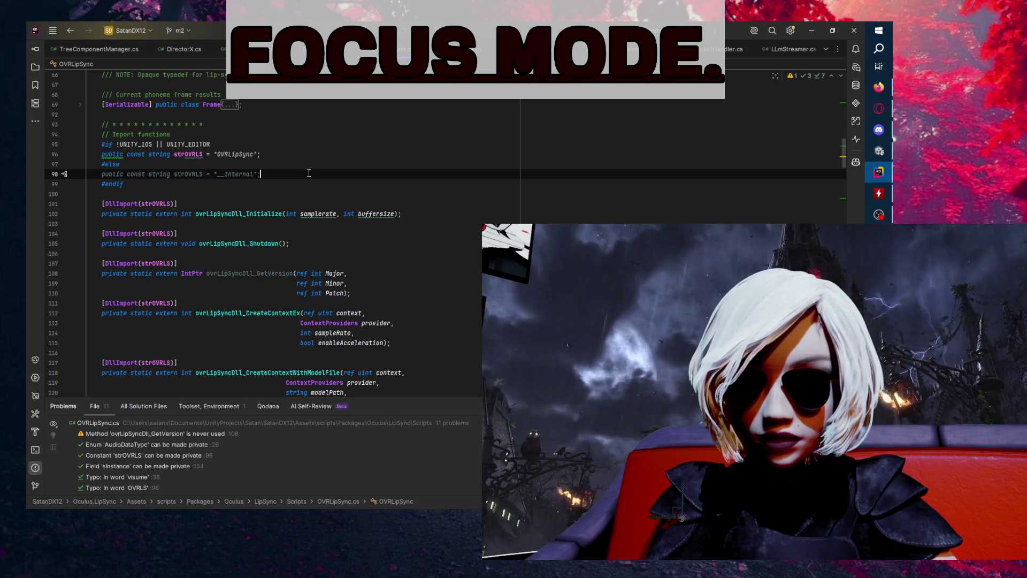
{"action": "scroll", "coordinate": [496, 153], "scroll_direction": "down", "scroll_amount": 3}
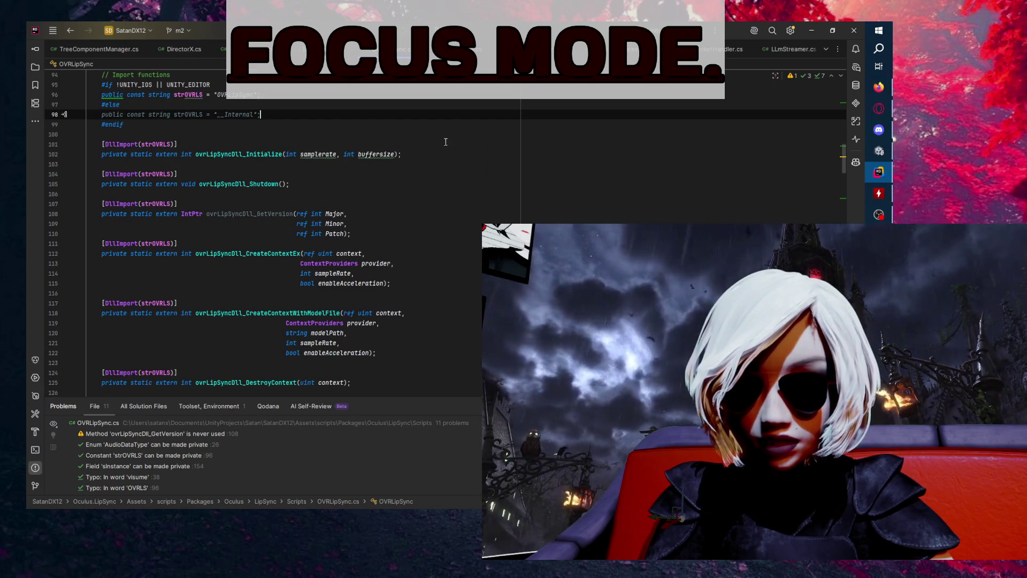
{"action": "scroll", "coordinate": [431, 151], "scroll_direction": "down", "scroll_amount": 4}
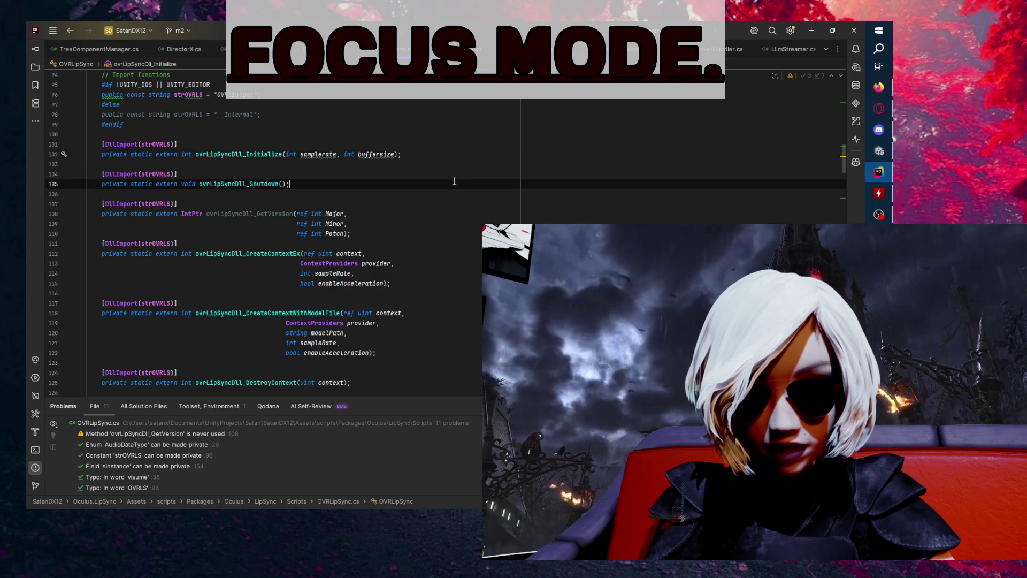
{"action": "scroll", "coordinate": [502, 181], "scroll_direction": "down", "scroll_amount": 8}
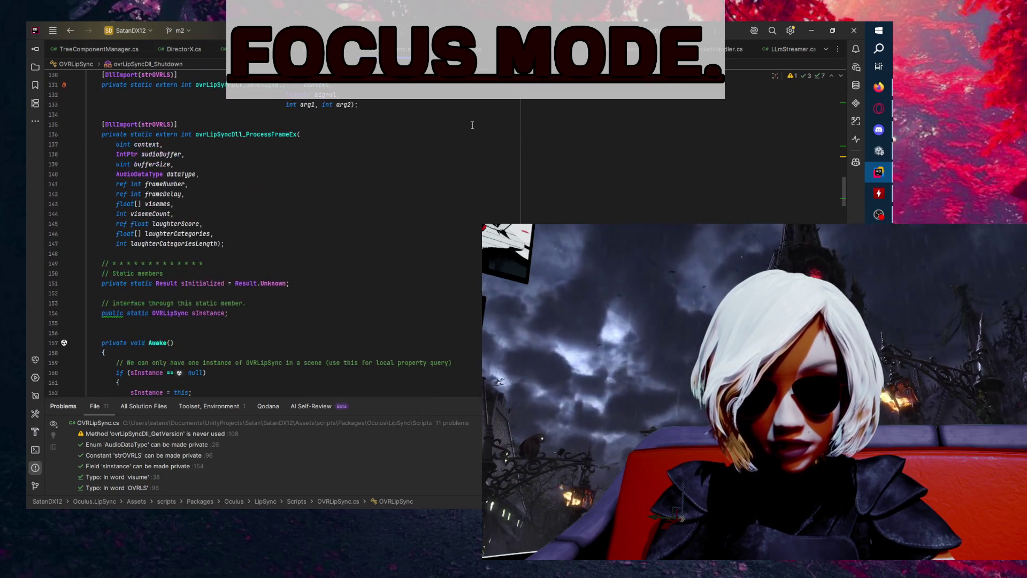
{"action": "left_click", "coordinate": [309, 136]}
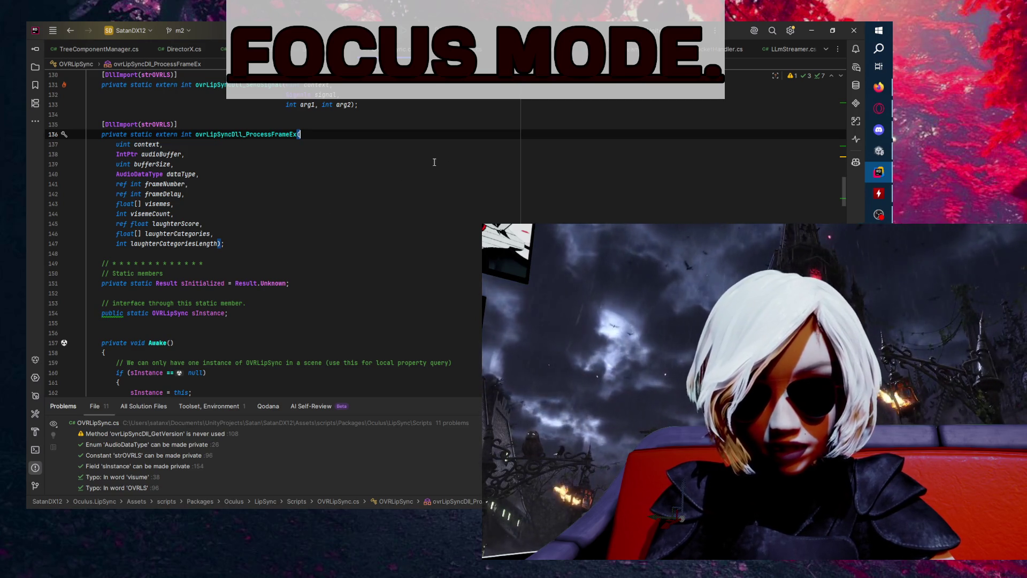
{"action": "scroll", "coordinate": [332, 160], "scroll_direction": "up", "scroll_amount": 20}
{"action": "left_click", "coordinate": [358, 166]}
{"action": "double_click", "coordinate": [152, 144]}
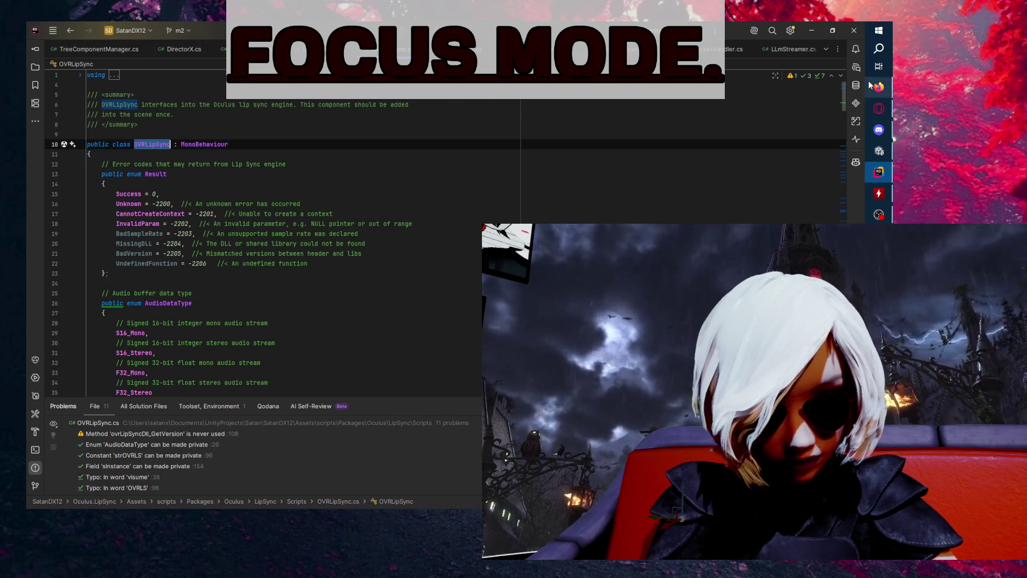
- Switch to Opera GX, resume the paused YouTube video and open a new tab
{"action": "key", "text": "alt+Tab"}
{"action": "left_click", "coordinate": [878, 108]}
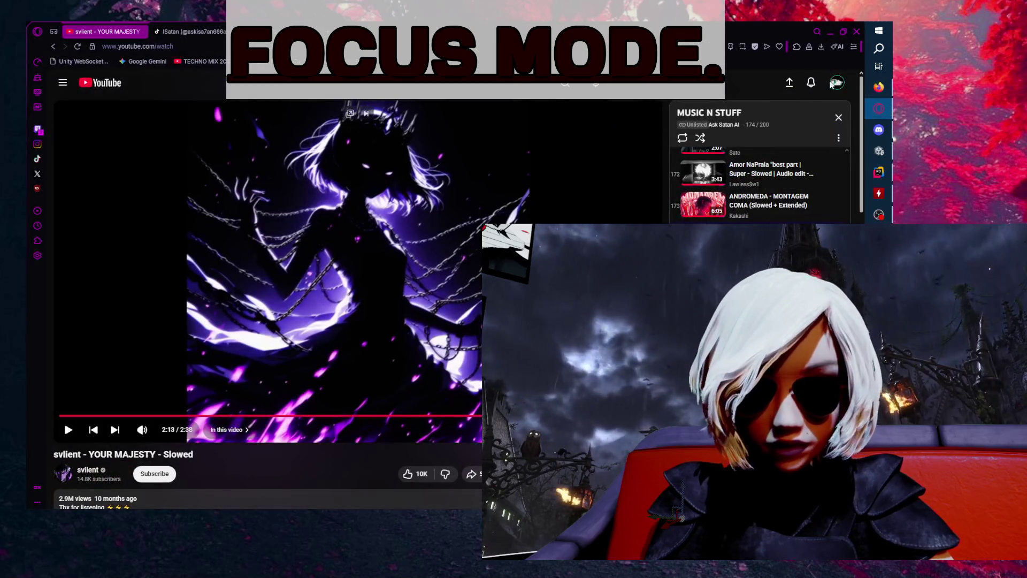
{"action": "key", "text": "space"}
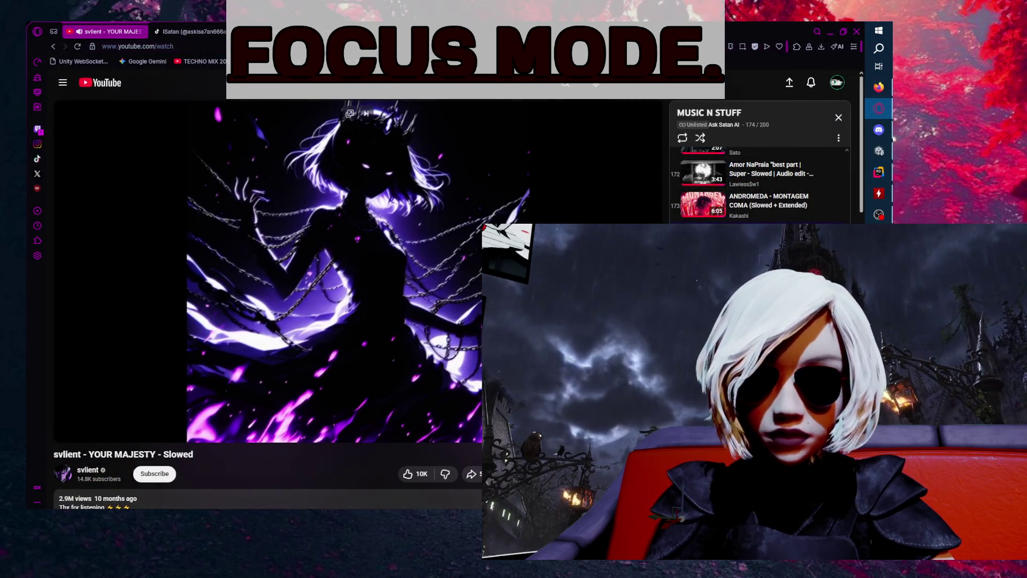
{"action": "key", "text": "ctrl+t"}
- Go to the GitHub website by entering github in the new tab
{"action": "type", "text": "github"}
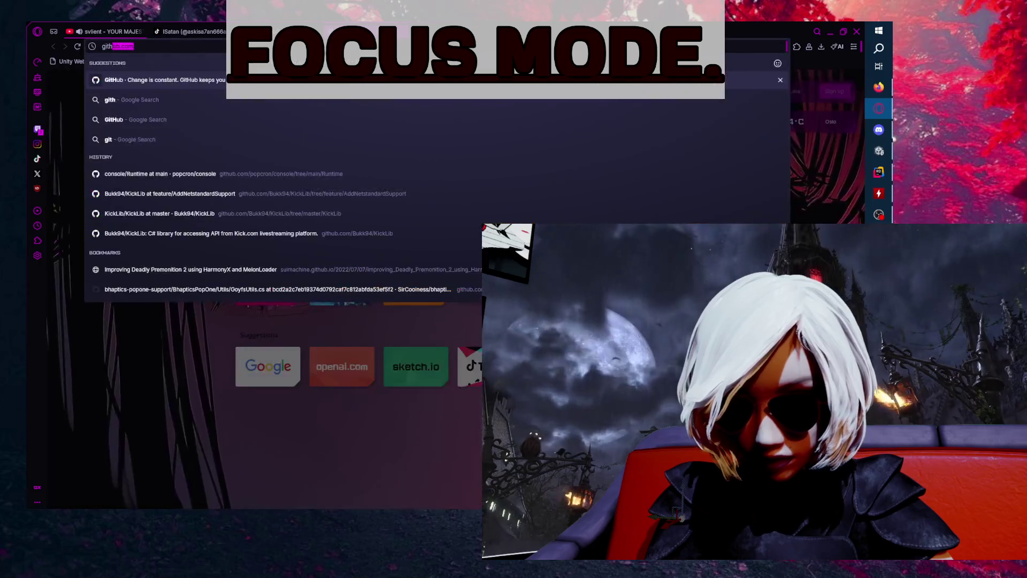
{"action": "key", "text": "Return"}
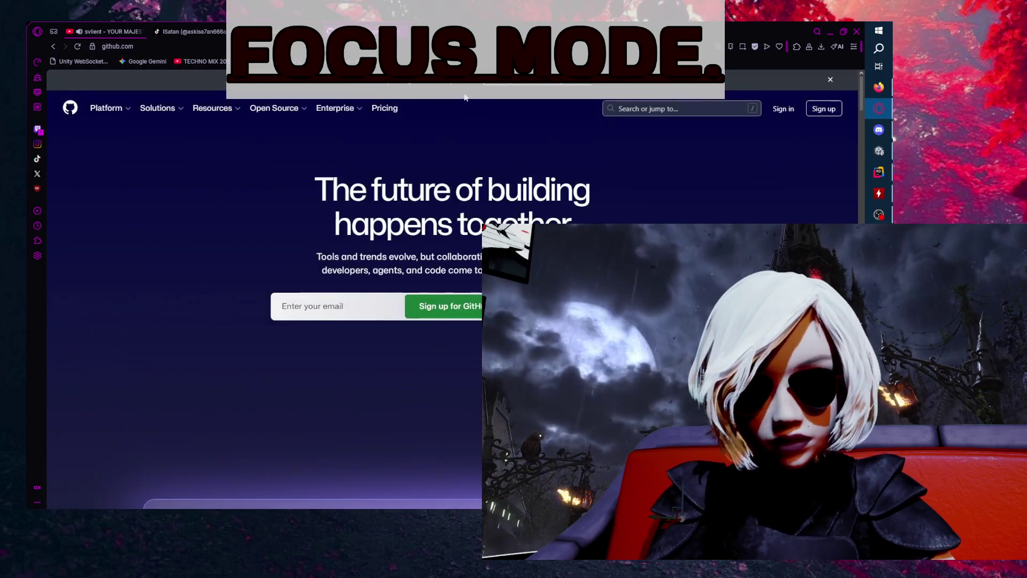
{"action": "left_click", "coordinate": [672, 111]}
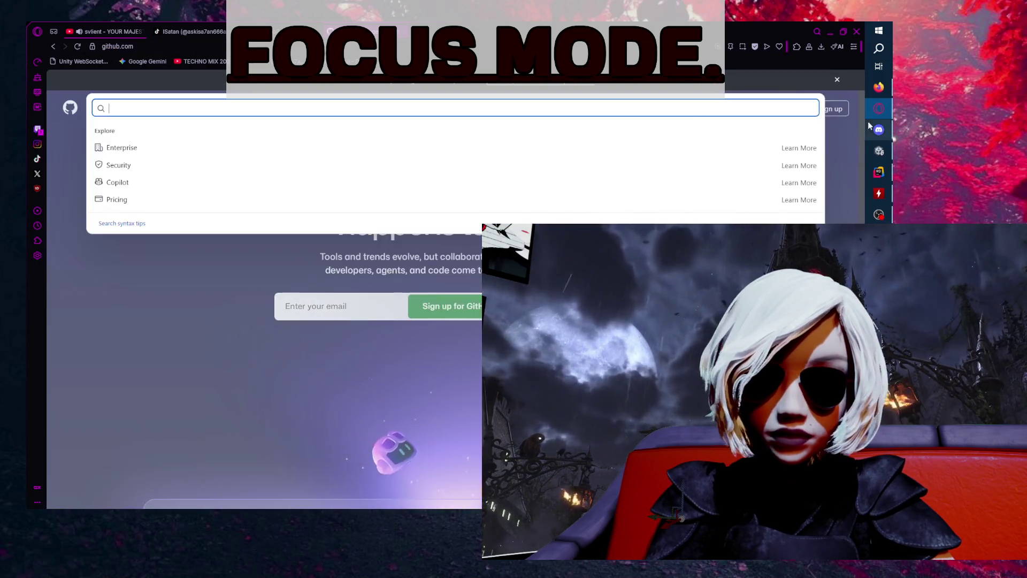
{"action": "key", "text": "Escape"}
- Sign in to GitHub using the saved account credentials
{"action": "left_click", "coordinate": [782, 108]}
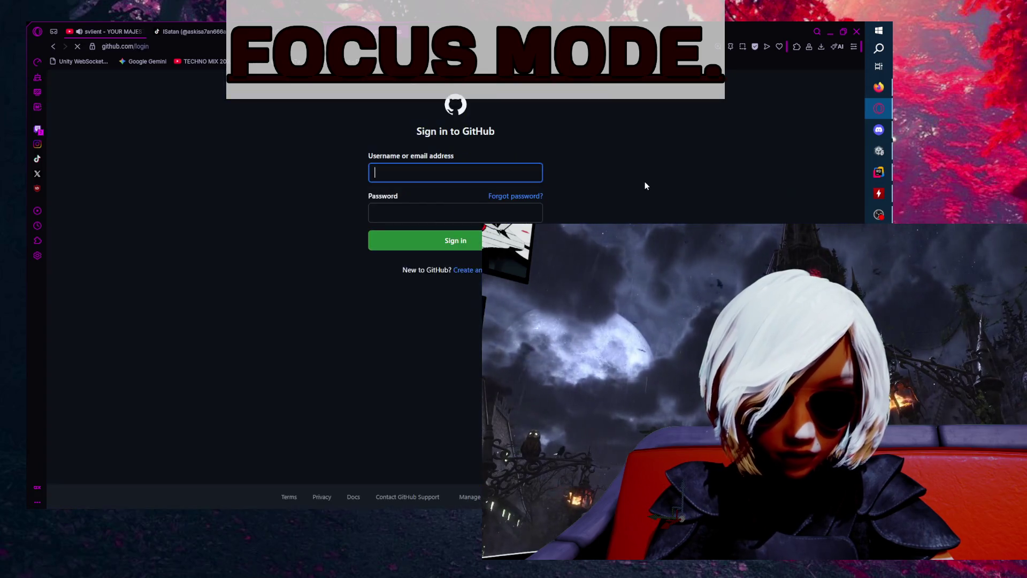
{"action": "left_click", "coordinate": [445, 173]}
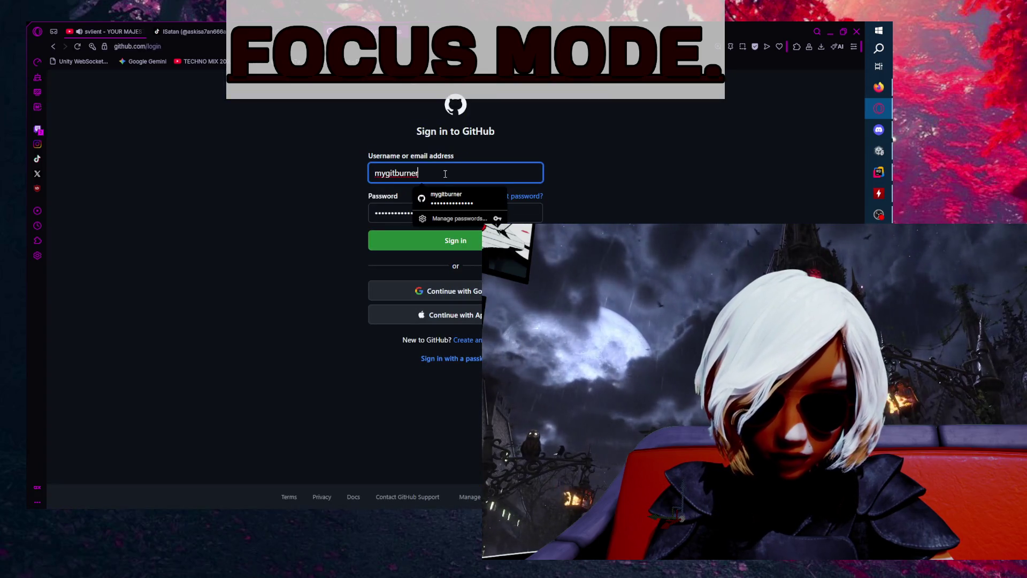
{"action": "left_click", "coordinate": [375, 237]}
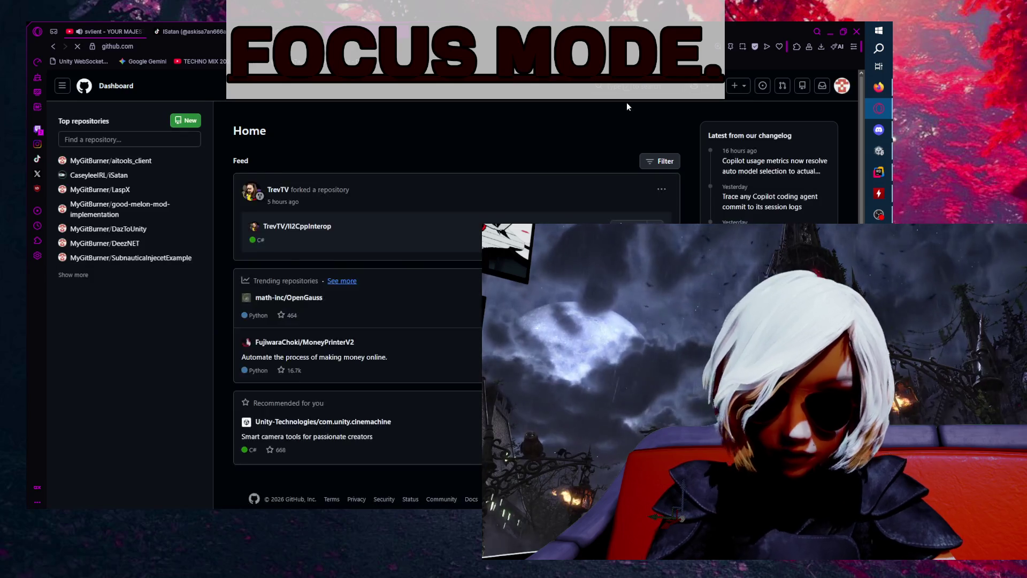
{"action": "left_click", "coordinate": [615, 85]}
- Search GitHub for 'OVRLipSync language:C#' and browse the six matching repositories
{"action": "type", "text": "OVRLipSync"}
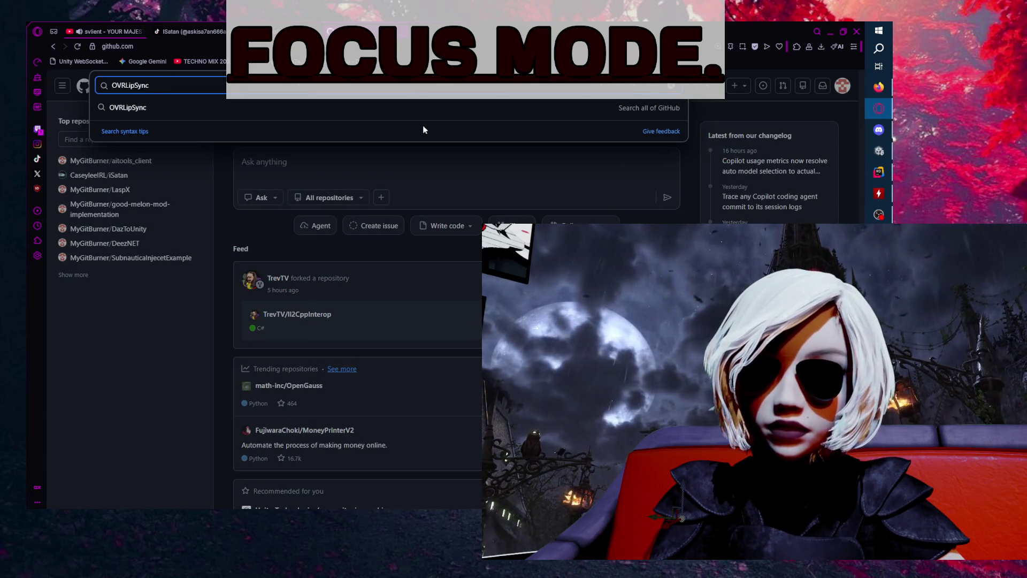
{"action": "type", "text": " language:C#"}
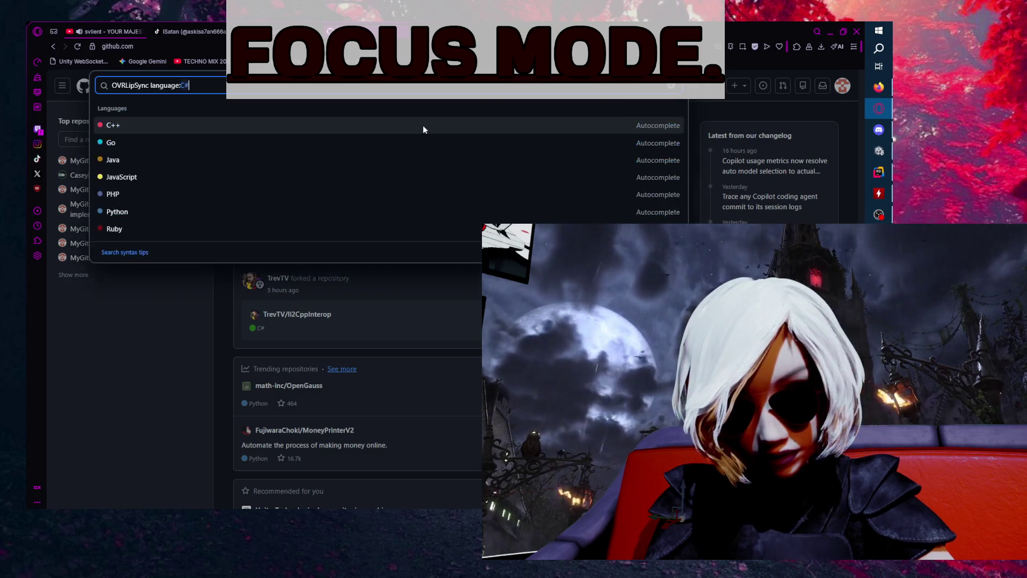
{"action": "key", "text": "Return"}
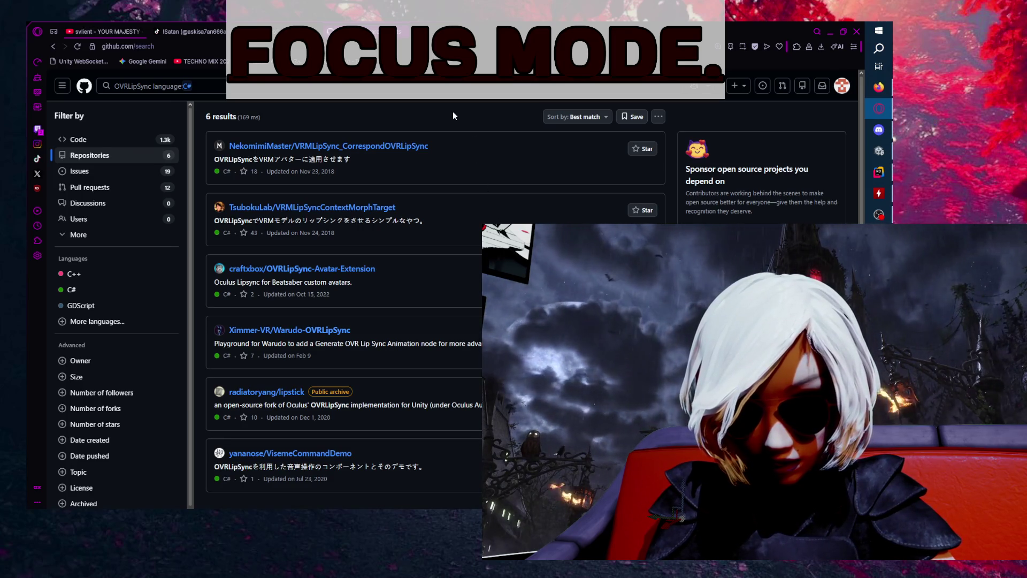
{"action": "scroll", "coordinate": [452, 111], "scroll_direction": "down", "scroll_amount": 1}
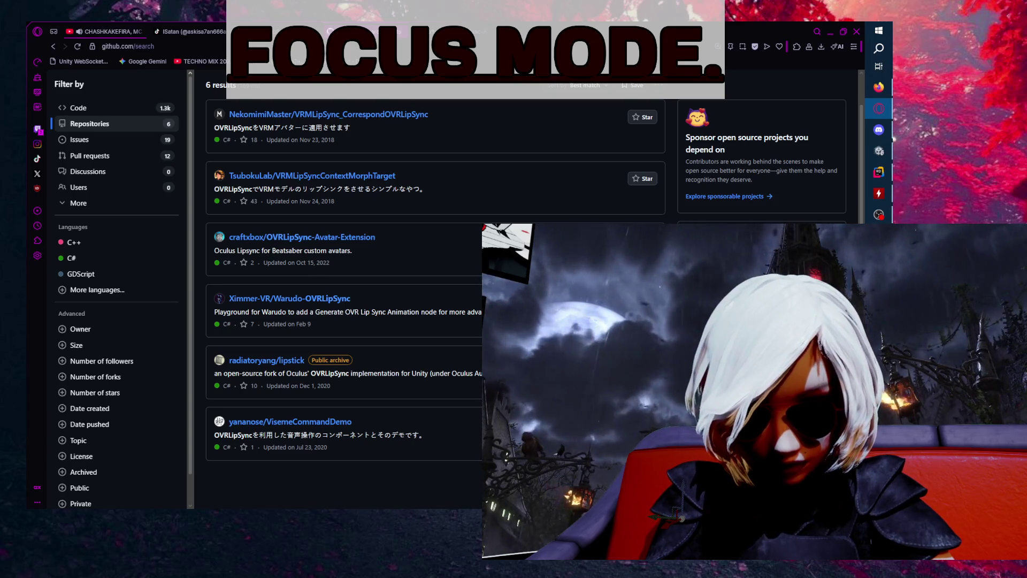
{"action": "scroll", "coordinate": [455, 288], "scroll_direction": "up", "scroll_amount": 1}
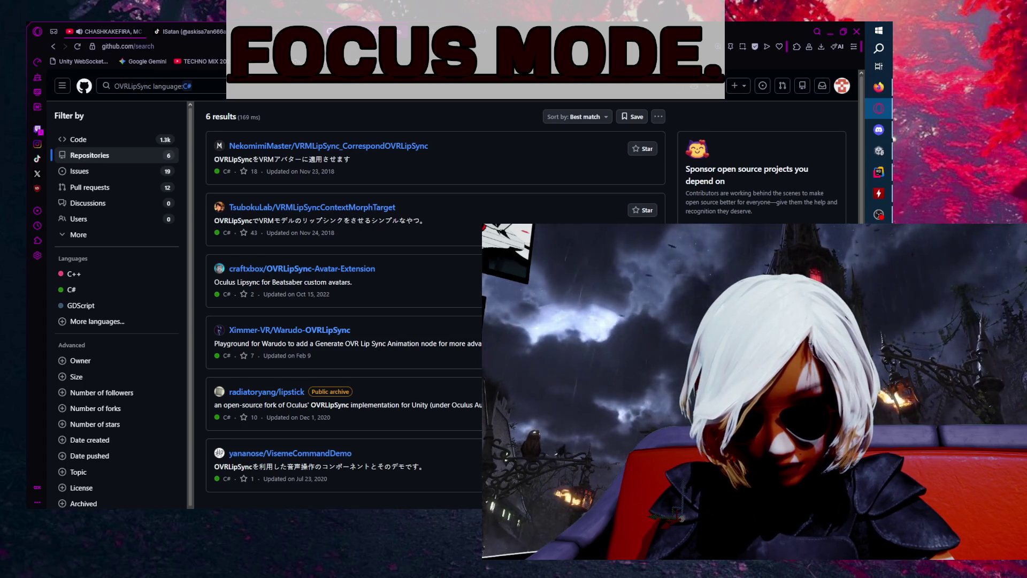
{"action": "scroll", "coordinate": [454, 289], "scroll_direction": "down", "scroll_amount": 1}
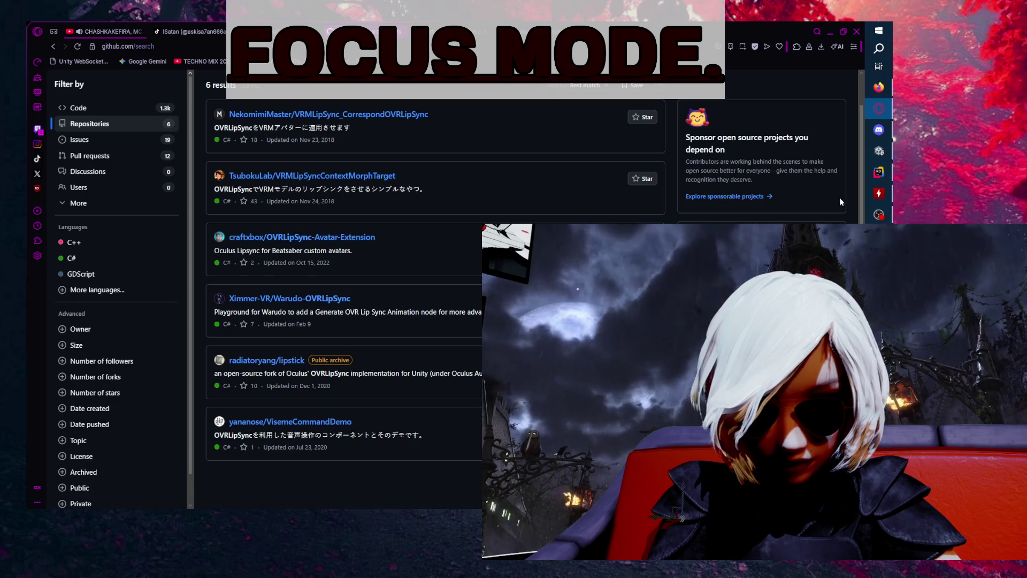
{"action": "left_click", "coordinate": [471, 25]}
{"action": "left_click", "coordinate": [471, 25]}
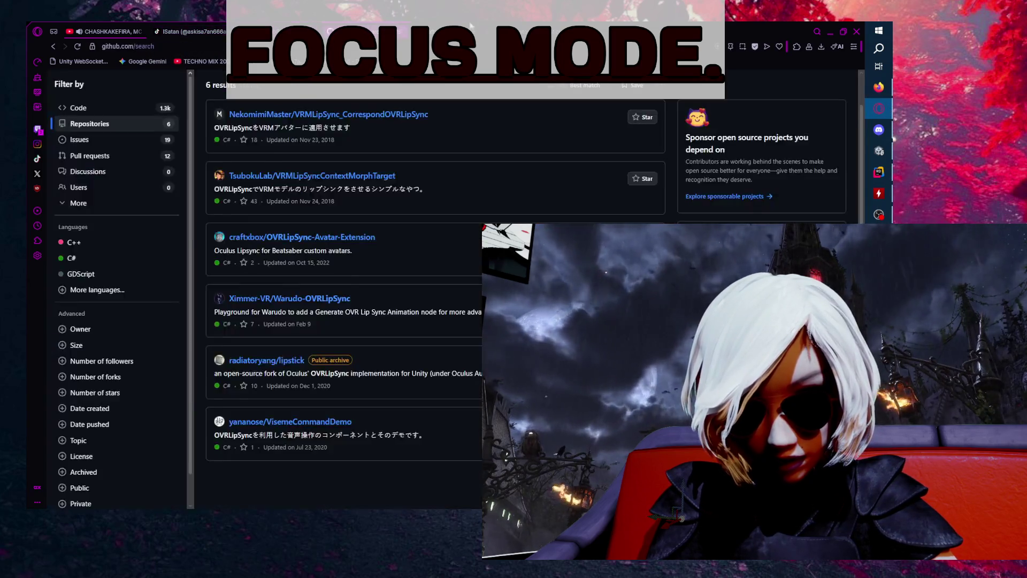
- Open radiatoryang/lipstick and scroll its README down to the License section and back up
{"action": "left_click", "coordinate": [100, 30]}
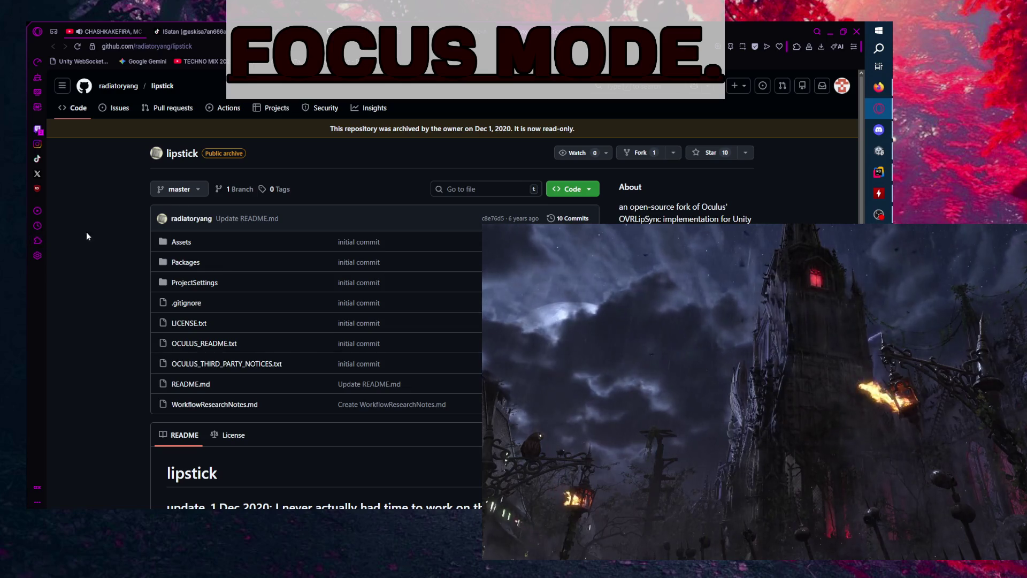
{"action": "scroll", "coordinate": [87, 220], "scroll_direction": "down", "scroll_amount": 5}
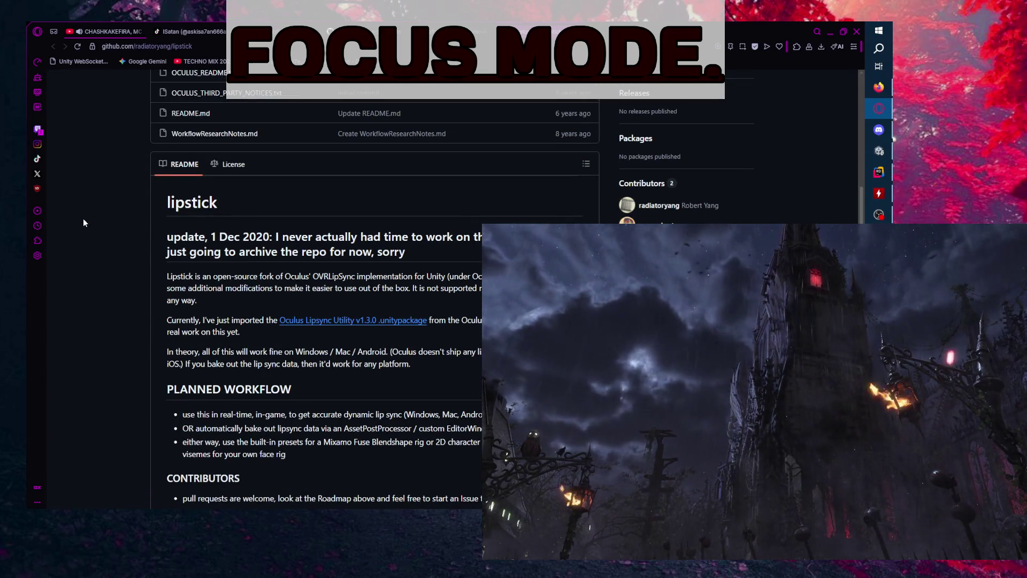
{"action": "scroll", "coordinate": [84, 222], "scroll_direction": "down", "scroll_amount": 3}
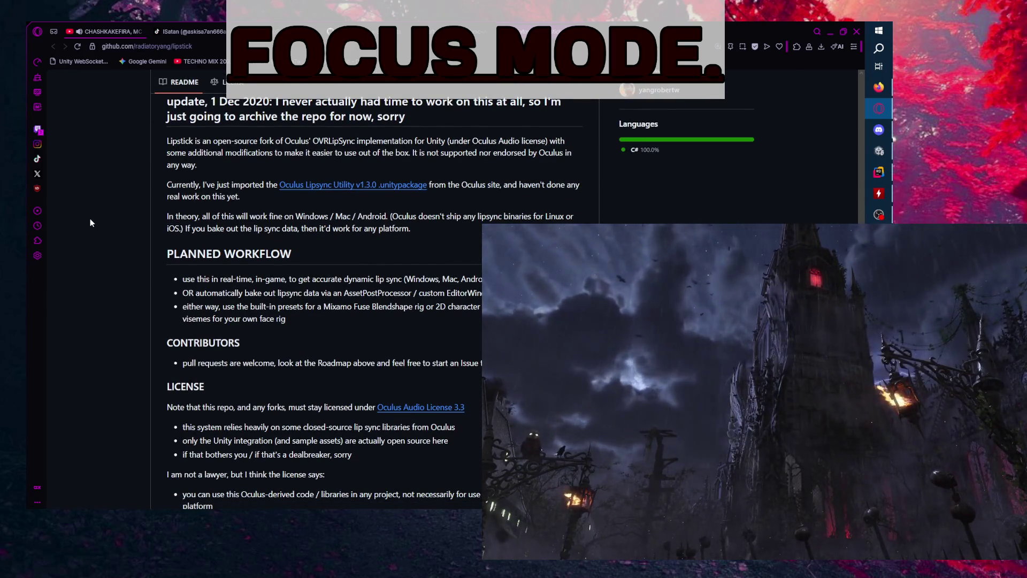
{"action": "scroll", "coordinate": [91, 221], "scroll_direction": "down", "scroll_amount": 1}
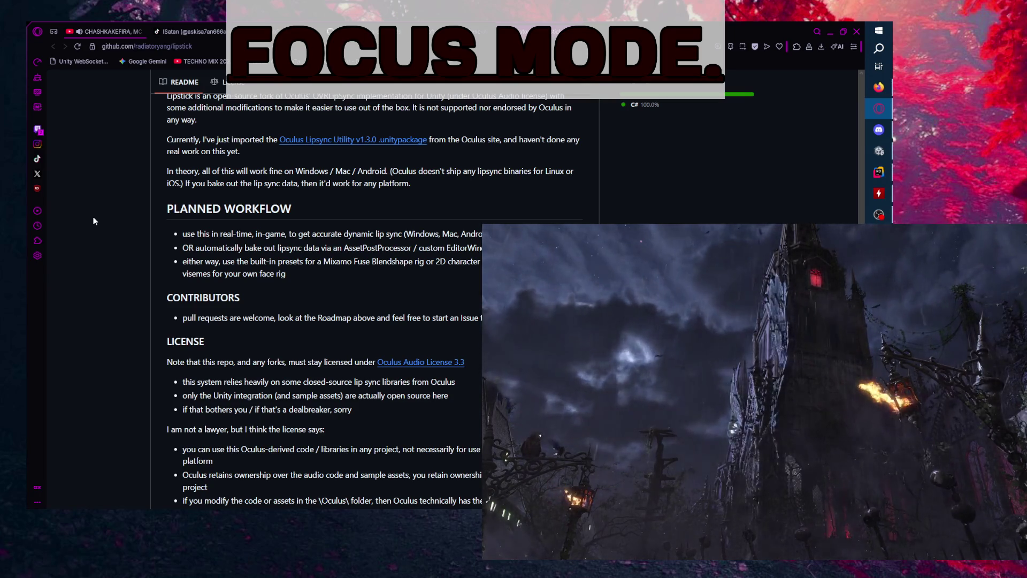
{"action": "scroll", "coordinate": [94, 220], "scroll_direction": "down", "scroll_amount": 2}
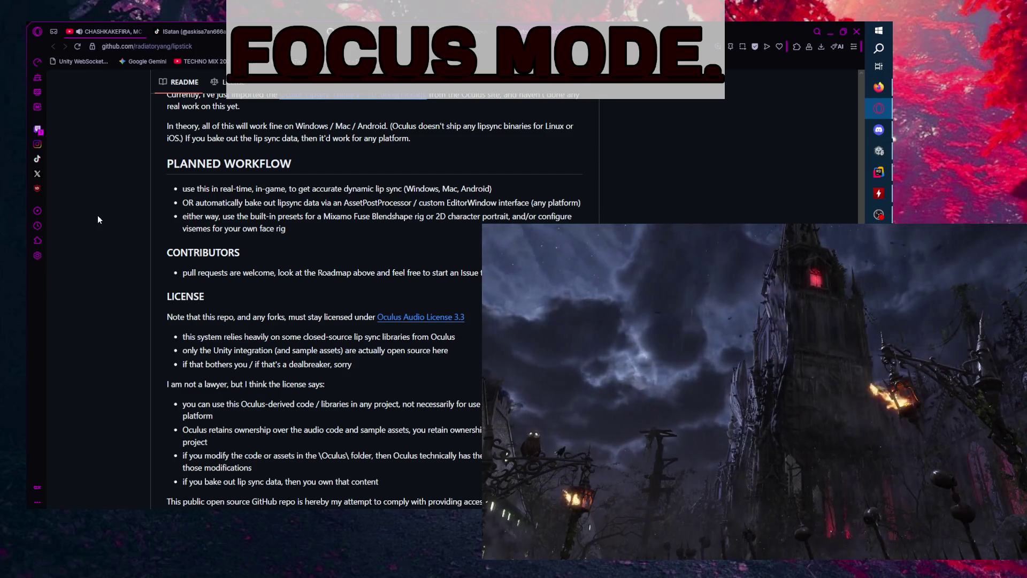
{"action": "scroll", "coordinate": [98, 220], "scroll_direction": "down", "scroll_amount": 3}
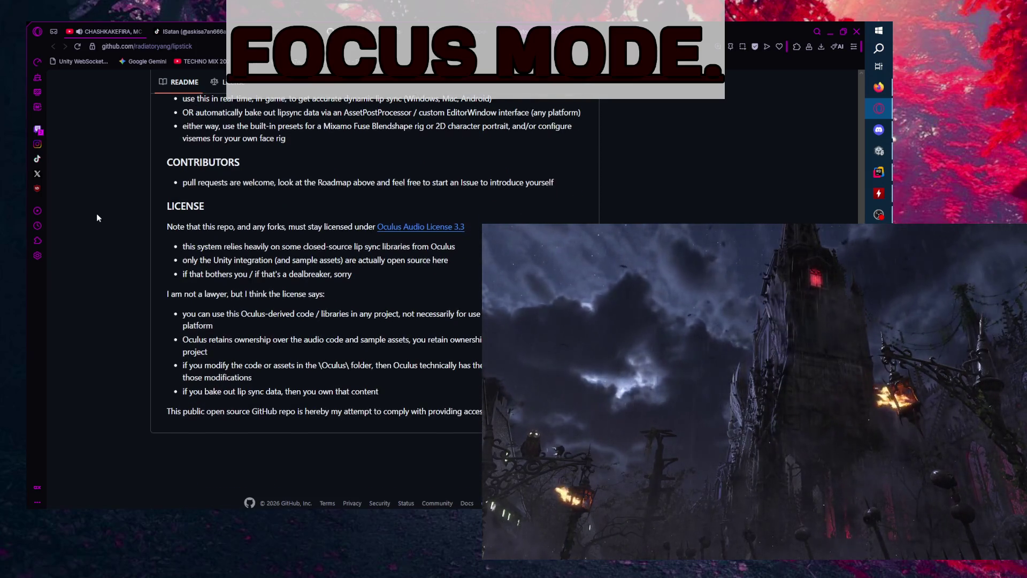
{"action": "scroll", "coordinate": [99, 220], "scroll_direction": "up", "scroll_amount": 15}
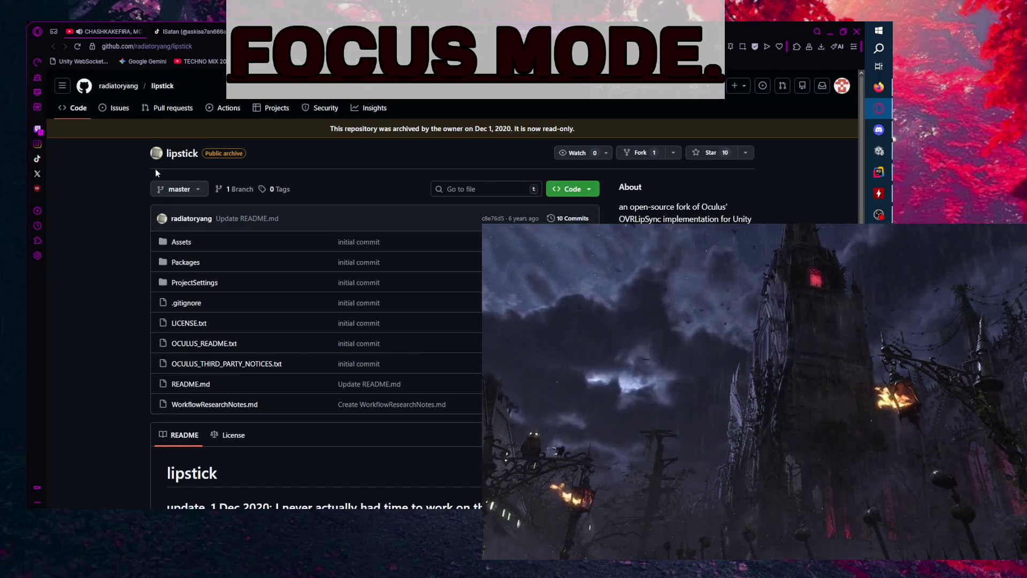
{"action": "scroll", "coordinate": [66, 274], "scroll_direction": "down", "scroll_amount": 15}
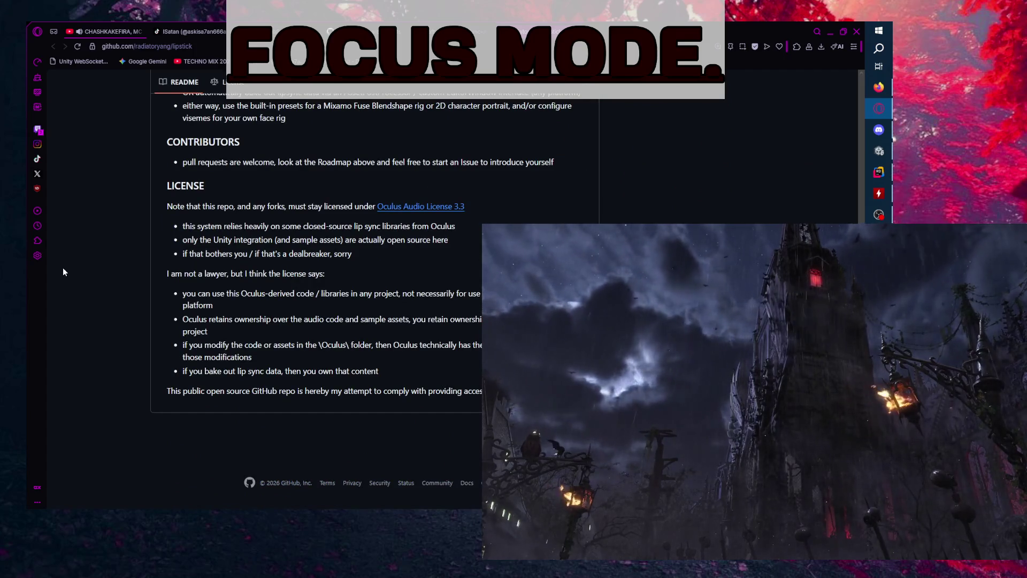
{"action": "scroll", "coordinate": [66, 274], "scroll_direction": "up", "scroll_amount": 7}
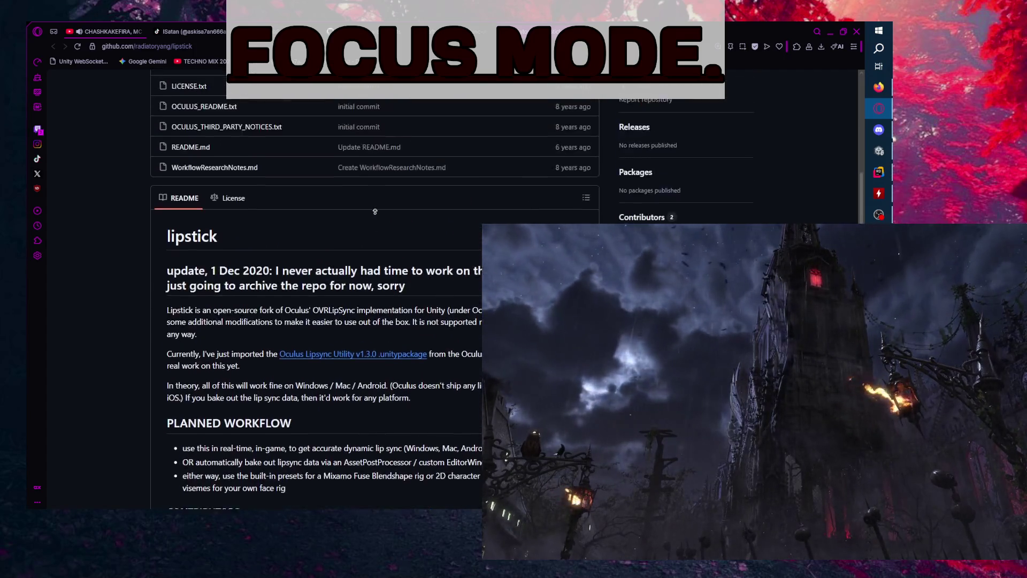
{"action": "scroll", "coordinate": [79, 303], "scroll_direction": "up", "scroll_amount": 5}
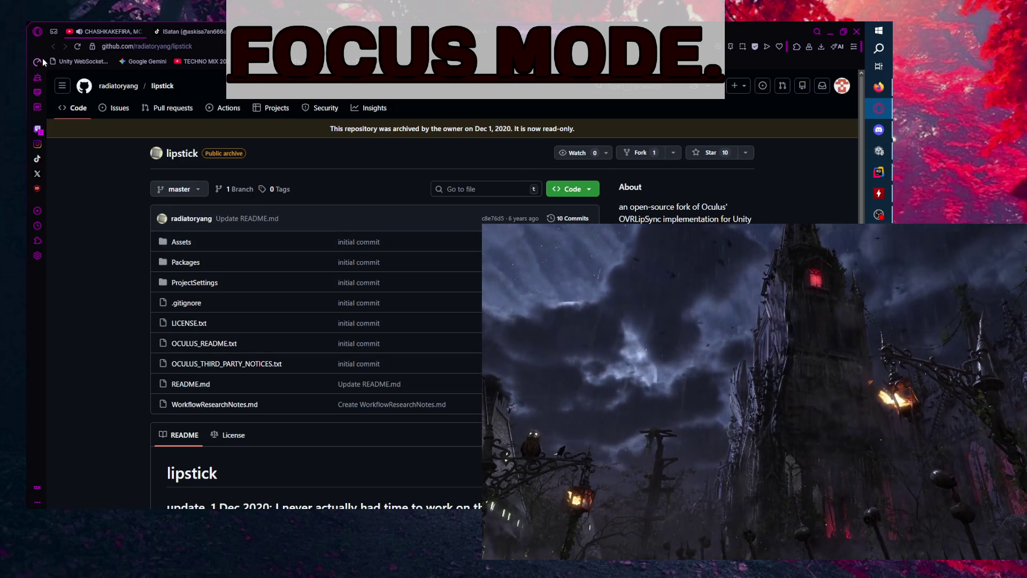
- Go to the craftxbox/OVRLipSync-Avatar-Extension page and view its solution file
{"action": "key", "text": "alt+Left"}
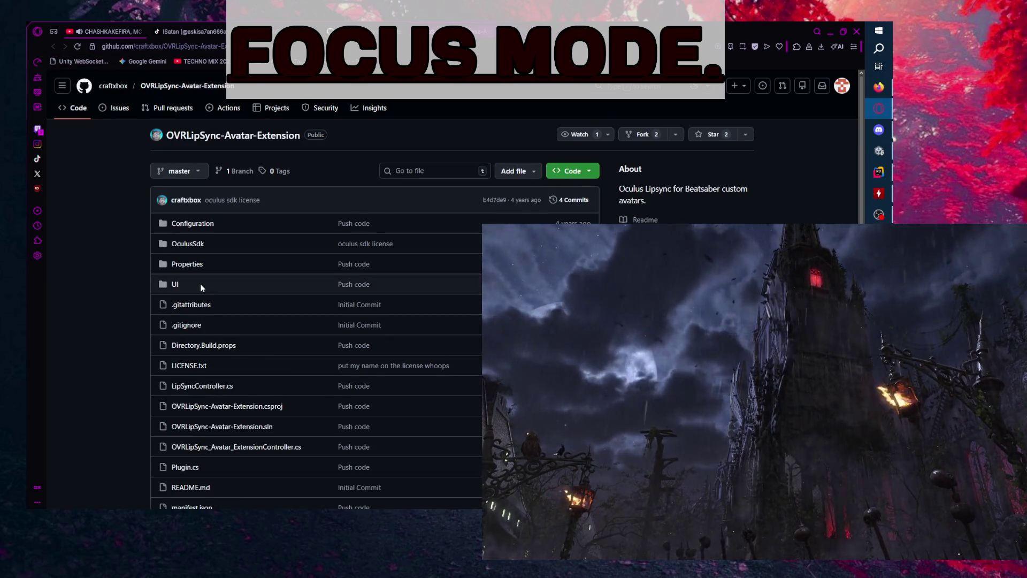
{"action": "scroll", "coordinate": [55, 284], "scroll_direction": "down", "scroll_amount": 4}
{"action": "scroll", "coordinate": [64, 276], "scroll_direction": "up", "scroll_amount": 4}
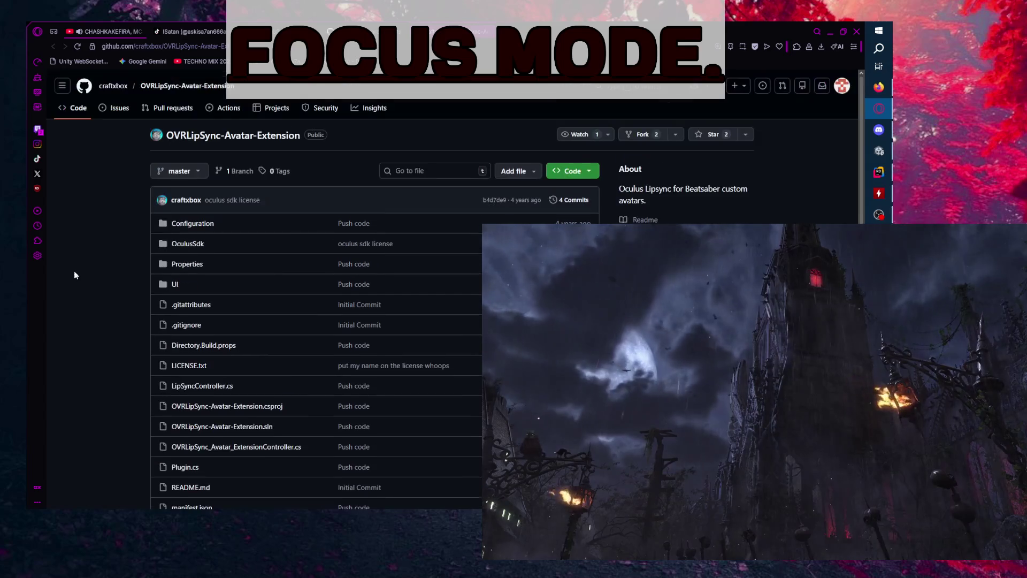
{"action": "scroll", "coordinate": [77, 267], "scroll_direction": "down", "scroll_amount": 2}
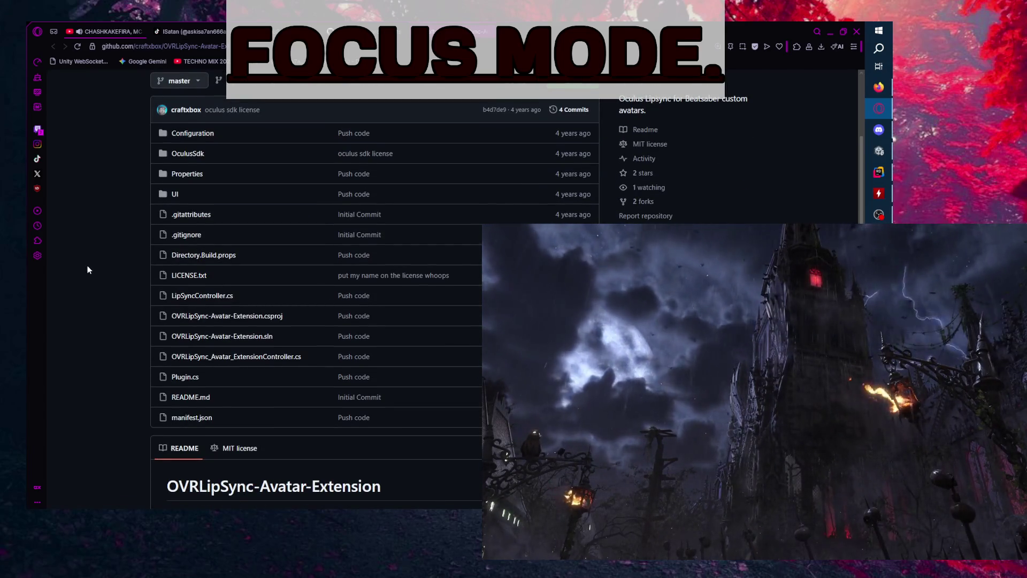
{"action": "scroll", "coordinate": [89, 268], "scroll_direction": "down", "scroll_amount": 1}
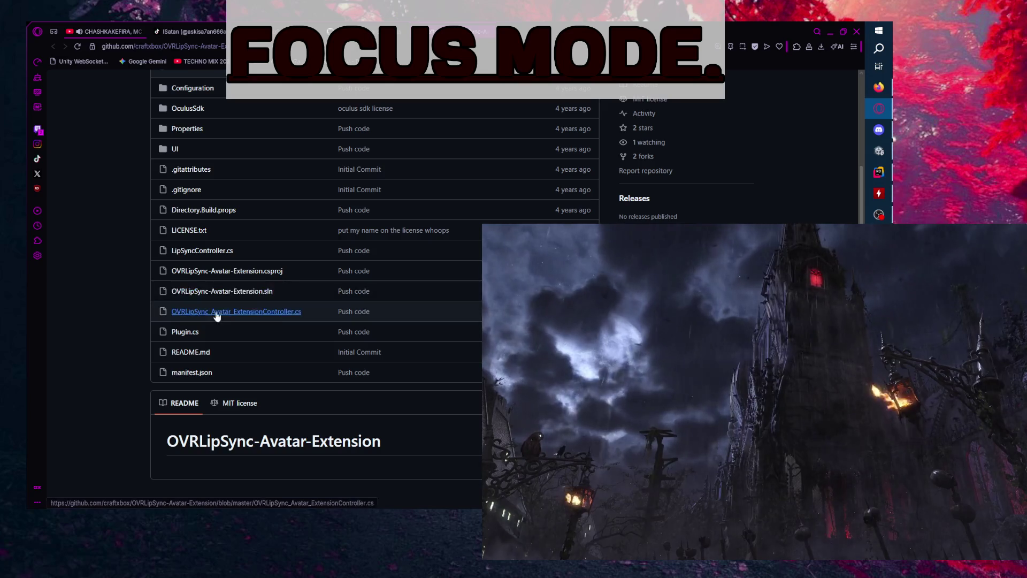
{"action": "left_click", "coordinate": [216, 296]}
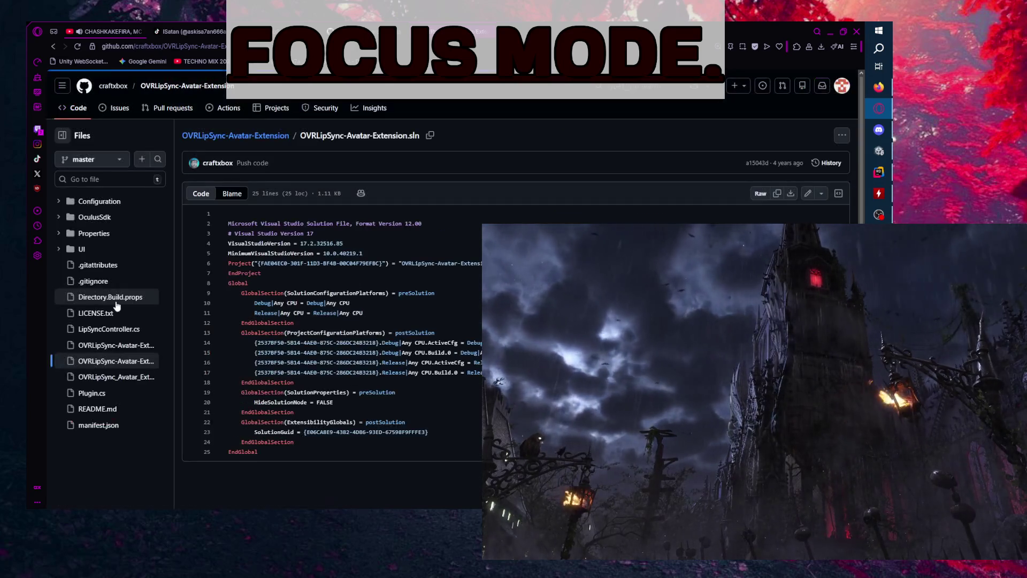
{"action": "left_click", "coordinate": [53, 46]}
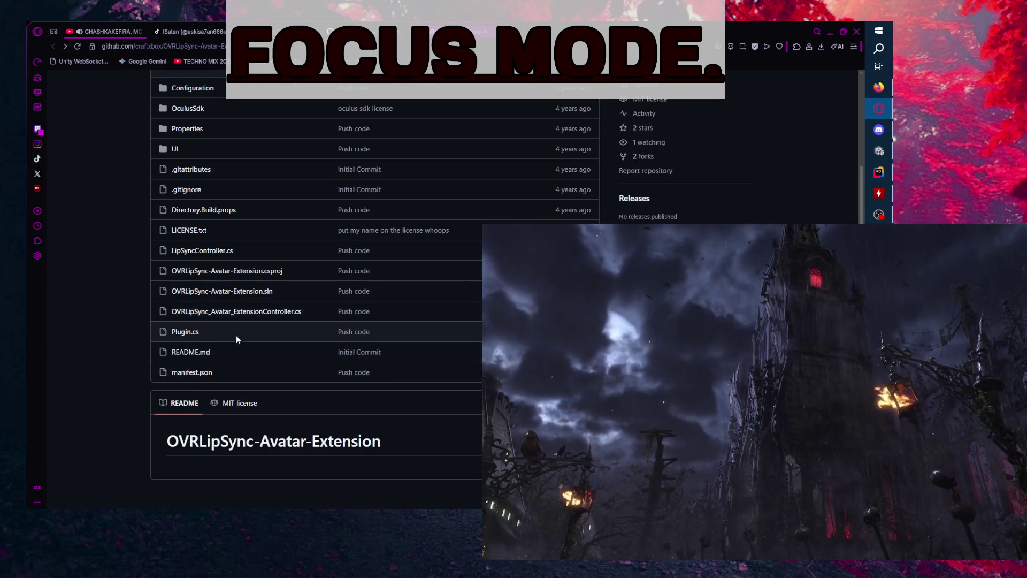
- Read Plugin.cs, then expand the UI folder and open Settings.cs
{"action": "left_click", "coordinate": [181, 332]}
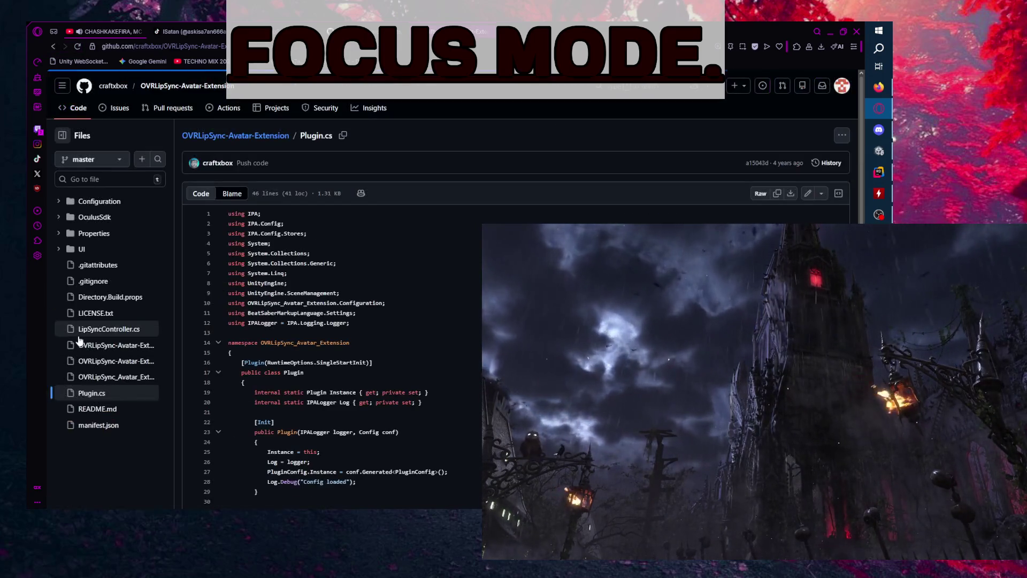
{"action": "scroll", "coordinate": [232, 401], "scroll_direction": "down", "scroll_amount": 3}
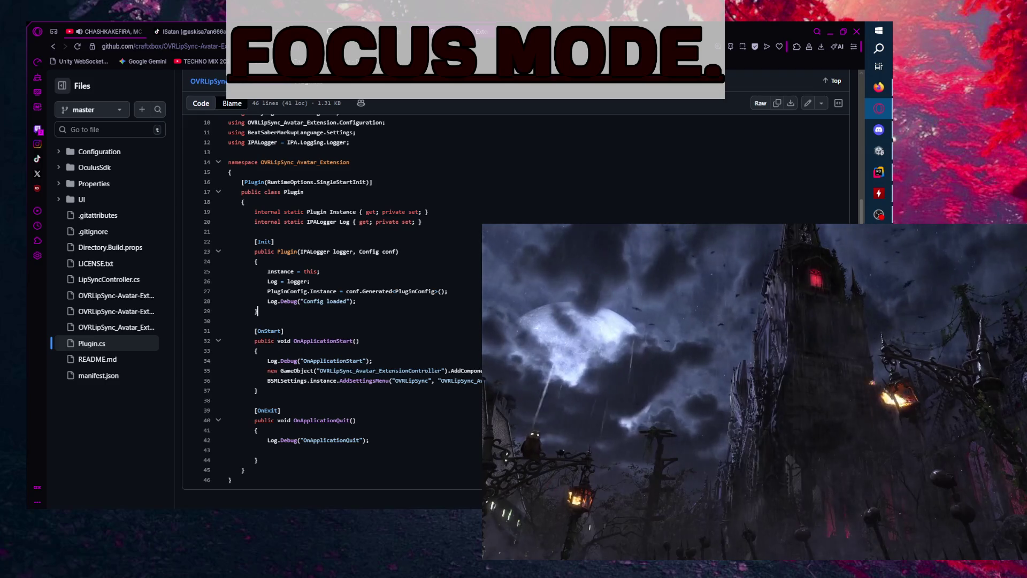
{"action": "scroll", "coordinate": [441, 350], "scroll_direction": "down", "scroll_amount": 1}
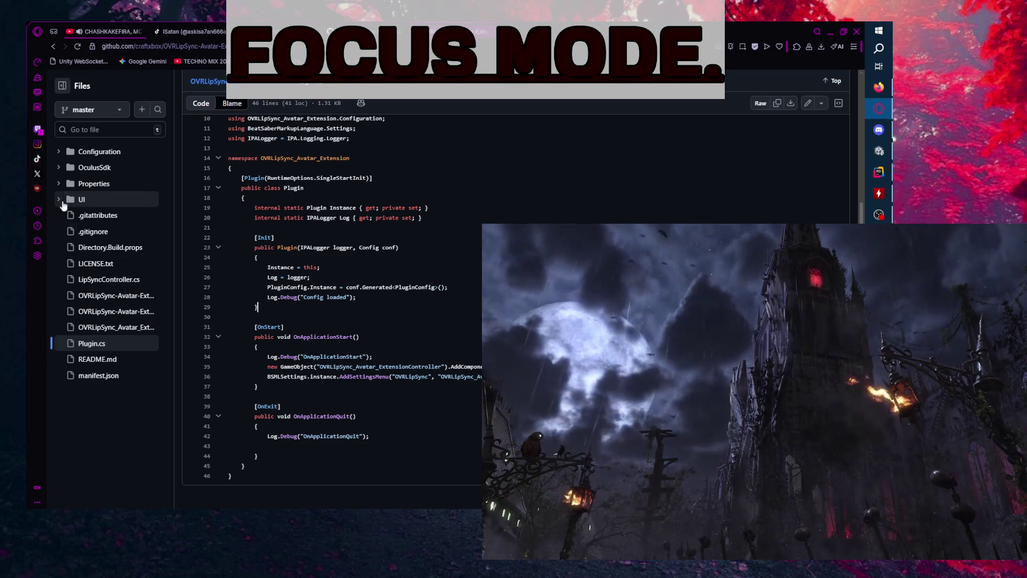
{"action": "left_click", "coordinate": [59, 200]}
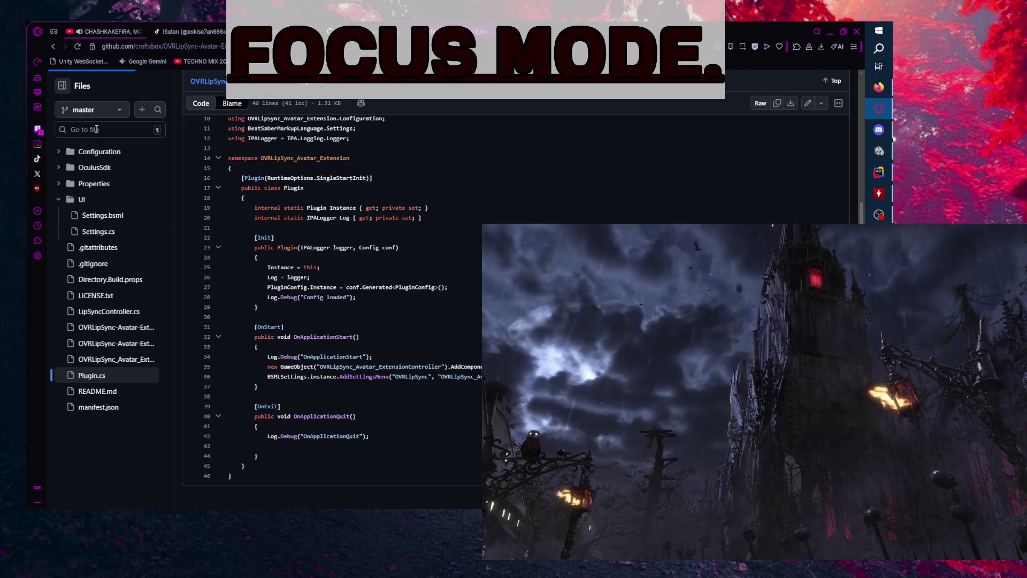
{"action": "left_click", "coordinate": [59, 180]}
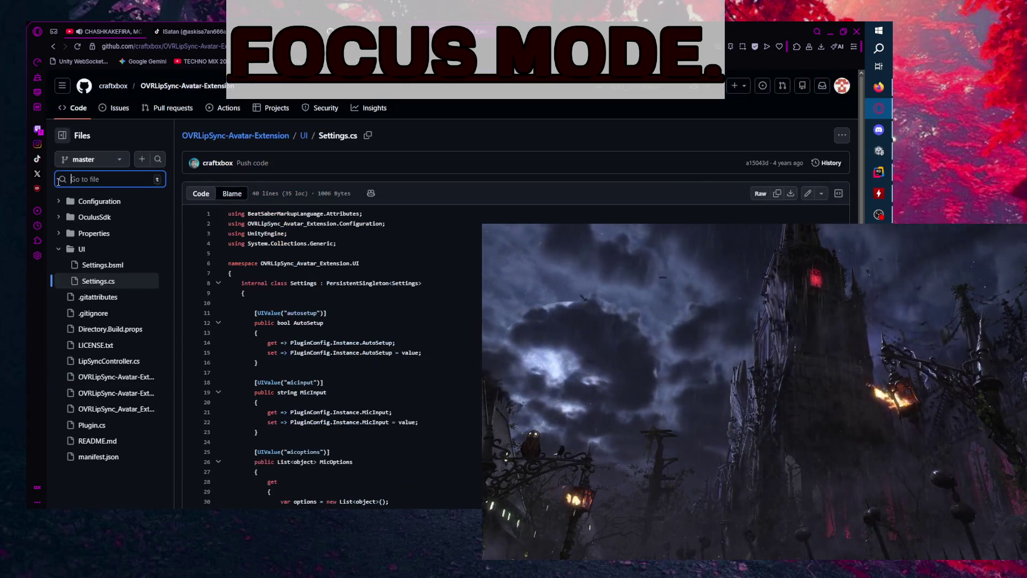
- Open the fork's OculusSdk/OVRLipSync.cs and scroll to its native import functions, then switch to Rider
{"action": "left_click", "coordinate": [59, 234]}
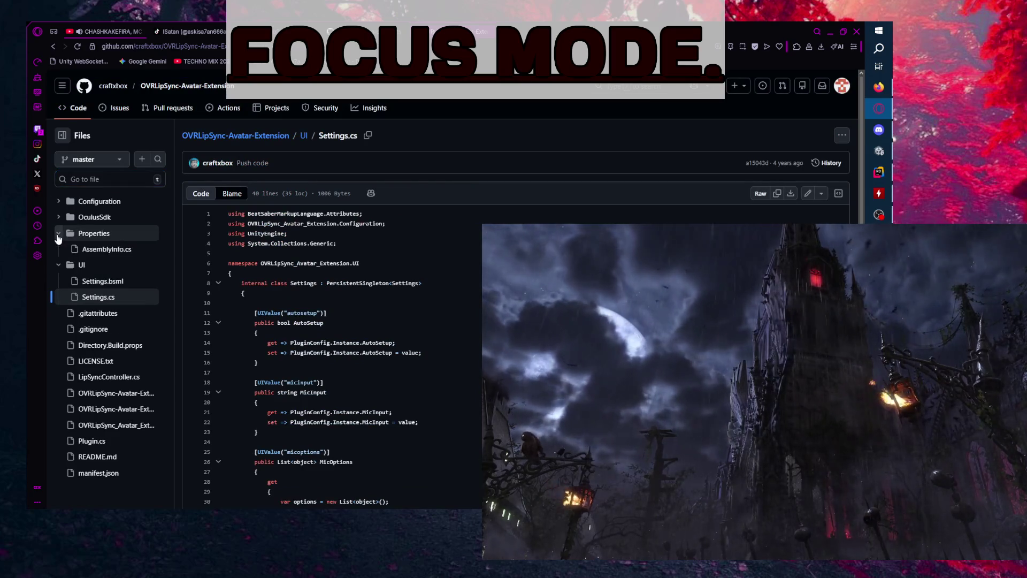
{"action": "left_click", "coordinate": [59, 235]}
{"action": "left_click", "coordinate": [58, 218]}
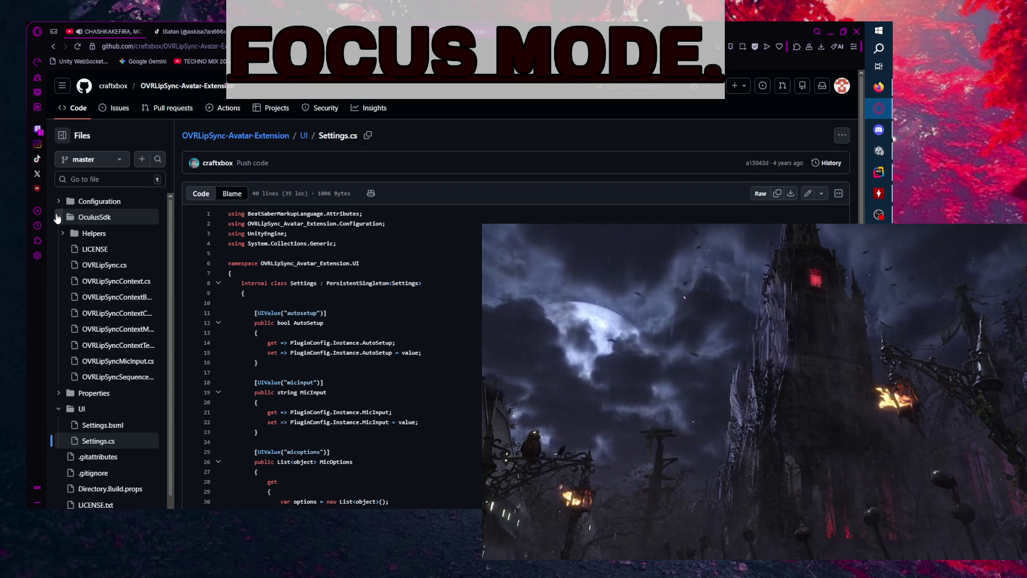
{"action": "left_click", "coordinate": [115, 265]}
{"action": "left_click", "coordinate": [57, 202]}
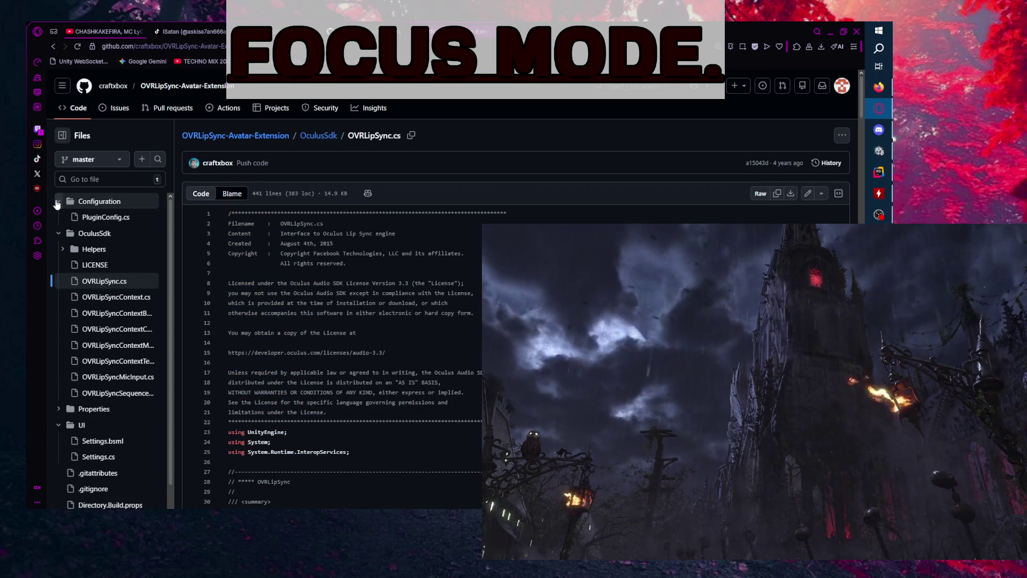
{"action": "left_click", "coordinate": [57, 204]}
{"action": "scroll", "coordinate": [187, 316], "scroll_direction": "down", "scroll_amount": 15}
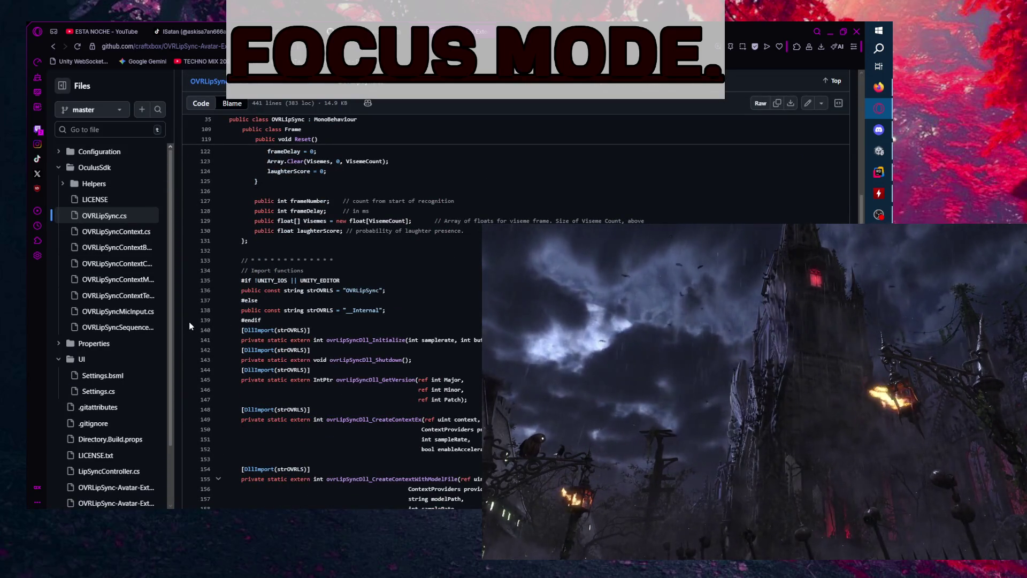
{"action": "scroll", "coordinate": [188, 322], "scroll_direction": "down", "scroll_amount": 2}
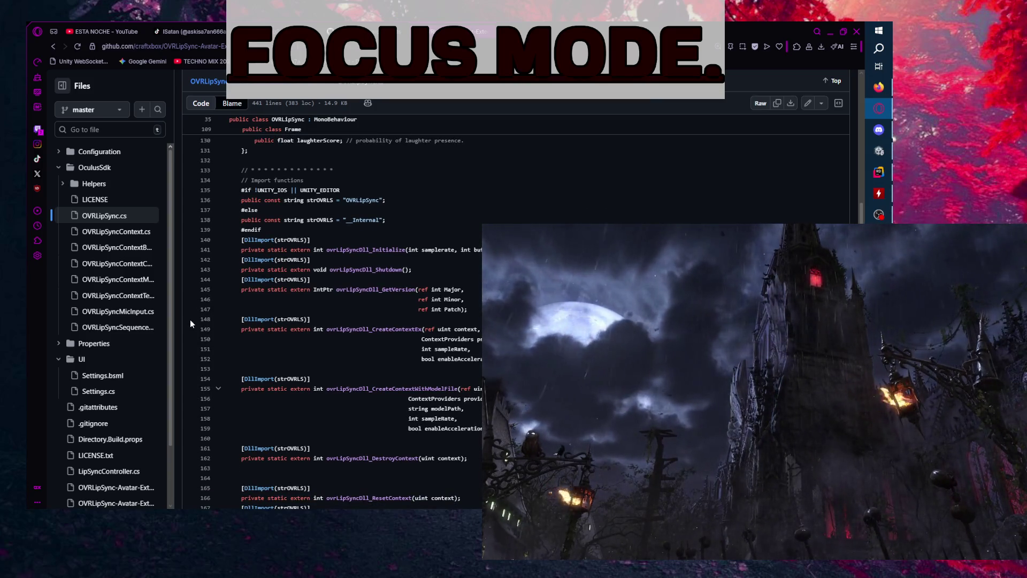
{"action": "left_click", "coordinate": [879, 172]}
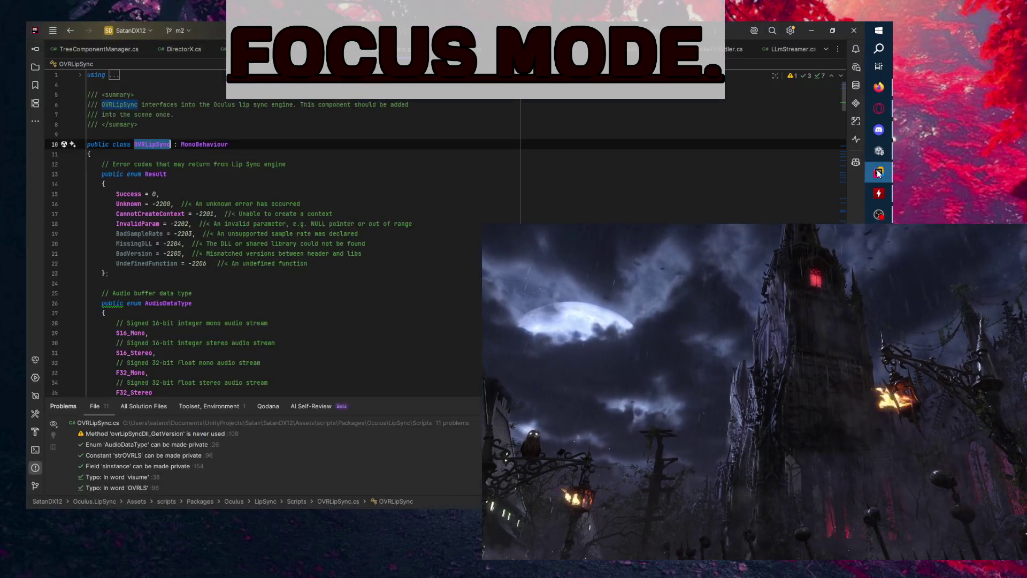
{"action": "scroll", "coordinate": [412, 272], "scroll_direction": "down", "scroll_amount": 10}
{"action": "scroll", "coordinate": [416, 290], "scroll_direction": "down", "scroll_amount": 9}
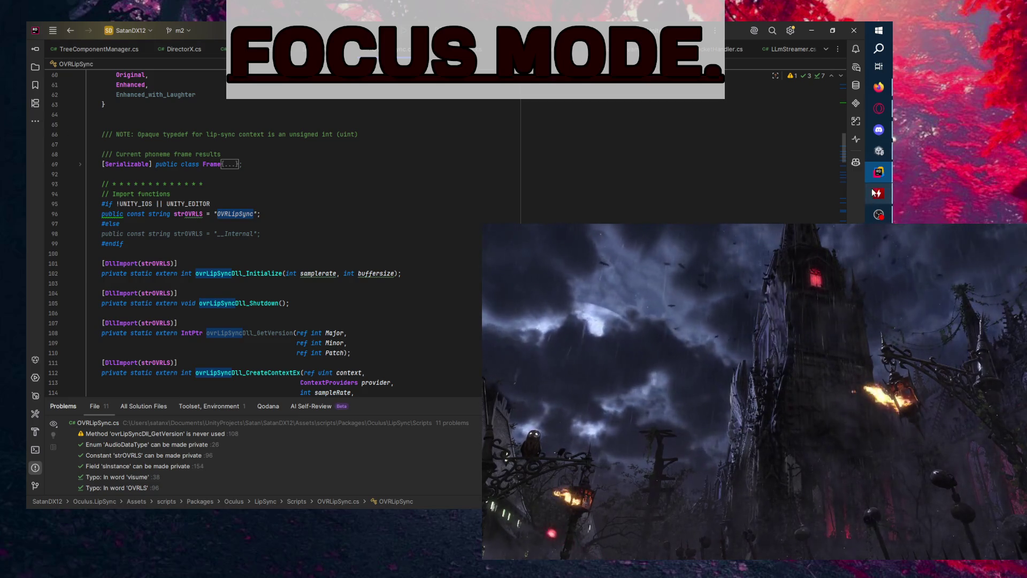
{"action": "left_click", "coordinate": [879, 173]}
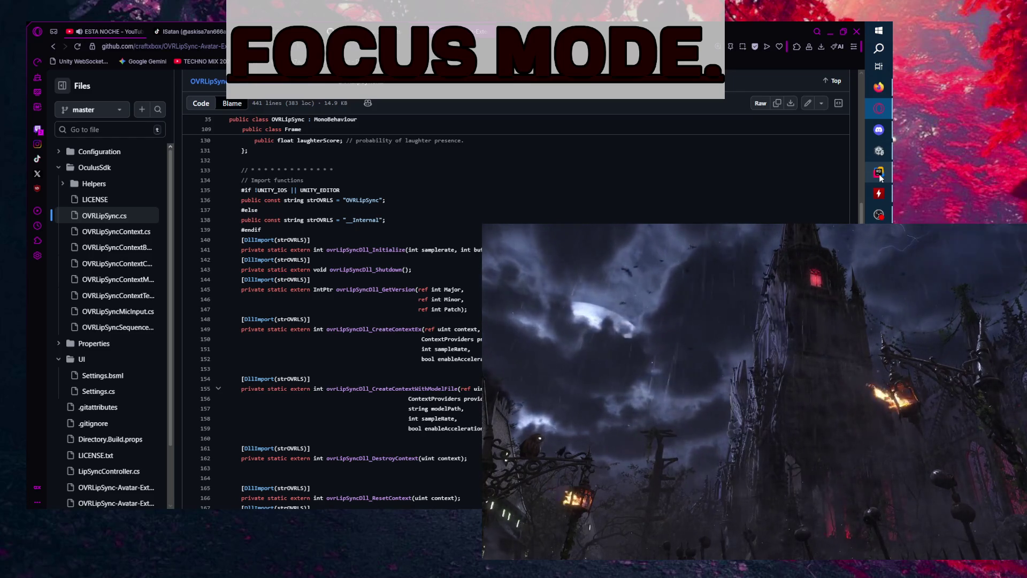
- Compare local and GitHub OVRLipSync.cs, highlighting every strOVRLS reference in the fork's file
{"action": "left_click", "coordinate": [880, 173]}
{"action": "left_click", "coordinate": [879, 175]}
{"action": "left_click", "coordinate": [880, 175]}
{"action": "left_click", "coordinate": [879, 173]}
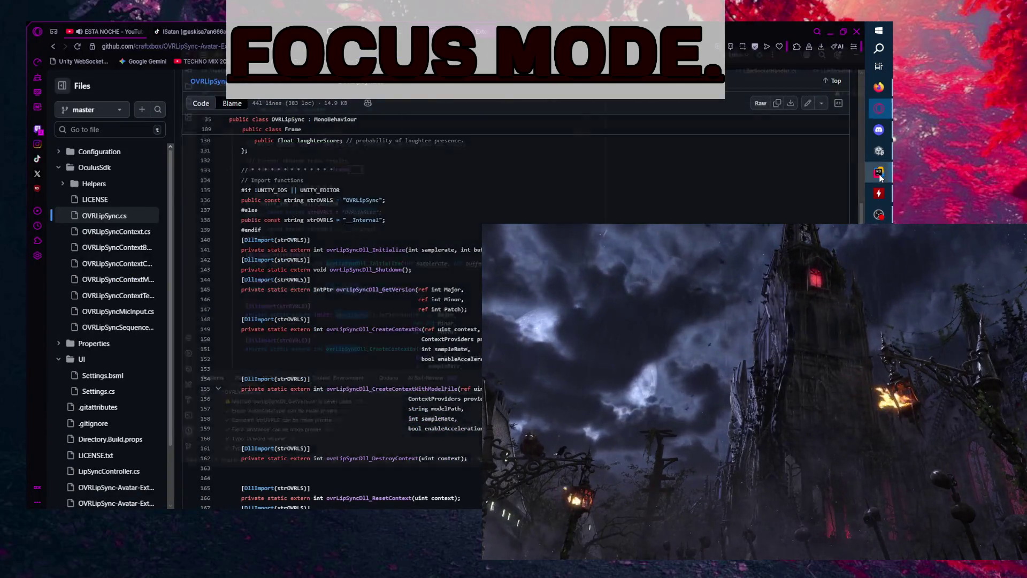
{"action": "left_click", "coordinate": [879, 173]}
{"action": "left_click", "coordinate": [879, 172]}
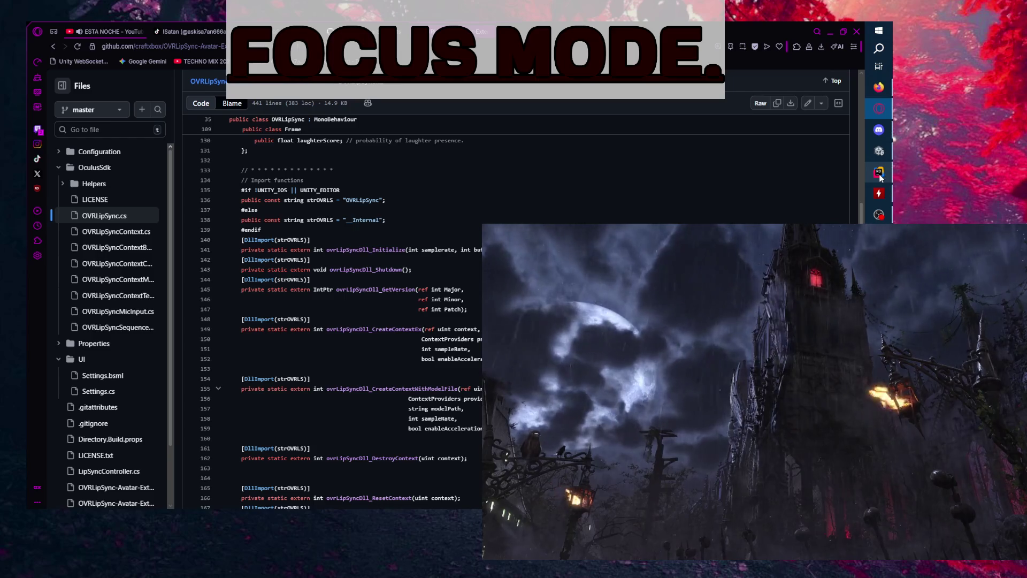
{"action": "double_click", "coordinate": [327, 220]}
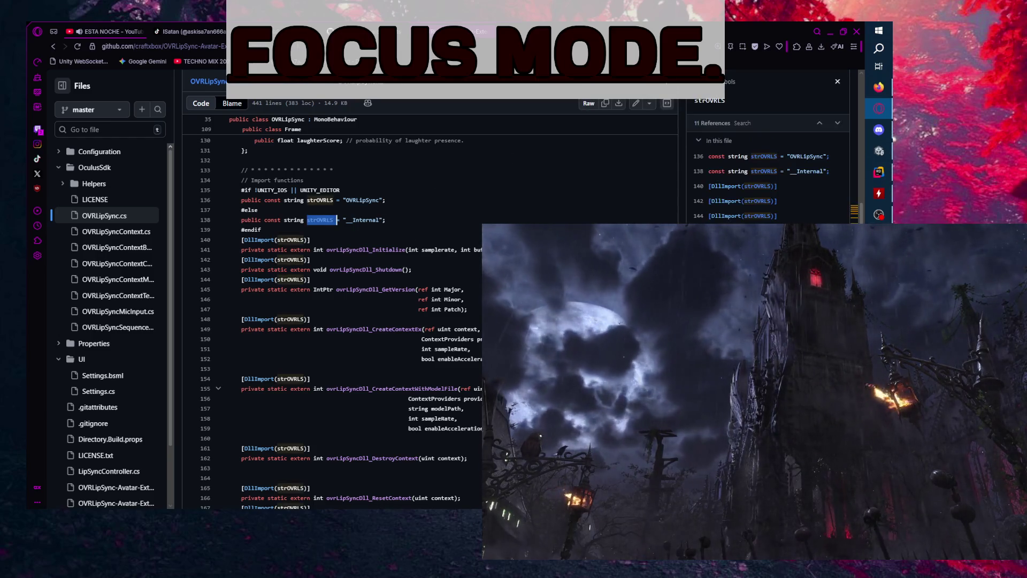
{"action": "left_click", "coordinate": [336, 220]}
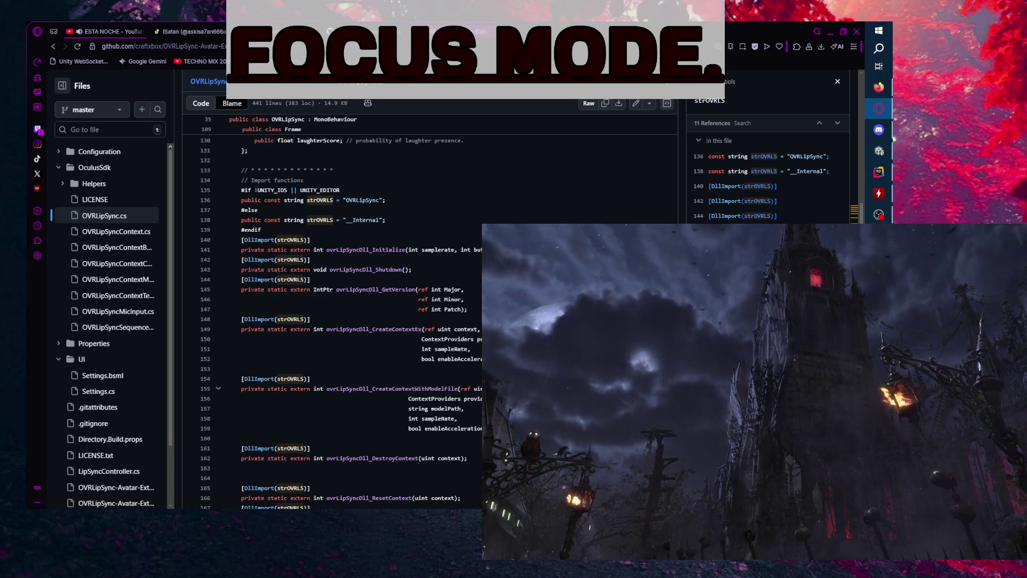
- Scroll through the fork's OVRLipSync.cs and open the OculusSdk/Helpers folder
{"action": "scroll", "coordinate": [332, 316], "scroll_direction": "down", "scroll_amount": 10}
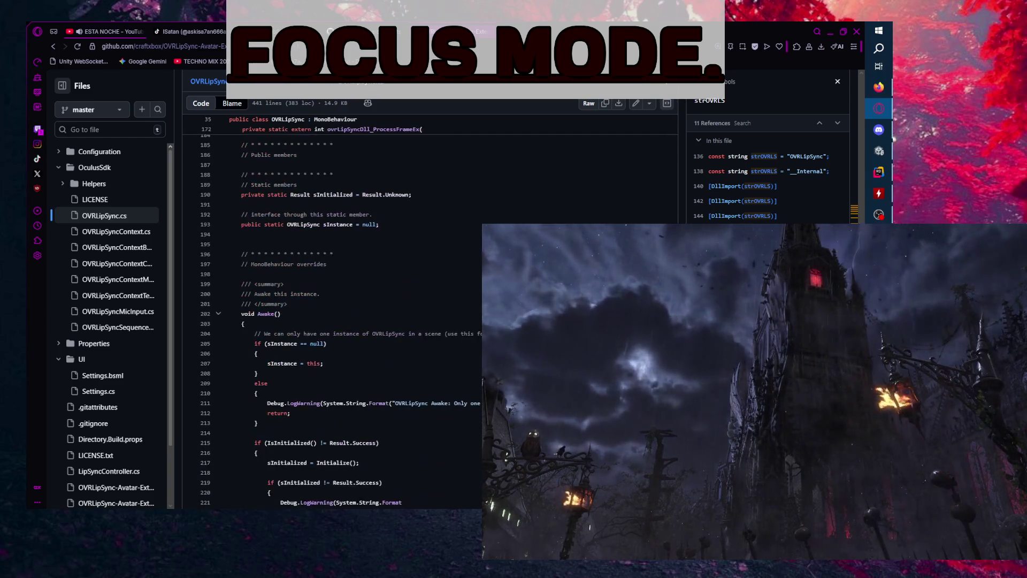
{"action": "scroll", "coordinate": [332, 321], "scroll_direction": "down", "scroll_amount": 6}
{"action": "scroll", "coordinate": [331, 316], "scroll_direction": "up", "scroll_amount": 15}
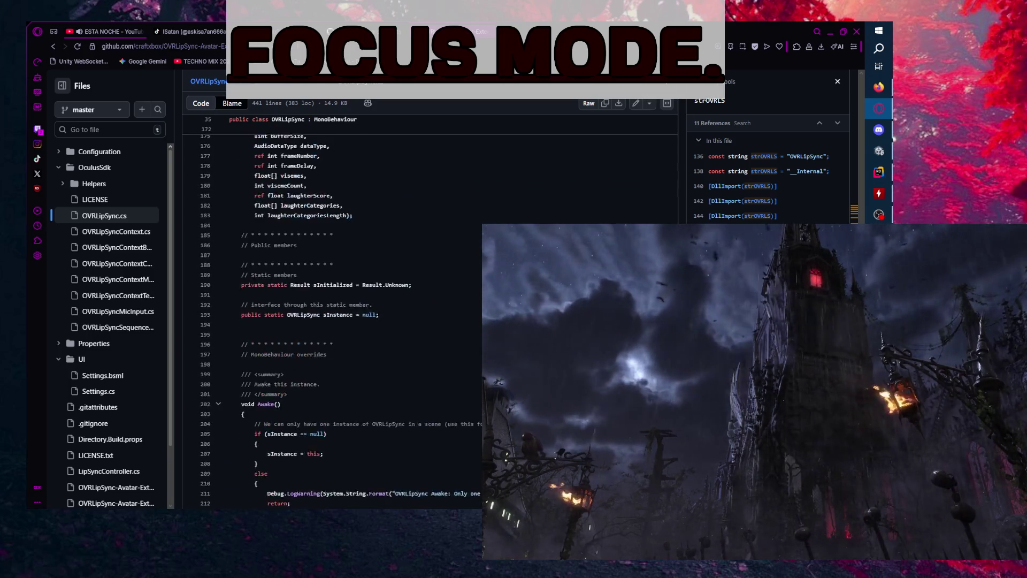
{"action": "left_click", "coordinate": [120, 188]}
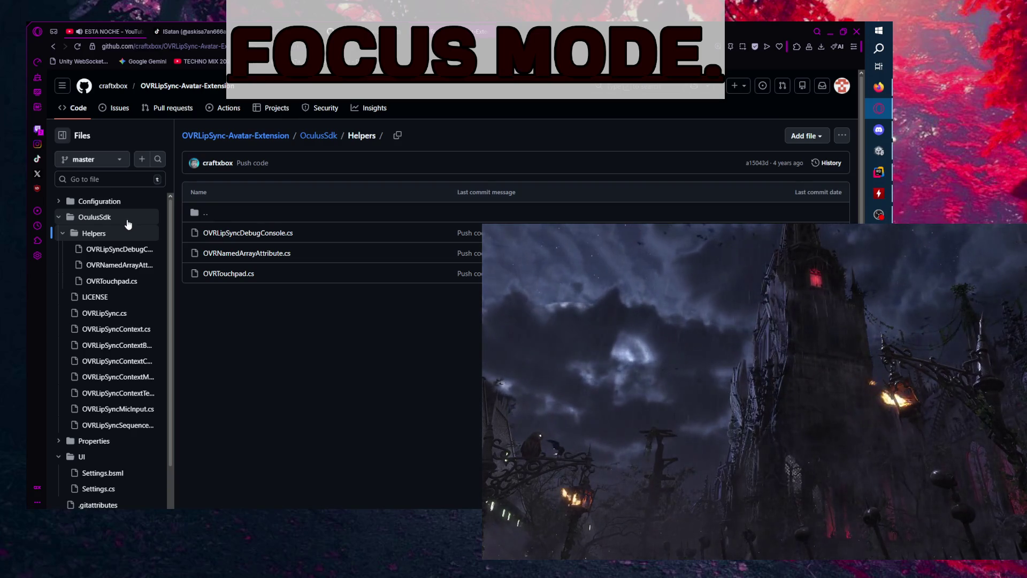
- Return to the OculusSdk listing and collapse the Helpers, UI, OculusSdk and Configuration tree folders
{"action": "left_click", "coordinate": [128, 220]}
{"action": "scroll", "coordinate": [405, 300], "scroll_direction": "down", "scroll_amount": 1}
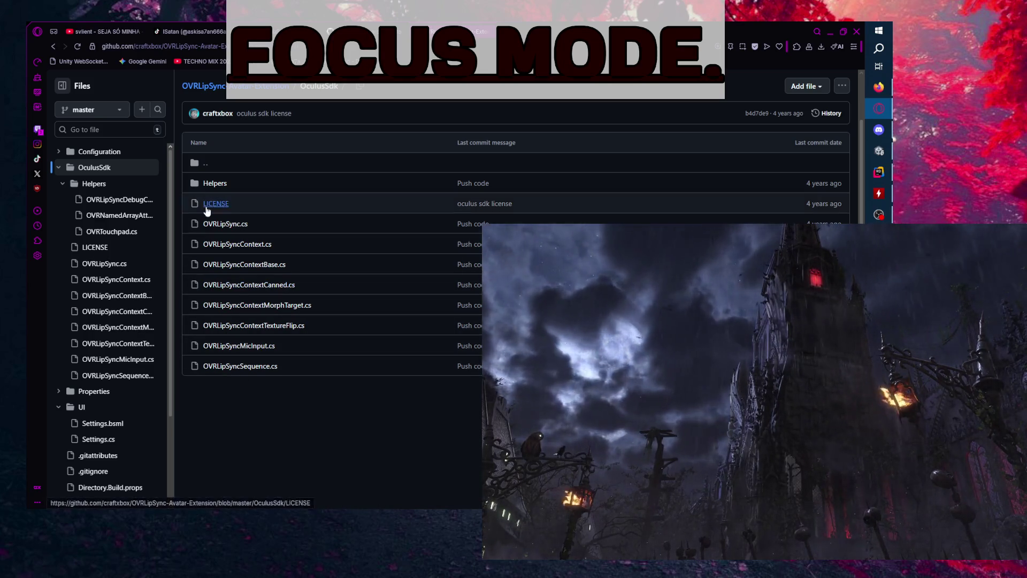
{"action": "left_click", "coordinate": [62, 184]}
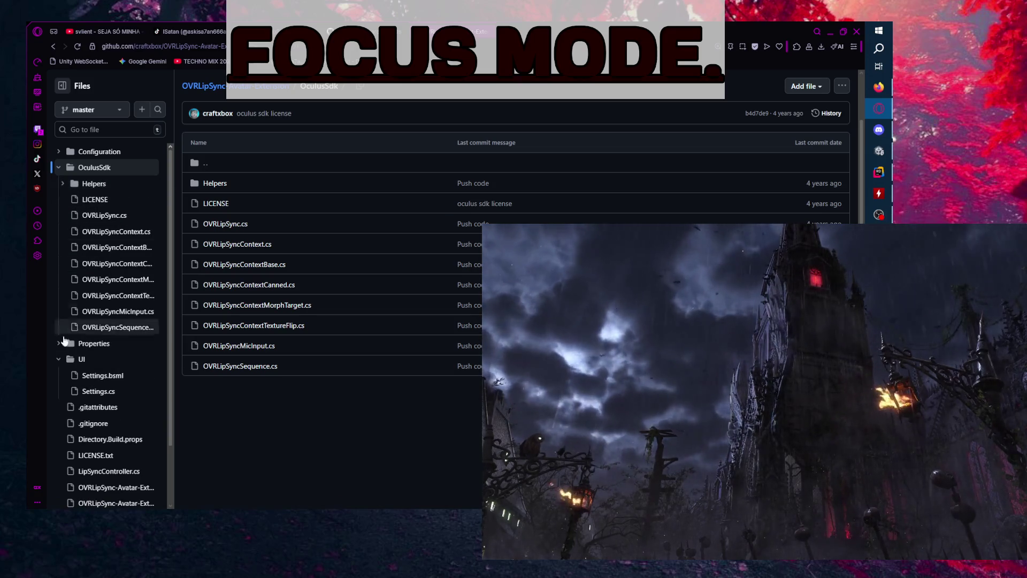
{"action": "scroll", "coordinate": [63, 393], "scroll_direction": "down", "scroll_amount": 2}
{"action": "left_click", "coordinate": [58, 289]}
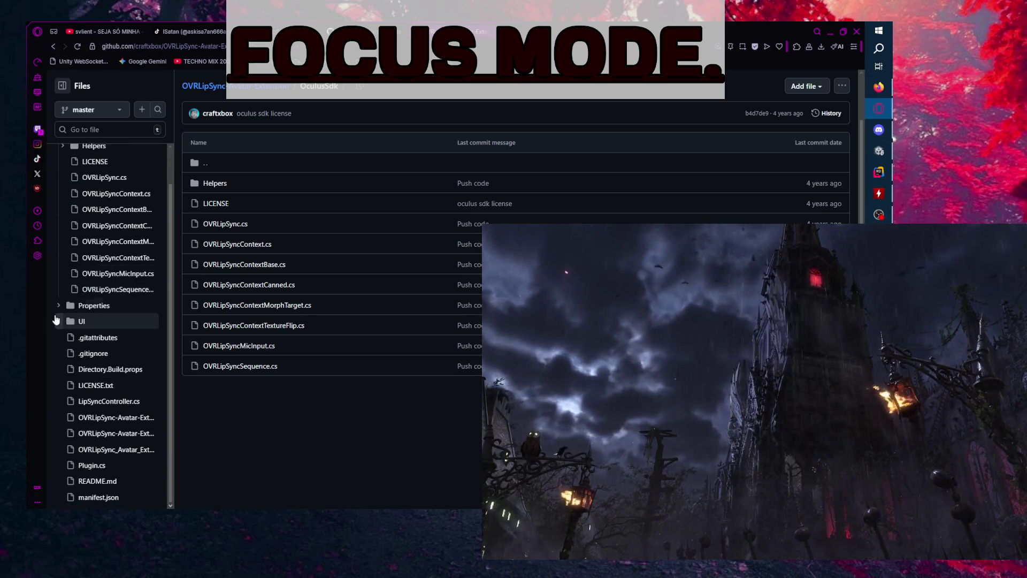
{"action": "scroll", "coordinate": [60, 210], "scroll_direction": "up", "scroll_amount": 2}
{"action": "left_click", "coordinate": [62, 183]}
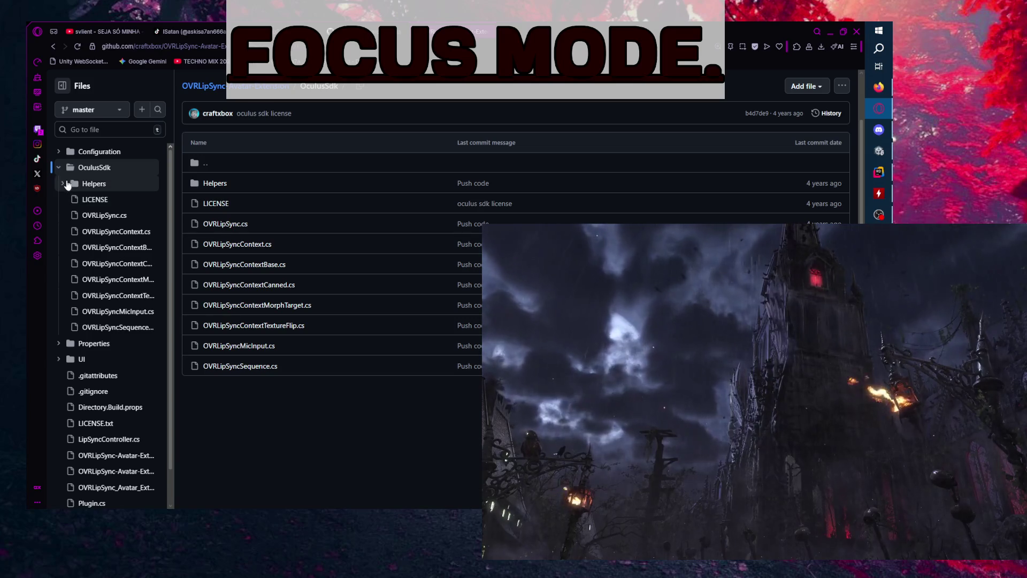
{"action": "left_click", "coordinate": [63, 183]}
{"action": "left_click", "coordinate": [59, 167]}
{"action": "left_click", "coordinate": [58, 153]}
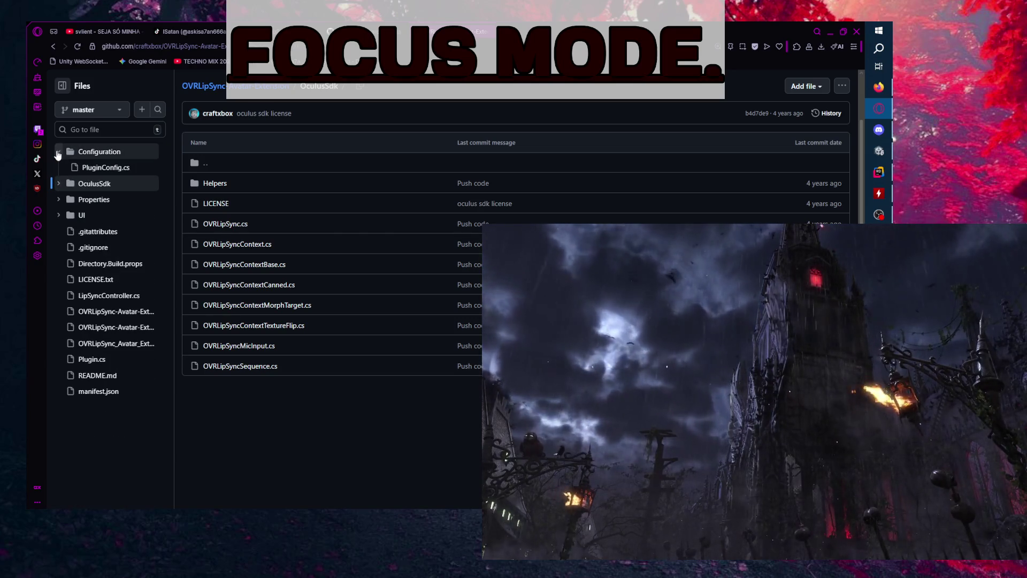
{"action": "left_click", "coordinate": [58, 152]}
{"action": "scroll", "coordinate": [223, 116], "scroll_direction": "up", "scroll_amount": 1}
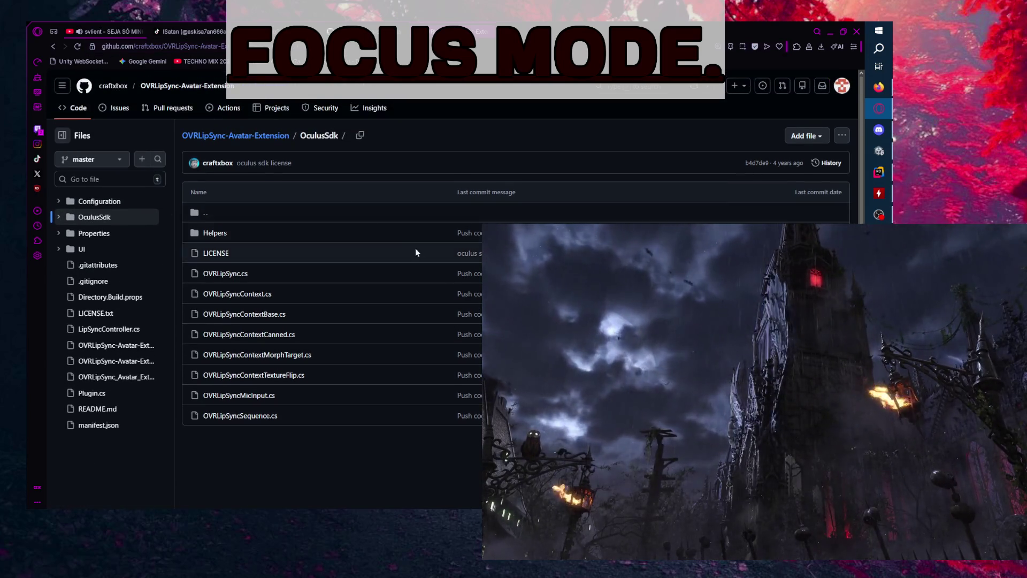
- Open the repository's main page, clear the address bar, then switch to Rider's OVRLipSync.cs
{"action": "left_click", "coordinate": [268, 137]}
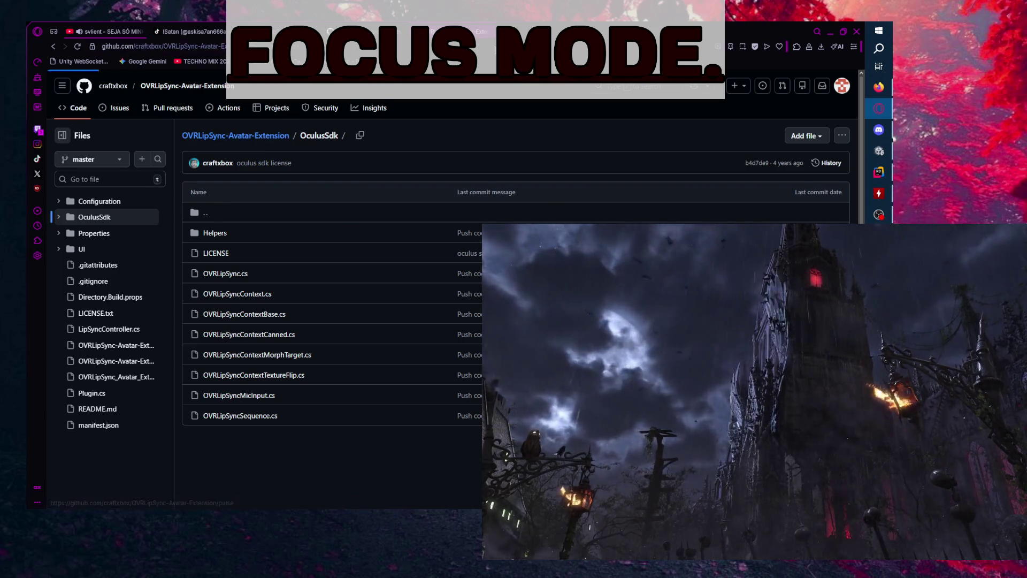
{"action": "left_click", "coordinate": [498, 46]}
{"action": "right_click", "coordinate": [498, 46]}
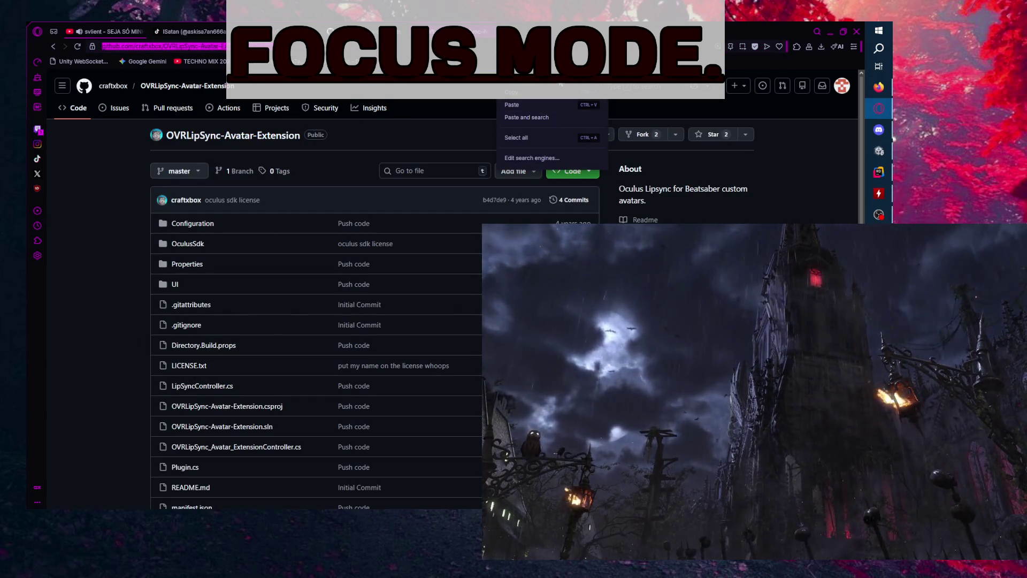
{"action": "left_click", "coordinate": [530, 139]}
{"action": "left_click", "coordinate": [879, 171]}
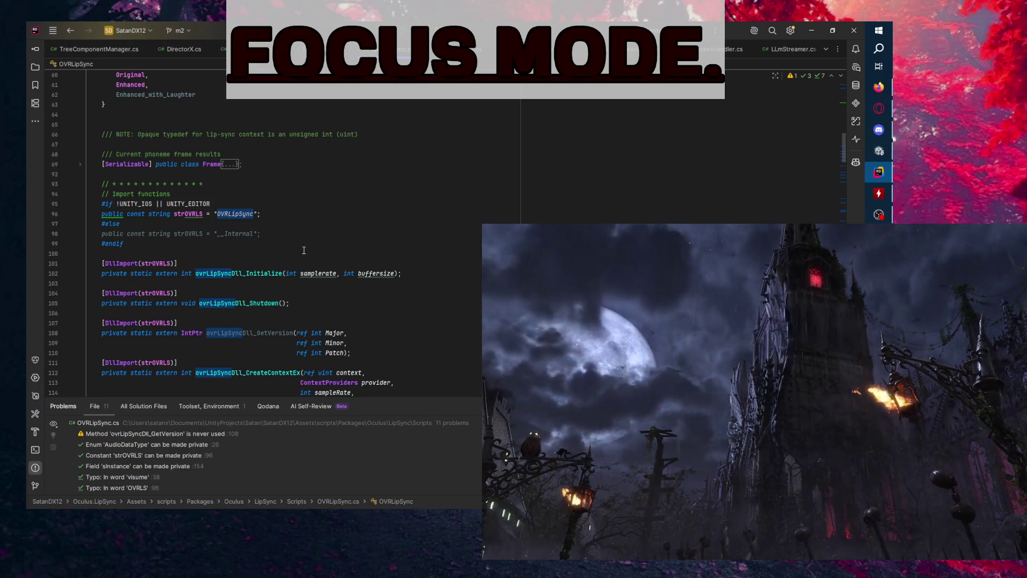
- Inspect the strOVRLS definitions on lines 96–98 and highlight strOVRLS usages
{"action": "scroll", "coordinate": [295, 249], "scroll_direction": "down", "scroll_amount": 2}
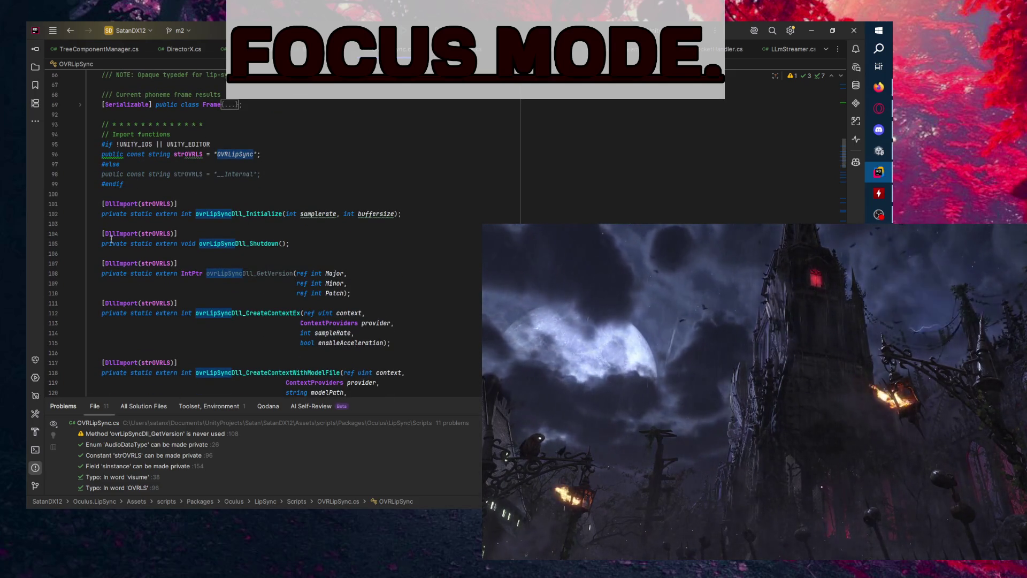
{"action": "left_click", "coordinate": [226, 176]}
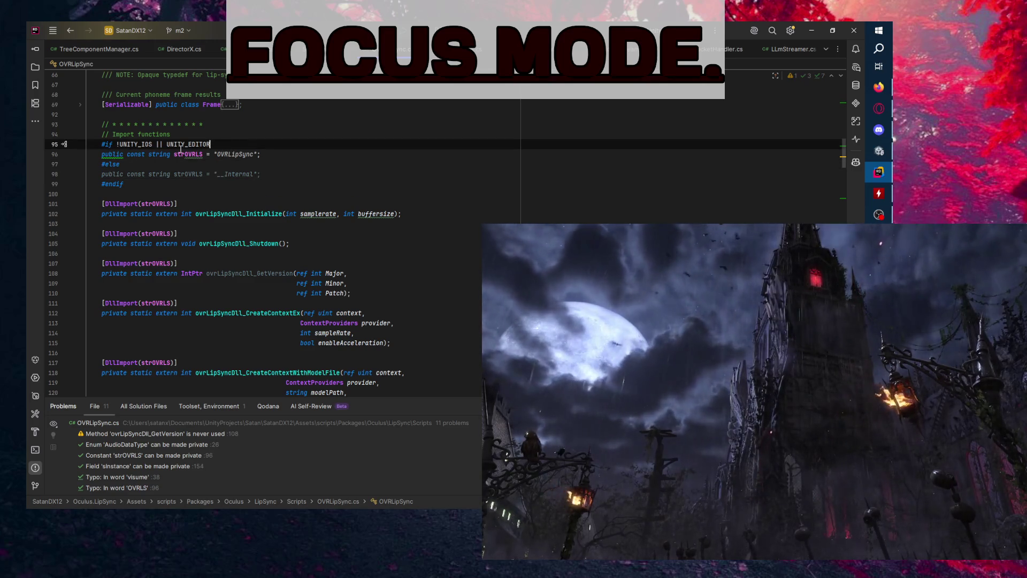
{"action": "left_click", "coordinate": [116, 154]}
{"action": "left_click", "coordinate": [300, 178]}
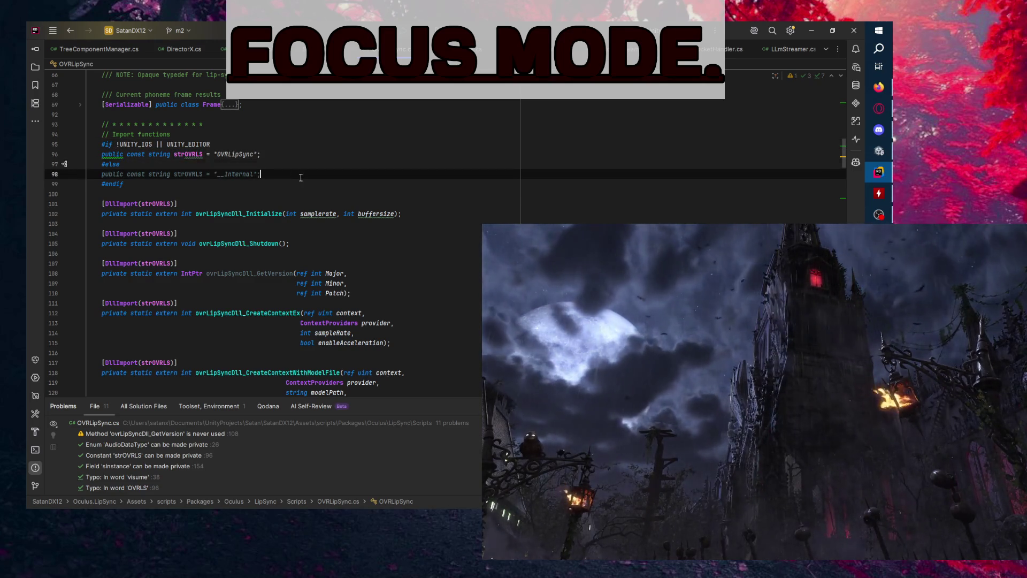
{"action": "double_click", "coordinate": [197, 173]}
{"action": "left_click", "coordinate": [266, 182]}
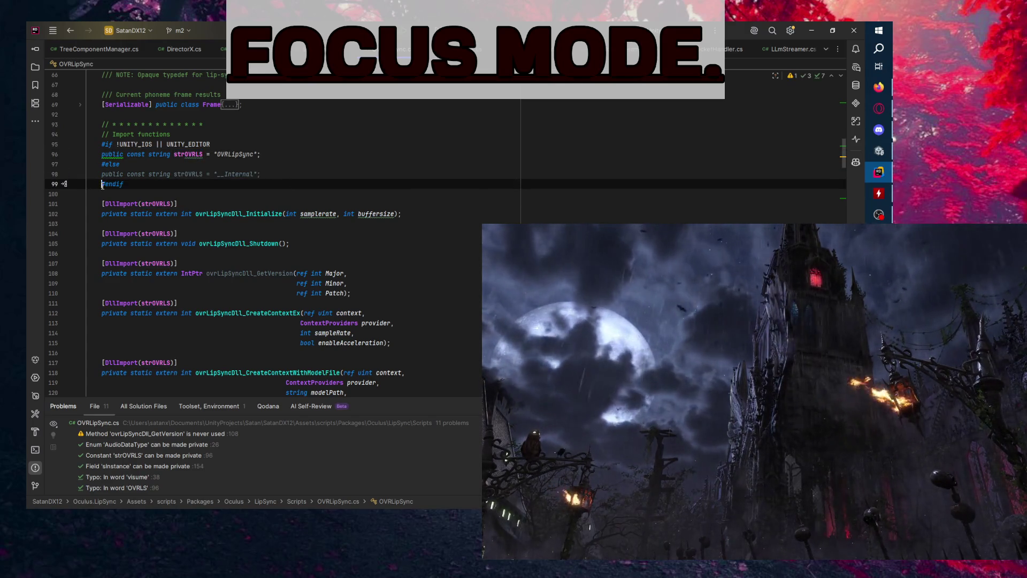
- Scroll down to the Awake method, then return to the OVRLipSync-Avatar-Extension repository page
{"action": "key", "text": "ctrl+a"}
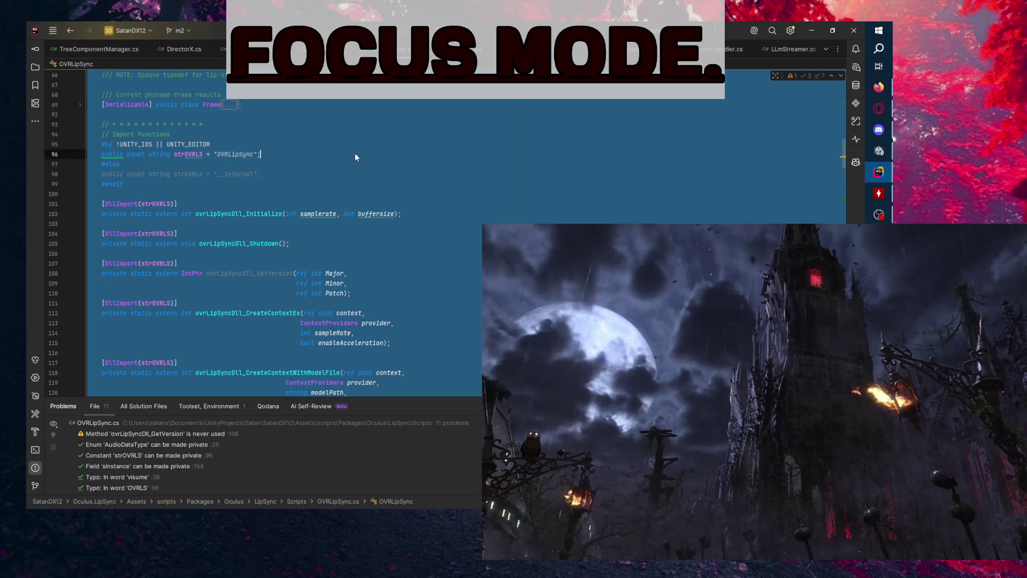
{"action": "left_click", "coordinate": [389, 197]}
{"action": "scroll", "coordinate": [372, 215], "scroll_direction": "down", "scroll_amount": 15}
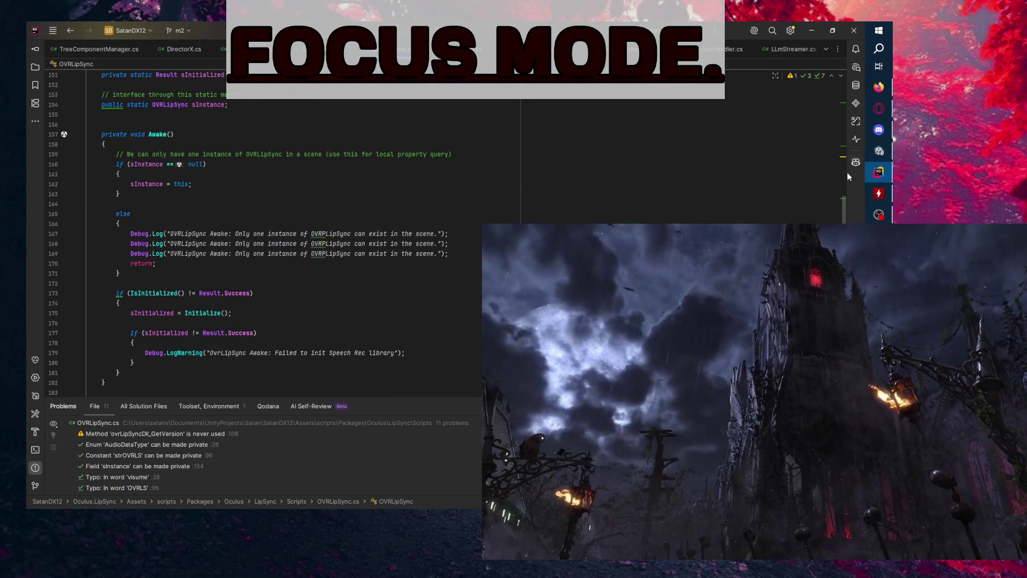
{"action": "left_click", "coordinate": [878, 108]}
{"action": "scroll", "coordinate": [69, 322], "scroll_direction": "down", "scroll_amount": 3}
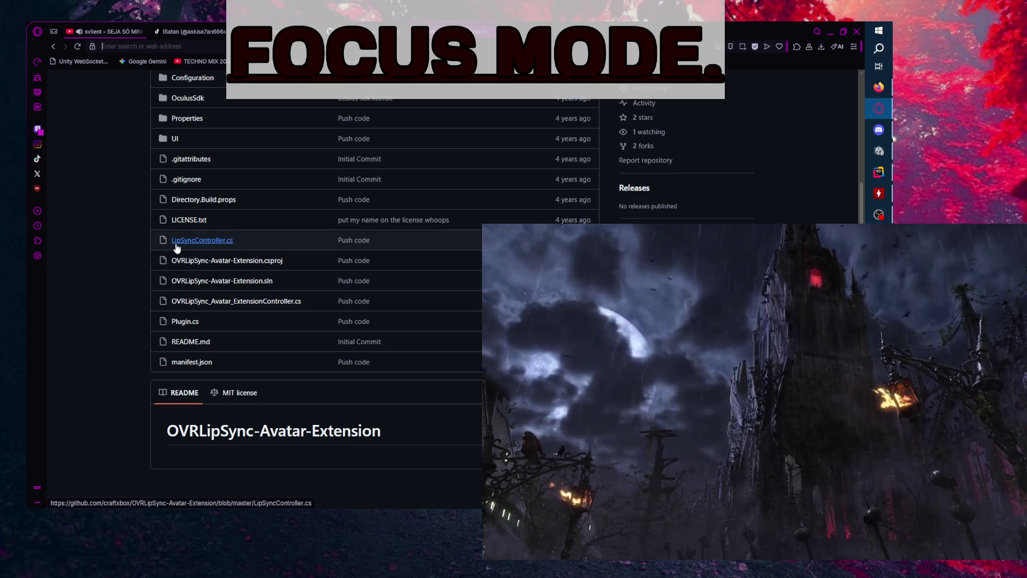
- Read LipSyncController.cs's viseme-detection code, then go back to the OVRLipSync search results
{"action": "left_click", "coordinate": [156, 253]}
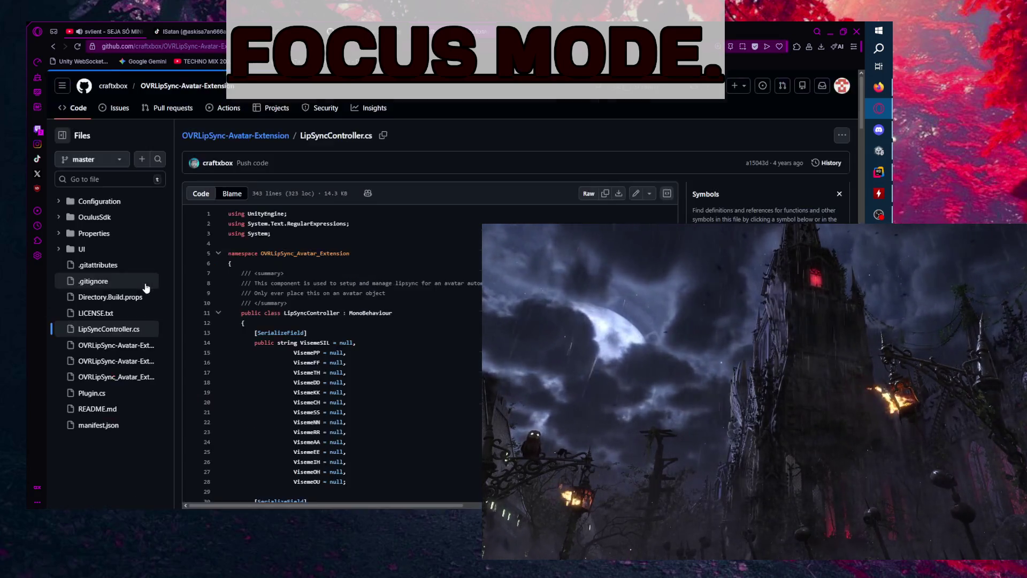
{"action": "scroll", "coordinate": [209, 358], "scroll_direction": "down", "scroll_amount": 5}
{"action": "scroll", "coordinate": [208, 358], "scroll_direction": "up", "scroll_amount": 4}
{"action": "scroll", "coordinate": [214, 365], "scroll_direction": "down", "scroll_amount": 2}
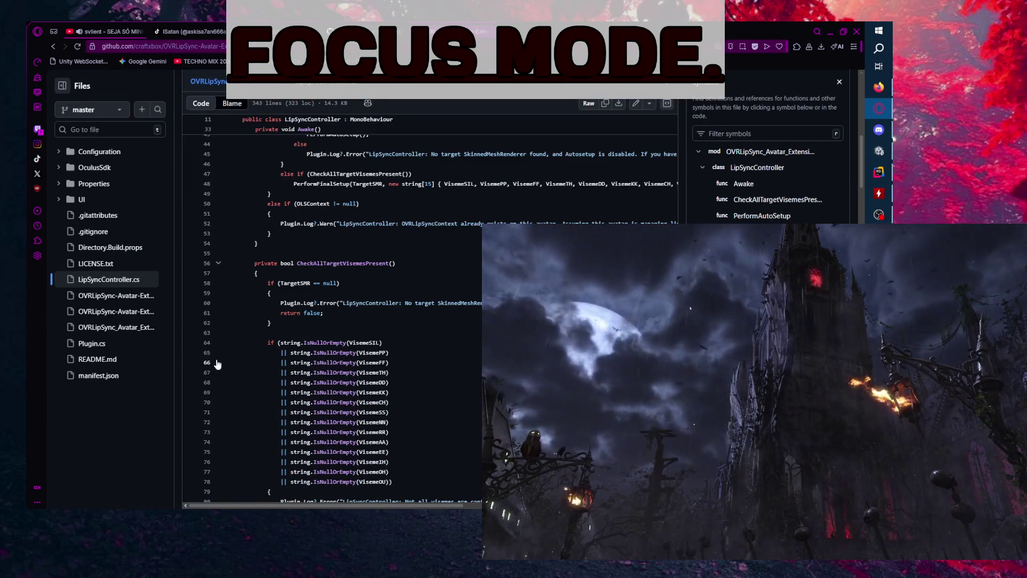
{"action": "scroll", "coordinate": [217, 359], "scroll_direction": "down", "scroll_amount": 3}
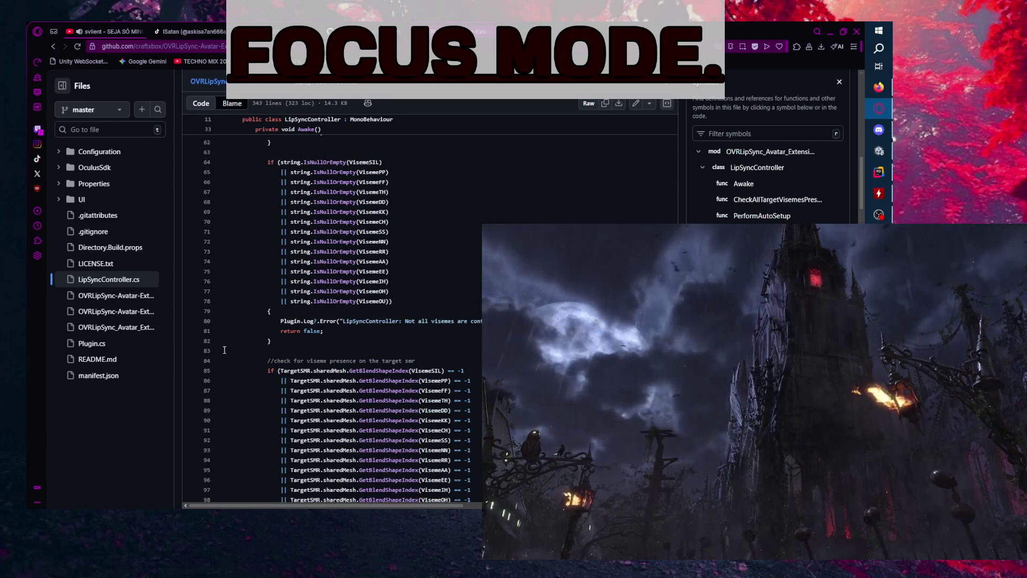
{"action": "scroll", "coordinate": [224, 350], "scroll_direction": "down", "scroll_amount": 18}
{"action": "scroll", "coordinate": [220, 364], "scroll_direction": "down", "scroll_amount": 7}
{"action": "scroll", "coordinate": [220, 363], "scroll_direction": "up", "scroll_amount": 6}
{"action": "scroll", "coordinate": [220, 363], "scroll_direction": "down", "scroll_amount": 13}
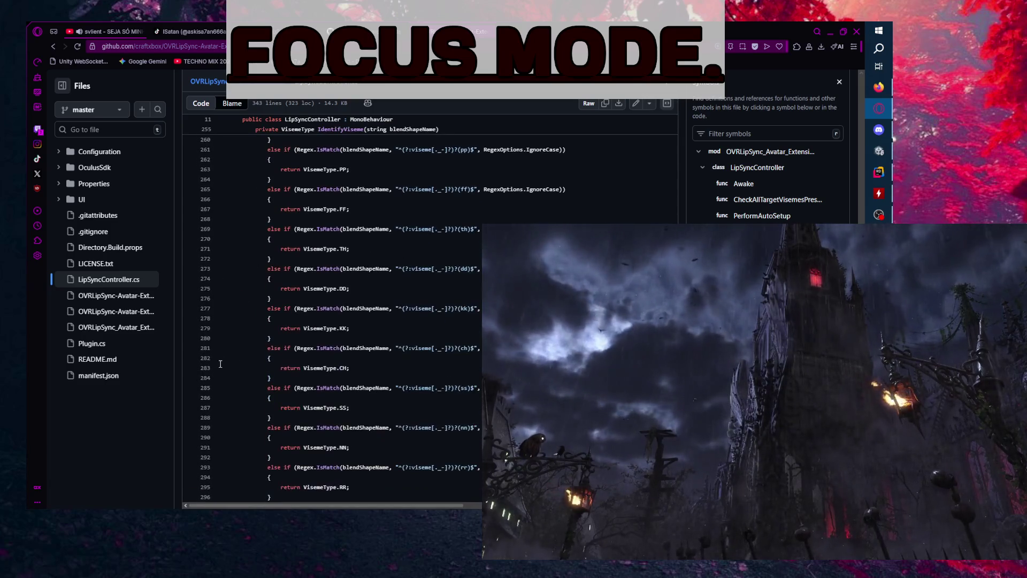
{"action": "key", "text": "alt+Left"}
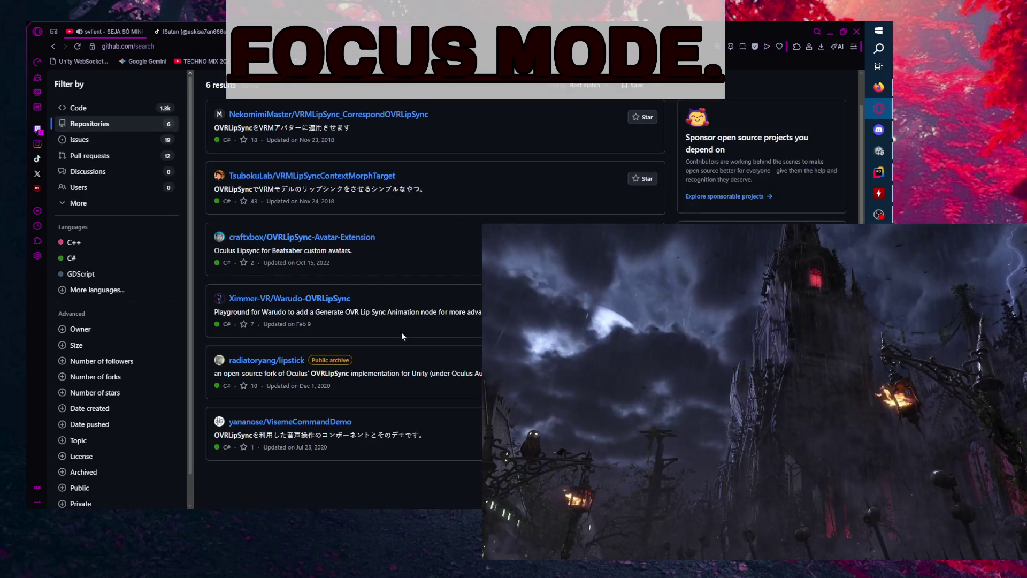
- Open Ximmer-VR/Warudo-OVRLipSync, read its README through Usage, Support, License and Acknowledgements, then return to search results
{"action": "left_click", "coordinate": [321, 300]}
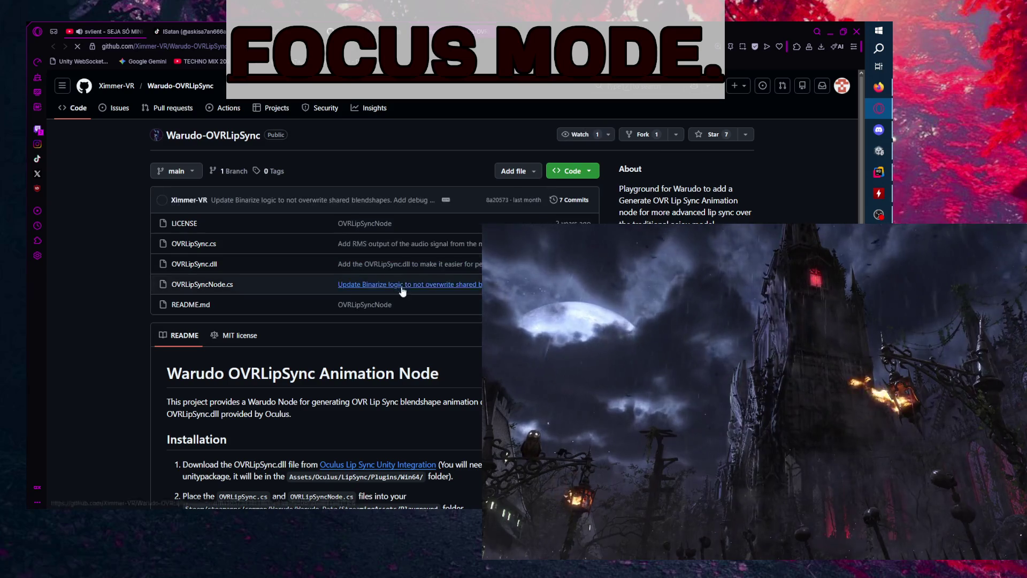
{"action": "scroll", "coordinate": [406, 290], "scroll_direction": "down", "scroll_amount": 4}
{"action": "scroll", "coordinate": [406, 290], "scroll_direction": "up", "scroll_amount": 1}
{"action": "scroll", "coordinate": [406, 289], "scroll_direction": "down", "scroll_amount": 2}
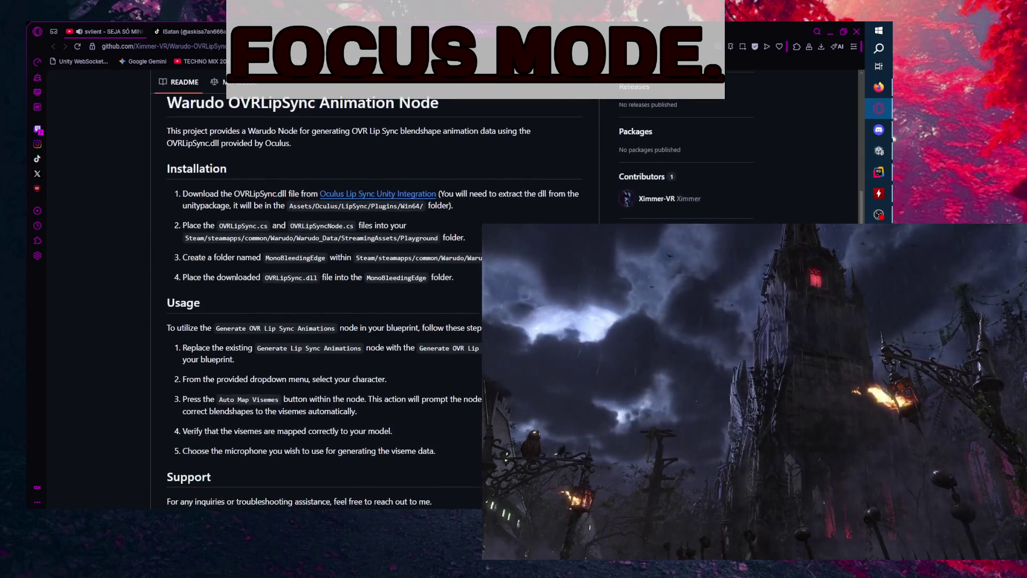
{"action": "scroll", "coordinate": [375, 289], "scroll_direction": "down", "scroll_amount": 1}
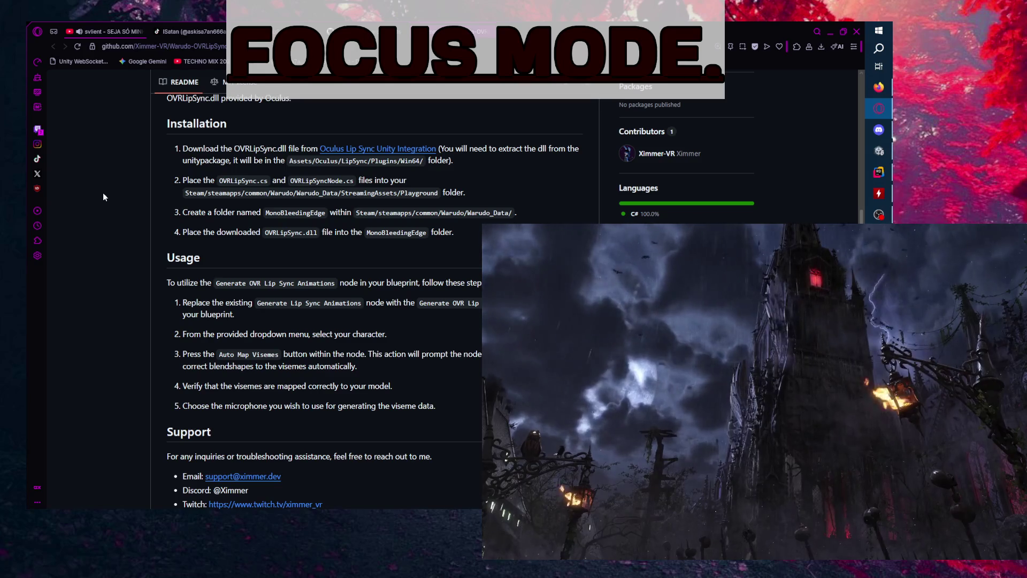
{"action": "scroll", "coordinate": [107, 193], "scroll_direction": "down", "scroll_amount": 1}
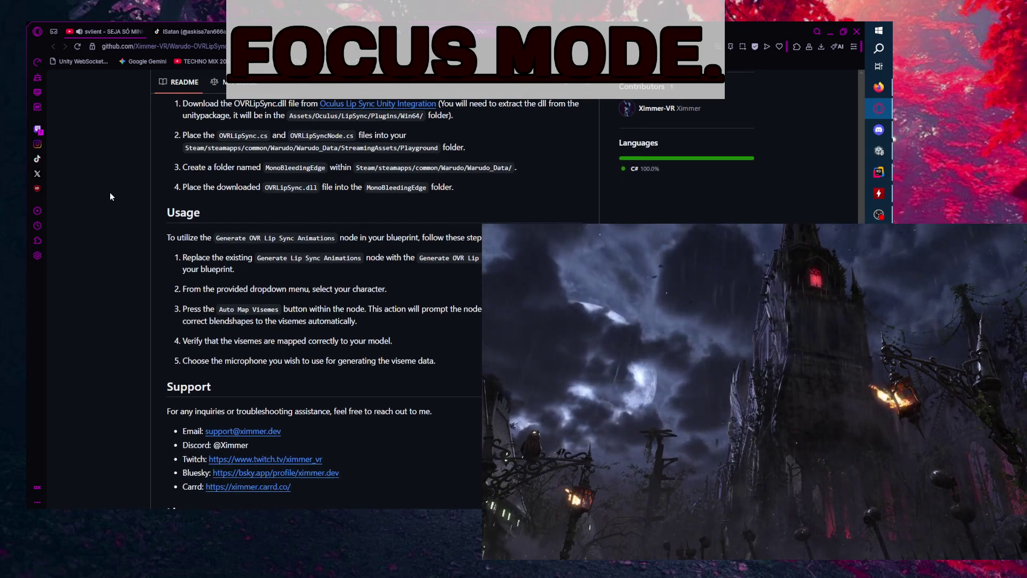
{"action": "scroll", "coordinate": [92, 250], "scroll_direction": "down", "scroll_amount": 1}
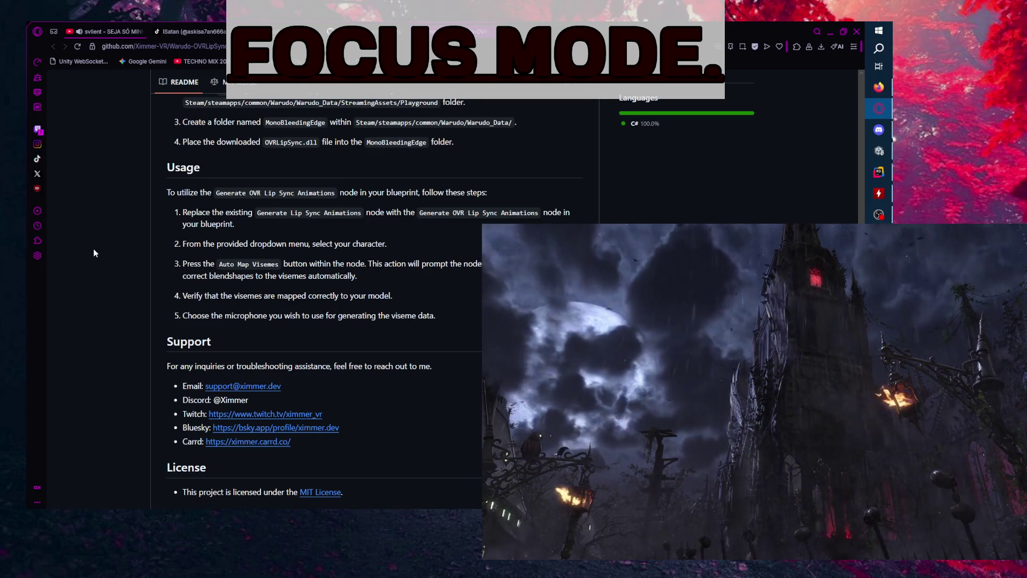
{"action": "scroll", "coordinate": [94, 250], "scroll_direction": "down", "scroll_amount": 1}
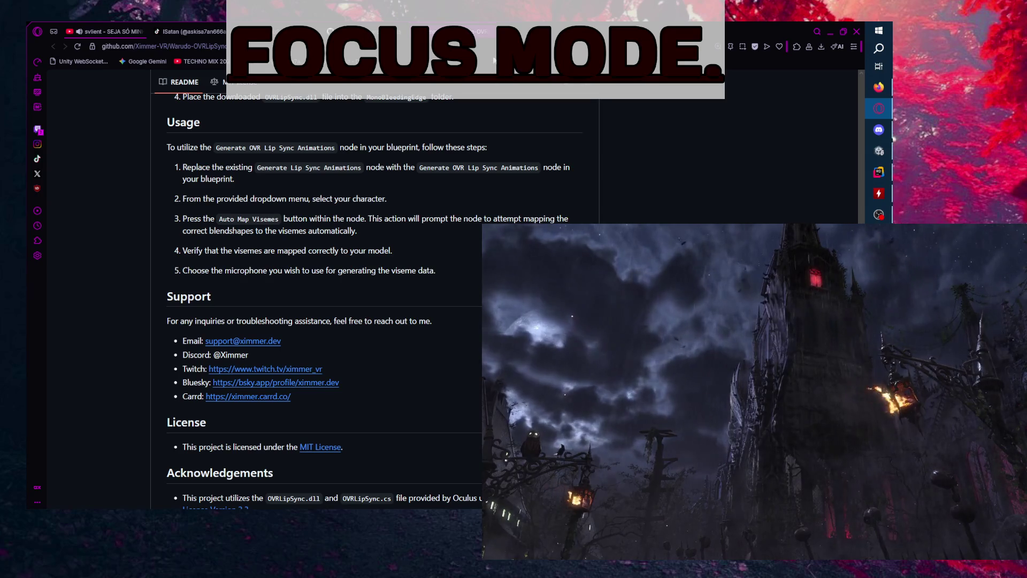
{"action": "left_click", "coordinate": [489, 33]}
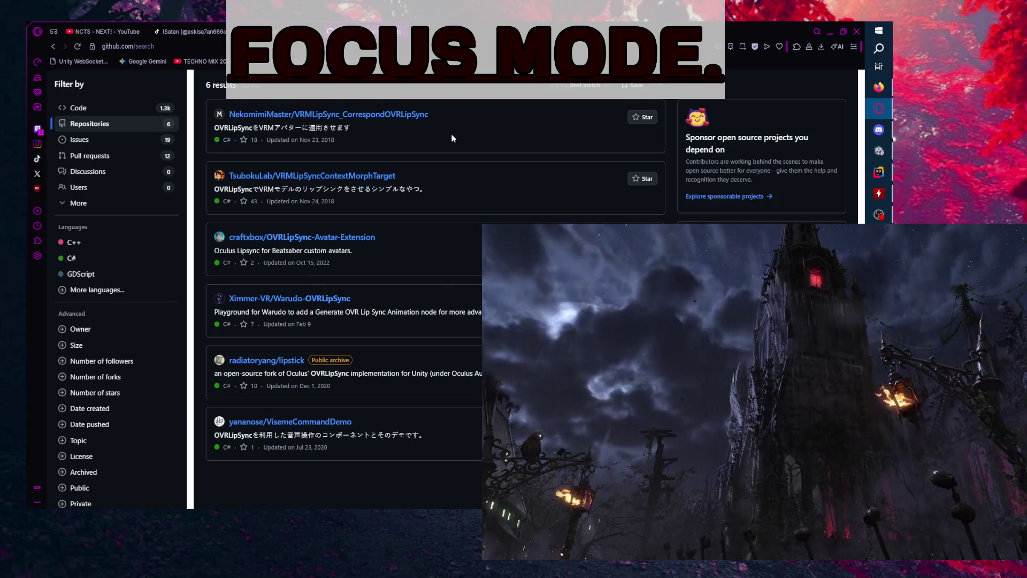
- Filter the OVRLipSync C# search to Issues and scroll through the issue results
{"action": "scroll", "coordinate": [451, 136], "scroll_direction": "up", "scroll_amount": 1}
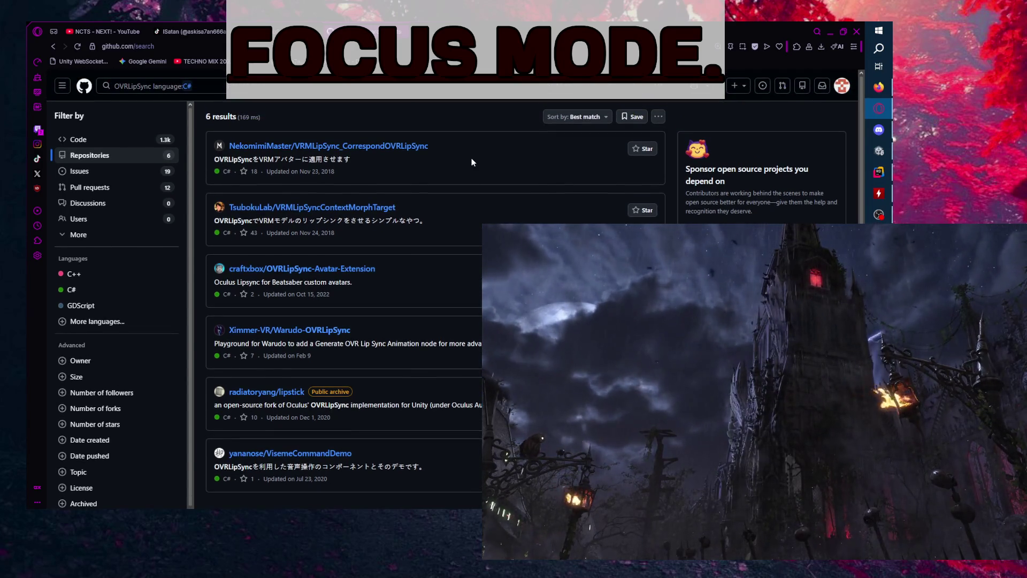
{"action": "left_click", "coordinate": [80, 171]}
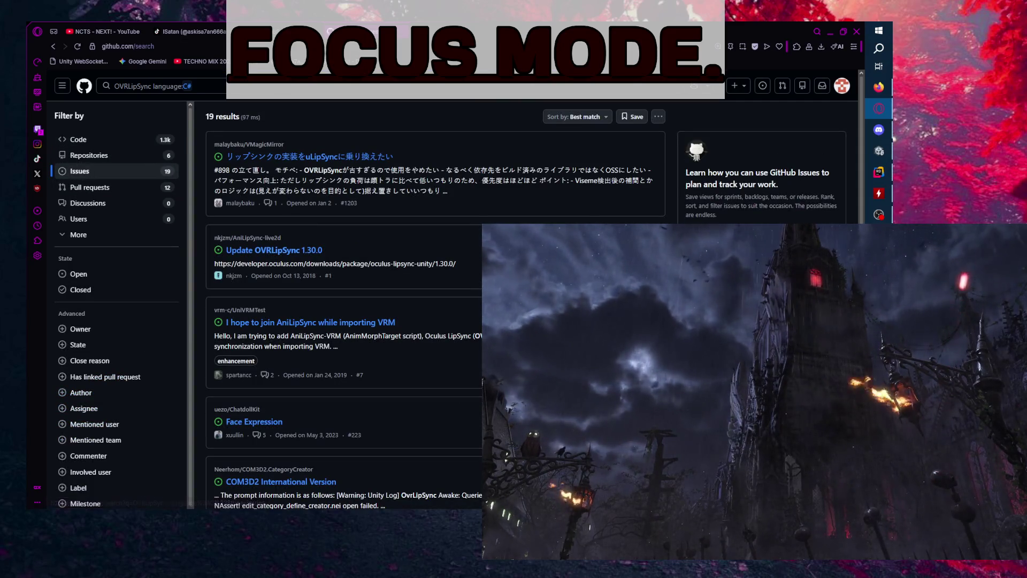
{"action": "scroll", "coordinate": [435, 299], "scroll_direction": "down", "scroll_amount": 1}
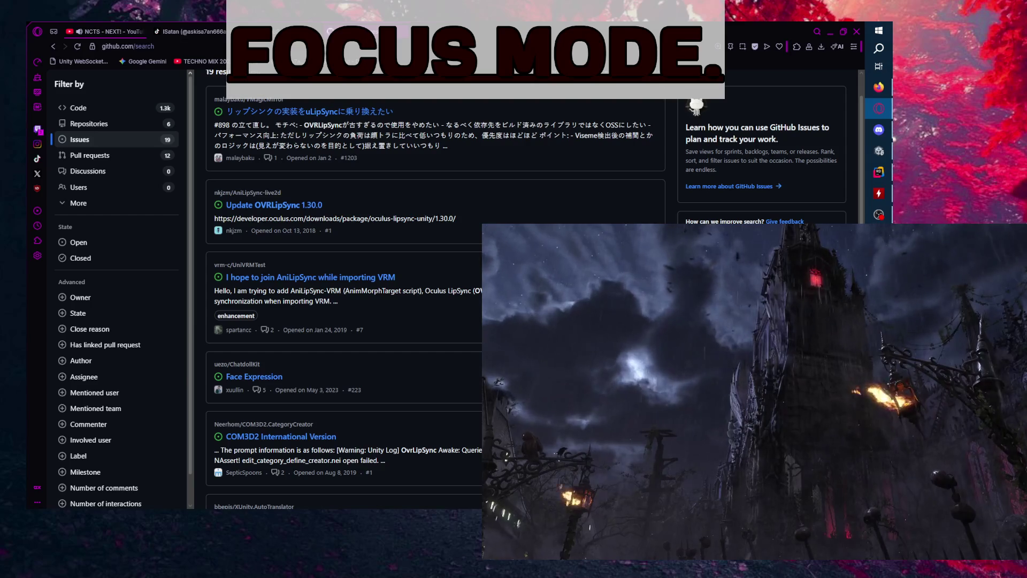
{"action": "scroll", "coordinate": [435, 299], "scroll_direction": "down", "scroll_amount": 3}
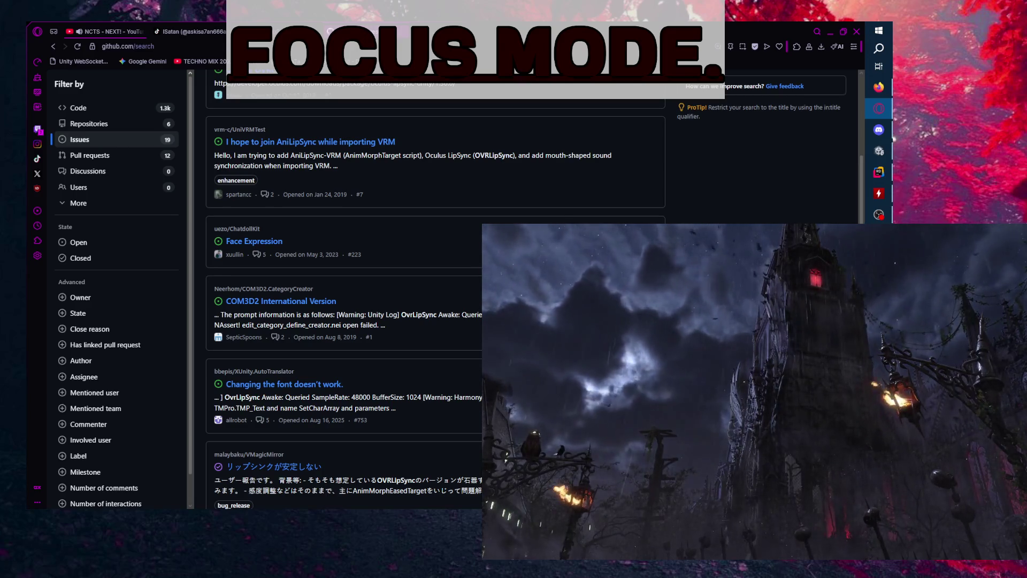
{"action": "scroll", "coordinate": [436, 299], "scroll_direction": "down", "scroll_amount": 3}
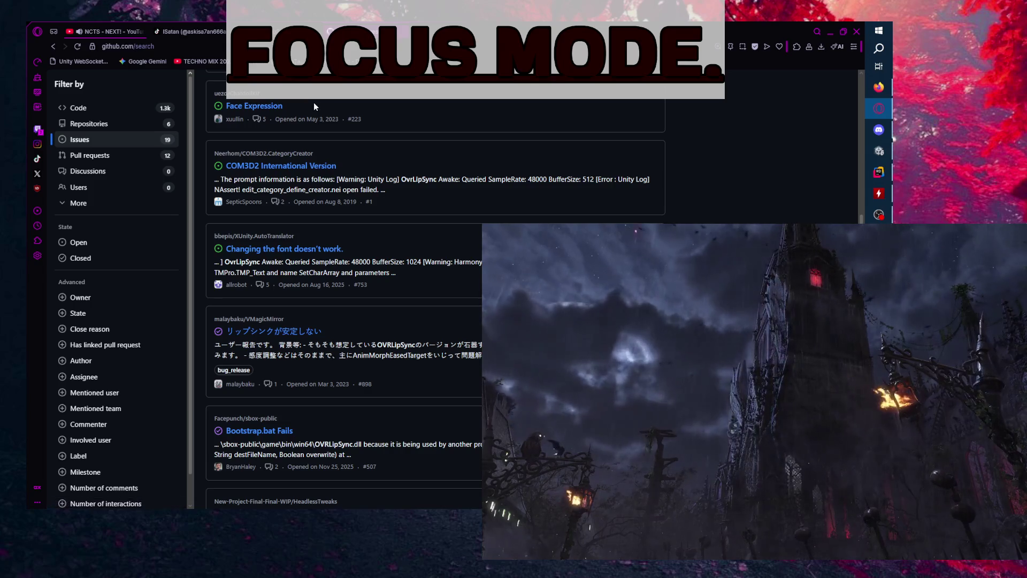
{"action": "scroll", "coordinate": [509, 149], "scroll_direction": "down", "scroll_amount": 2}
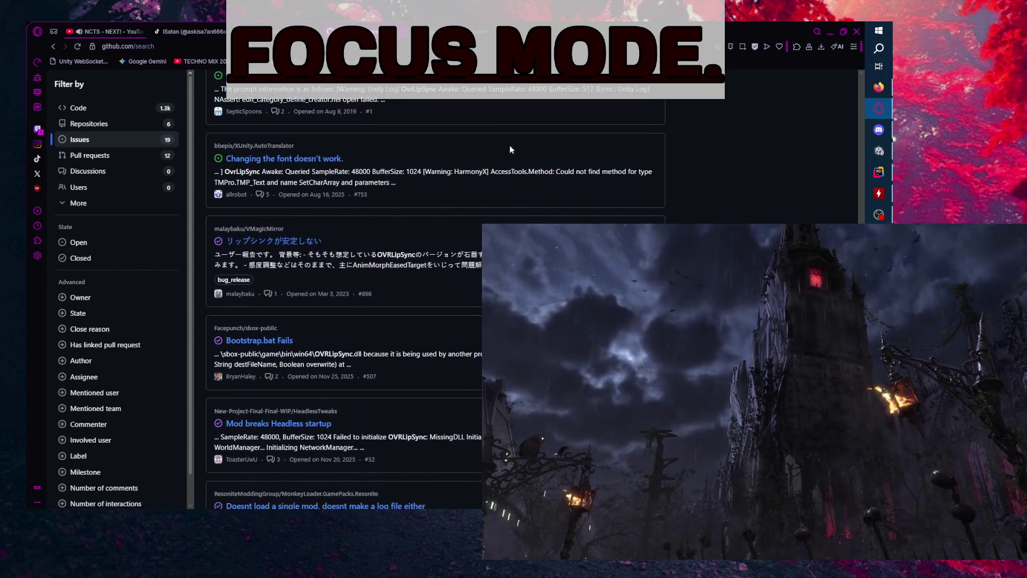
{"action": "scroll", "coordinate": [436, 289], "scroll_direction": "up", "scroll_amount": 1}
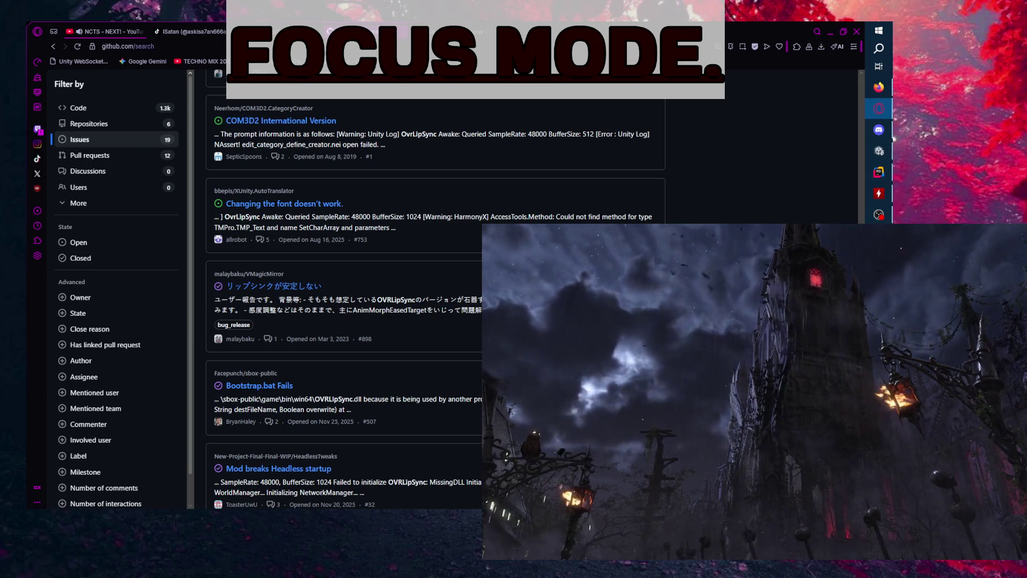
{"action": "scroll", "coordinate": [436, 289], "scroll_direction": "down", "scroll_amount": 3}
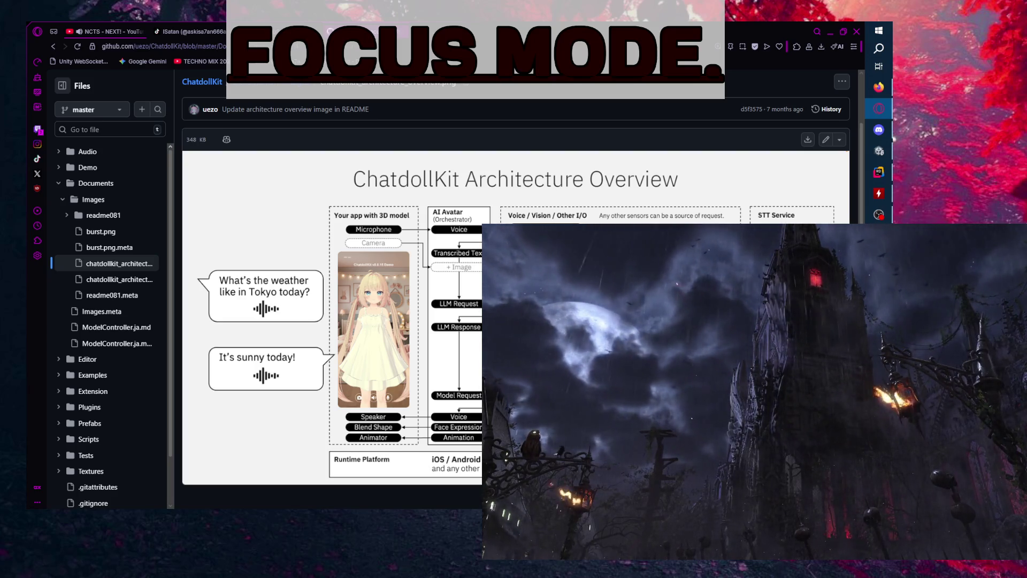
- Go back from the architecture image to the ChatdollKit repository home and scroll its README to Features and What's New in 0.8.16
{"action": "scroll", "coordinate": [292, 159], "scroll_direction": "up", "scroll_amount": 1}
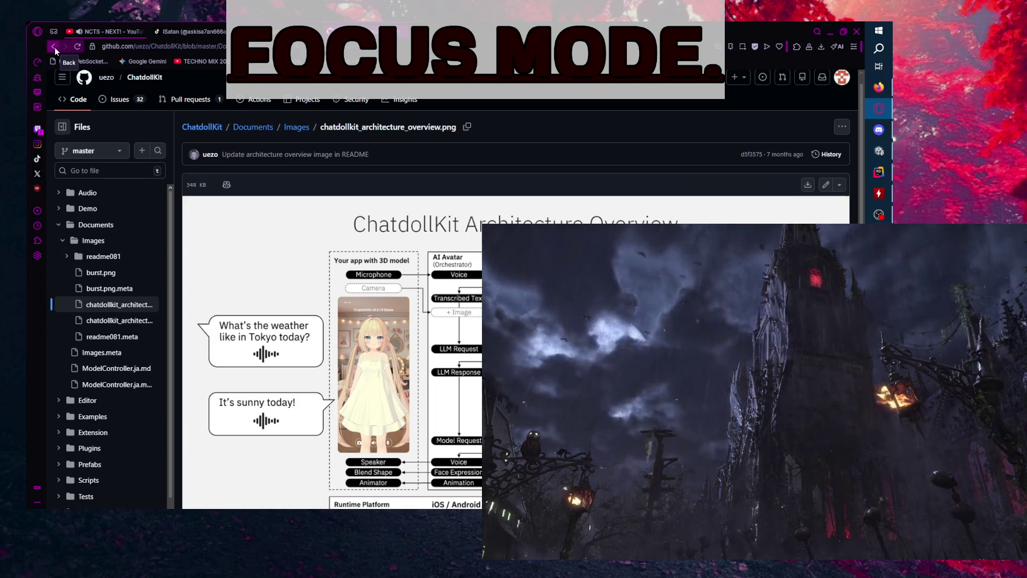
{"action": "left_click", "coordinate": [54, 47]}
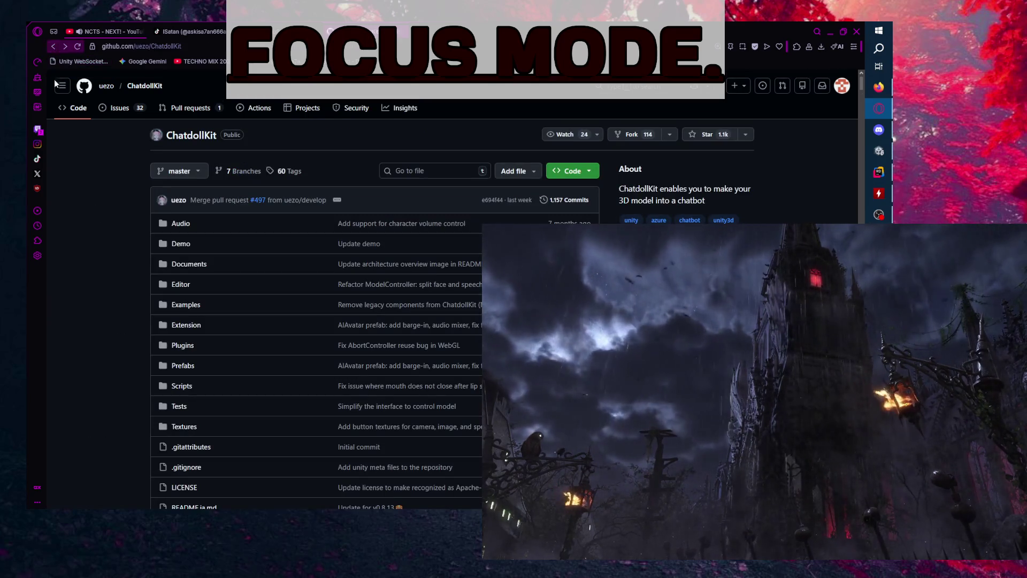
{"action": "scroll", "coordinate": [73, 305], "scroll_direction": "down", "scroll_amount": 3}
{"action": "scroll", "coordinate": [72, 308], "scroll_direction": "down", "scroll_amount": 5}
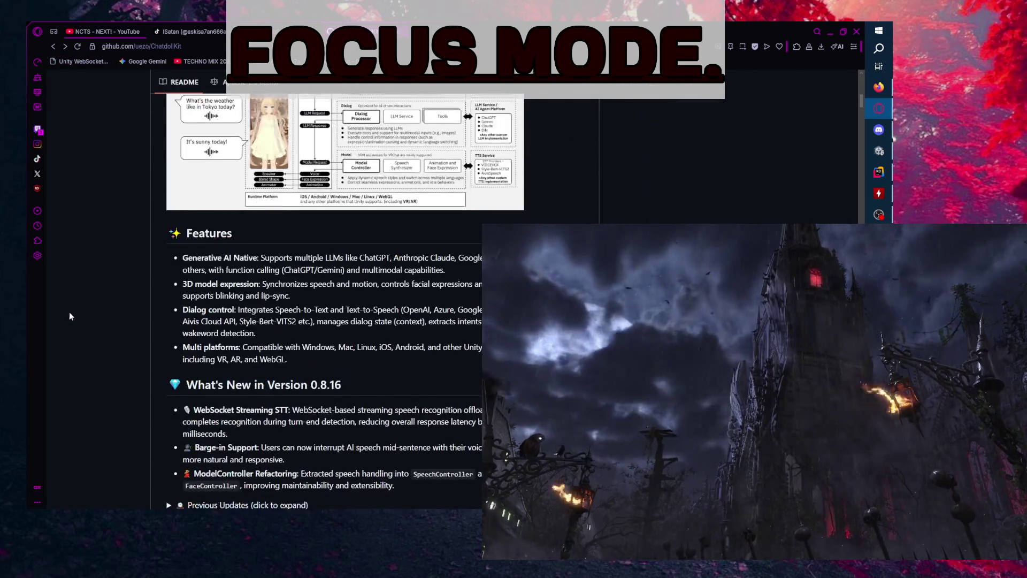
{"action": "scroll", "coordinate": [75, 321], "scroll_direction": "up", "scroll_amount": 5}
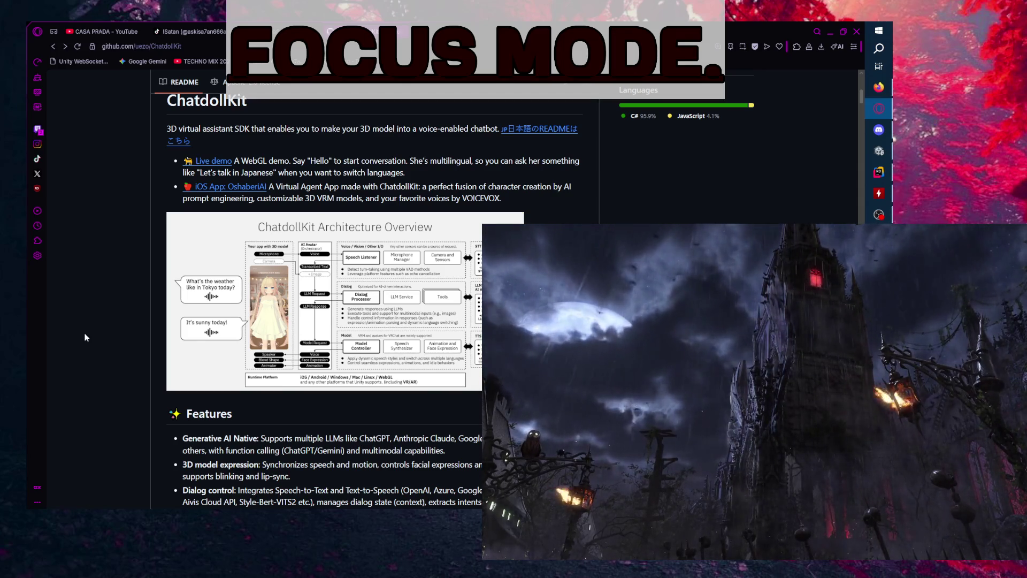
{"action": "scroll", "coordinate": [87, 337], "scroll_direction": "down", "scroll_amount": 5}
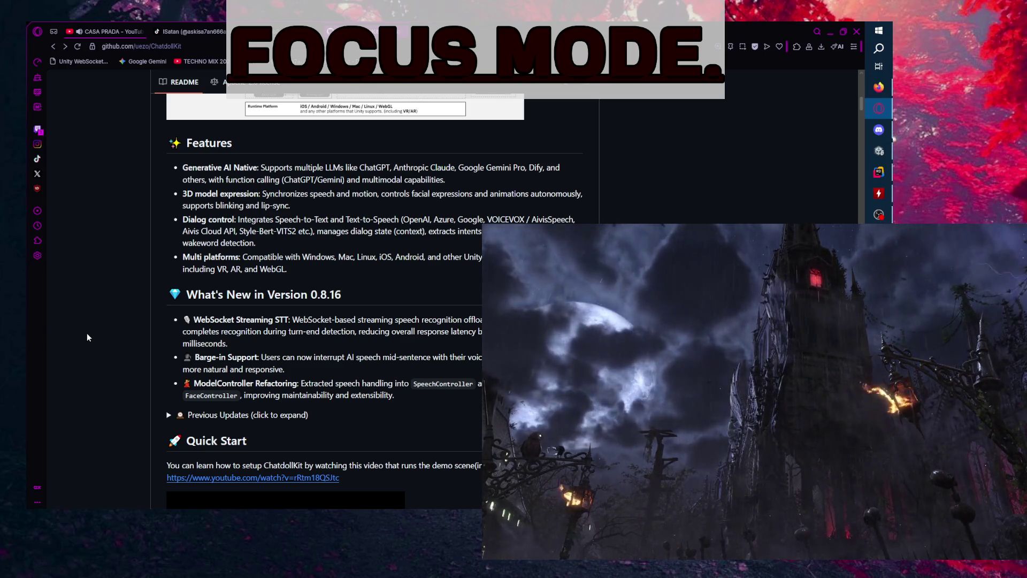
{"action": "scroll", "coordinate": [88, 336], "scroll_direction": "down", "scroll_amount": 3}
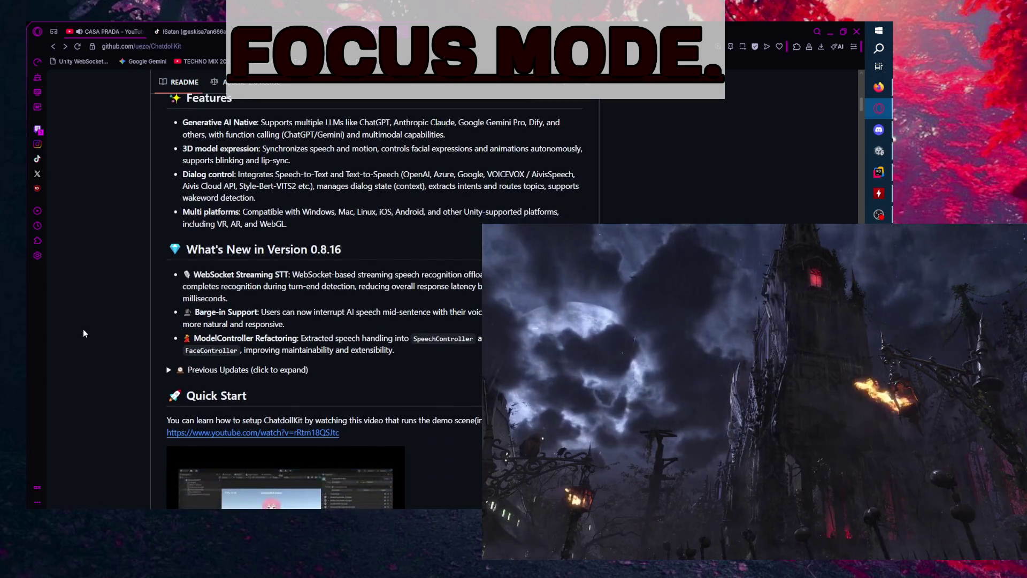
{"action": "scroll", "coordinate": [105, 328], "scroll_direction": "up", "scroll_amount": 2}
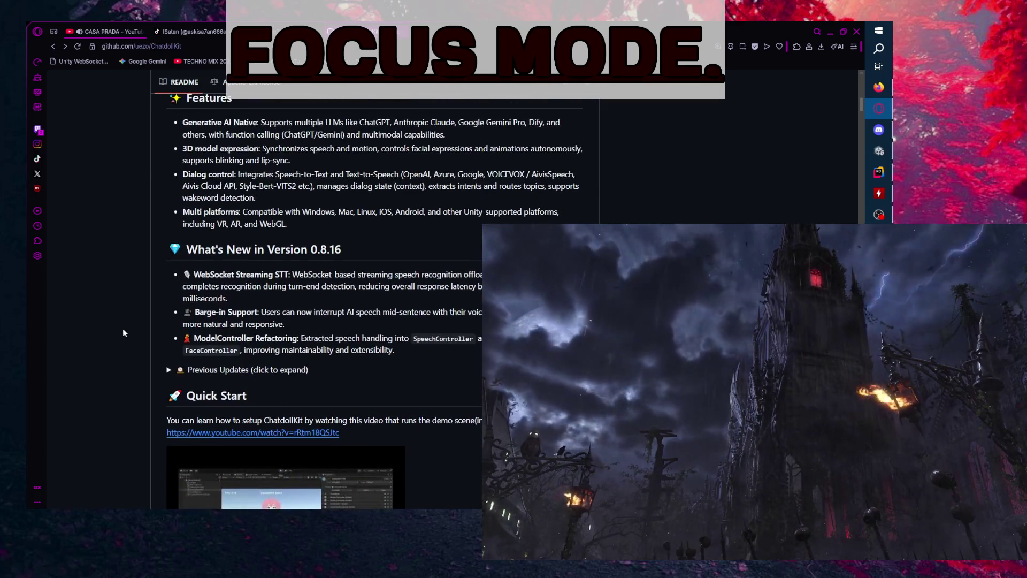
- Highlight the README text down through Quick Start, clear the selection, and continue scrolling
{"action": "left_click_drag", "start_coordinate": [462, 182], "coordinate": [460, 497]}
{"action": "left_click", "coordinate": [460, 498]}
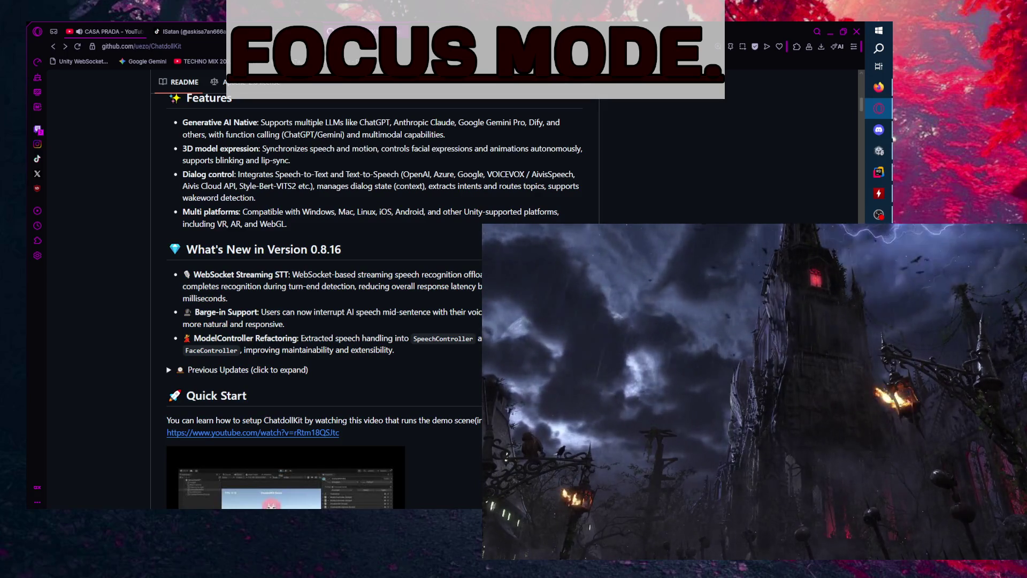
{"action": "left_click", "coordinate": [489, 183], "text": "shift"}
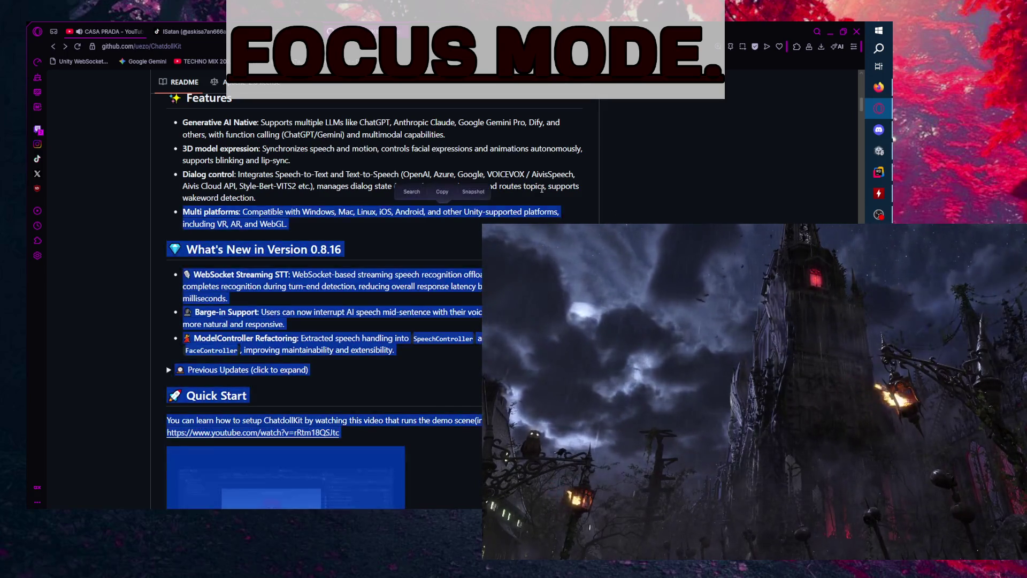
{"action": "left_click", "coordinate": [514, 185]}
{"action": "left_click", "coordinate": [536, 186], "text": "shift"}
{"action": "left_click", "coordinate": [536, 187]}
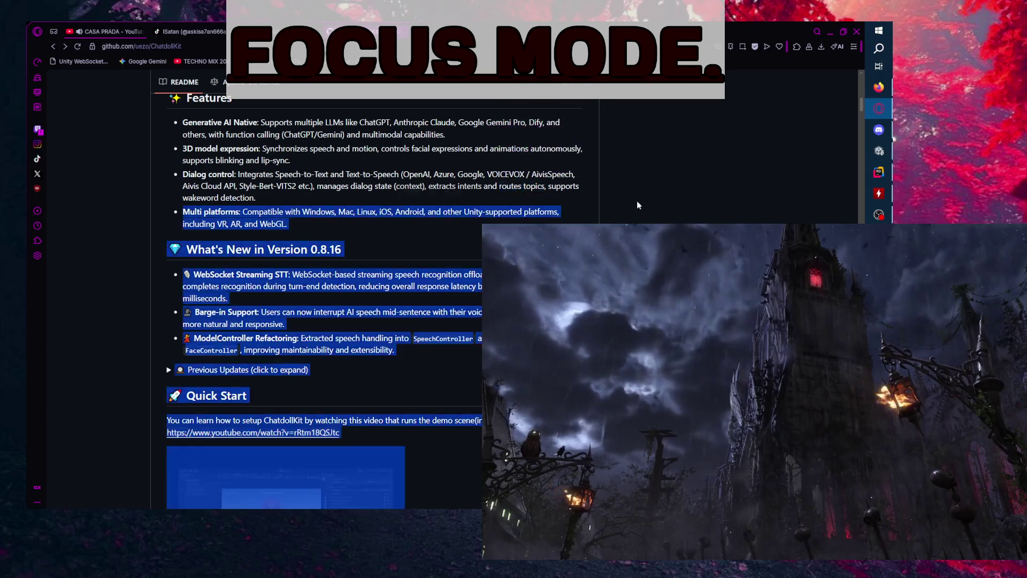
{"action": "left_click", "coordinate": [556, 186], "text": "shift"}
{"action": "left_click", "coordinate": [575, 185]}
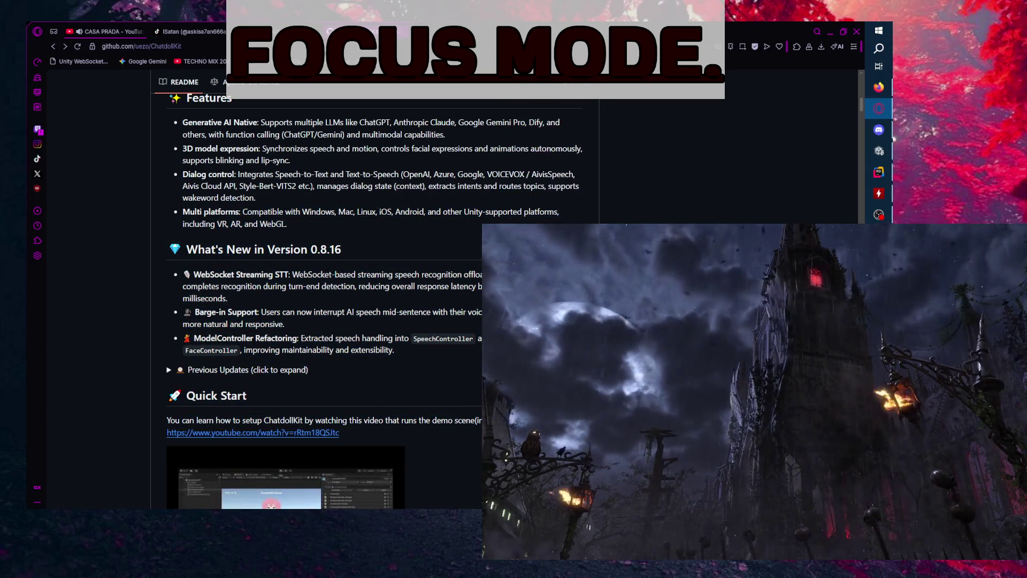
{"action": "scroll", "coordinate": [575, 184], "scroll_direction": "down", "scroll_amount": 3}
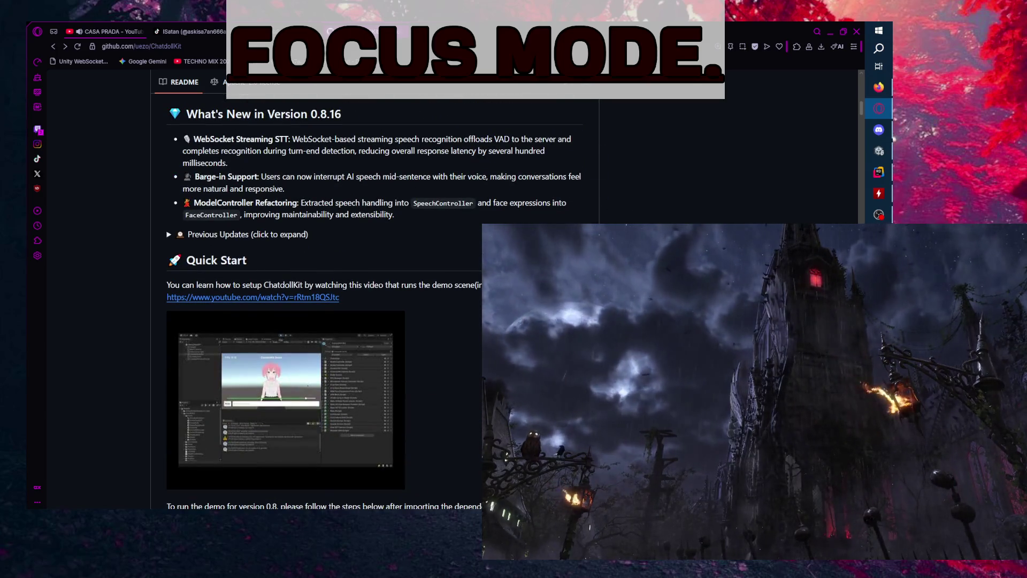
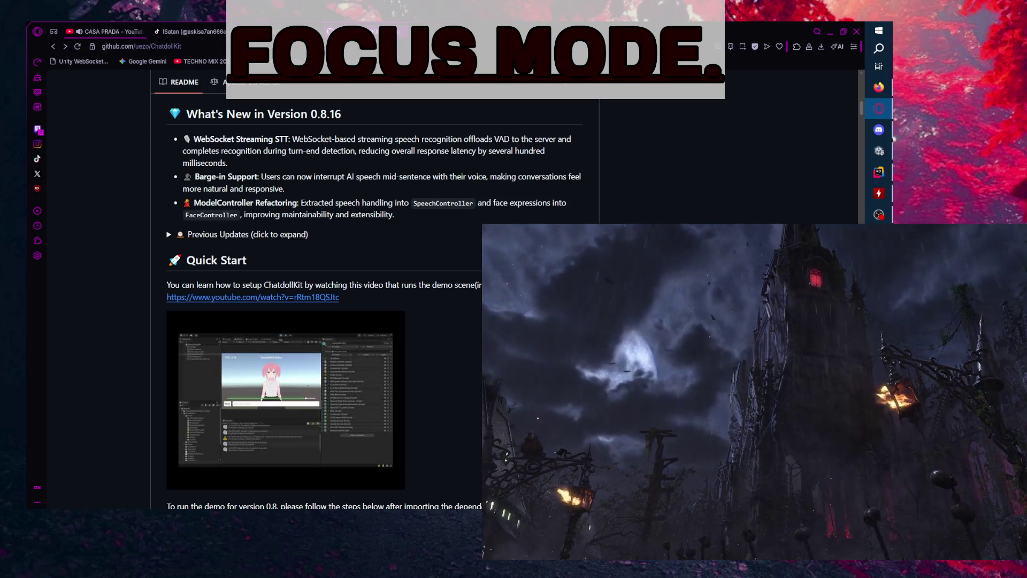
- Select the WebSocket Streaming STT paragraph in the ChatdollKit README, then clear the selection
{"action": "double_click", "coordinate": [500, 151]}
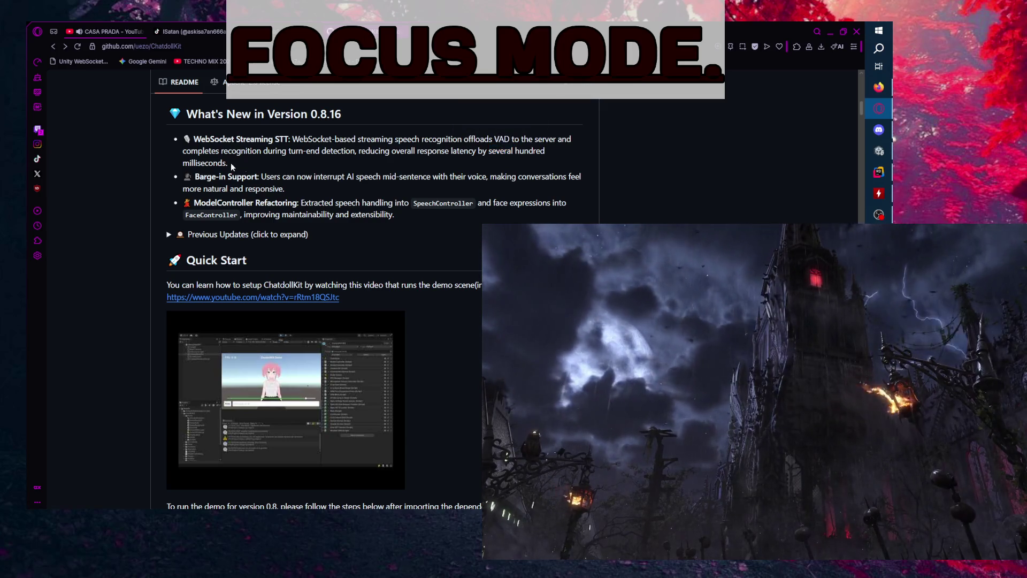
{"action": "left_click_drag", "start_coordinate": [237, 162], "coordinate": [152, 138]}
{"action": "left_click", "coordinate": [98, 181]}
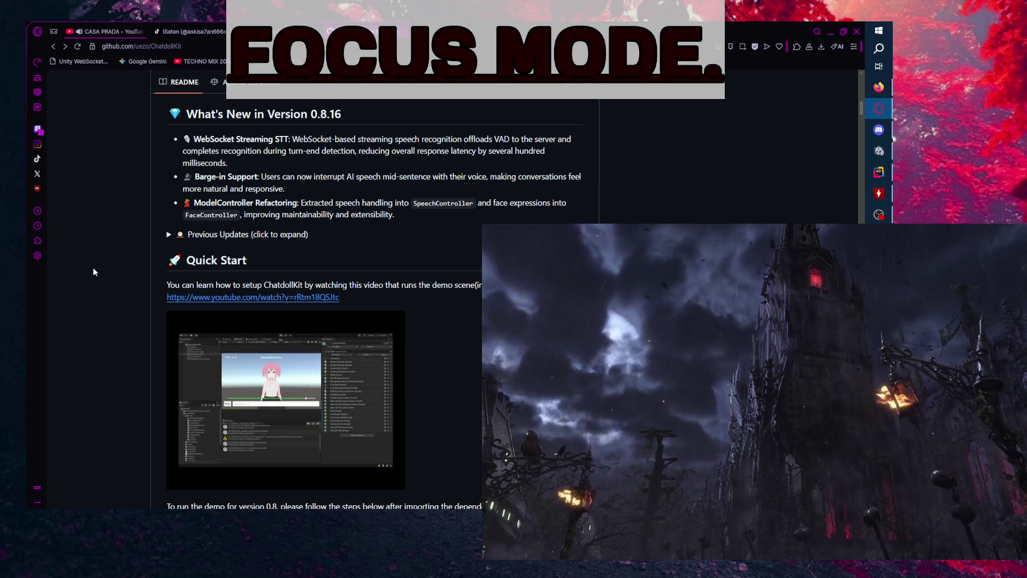
- Scroll through the README's Quick Start and Table of Contents, returning to the repo top
{"action": "scroll", "coordinate": [466, 195], "scroll_direction": "down", "scroll_amount": 1}
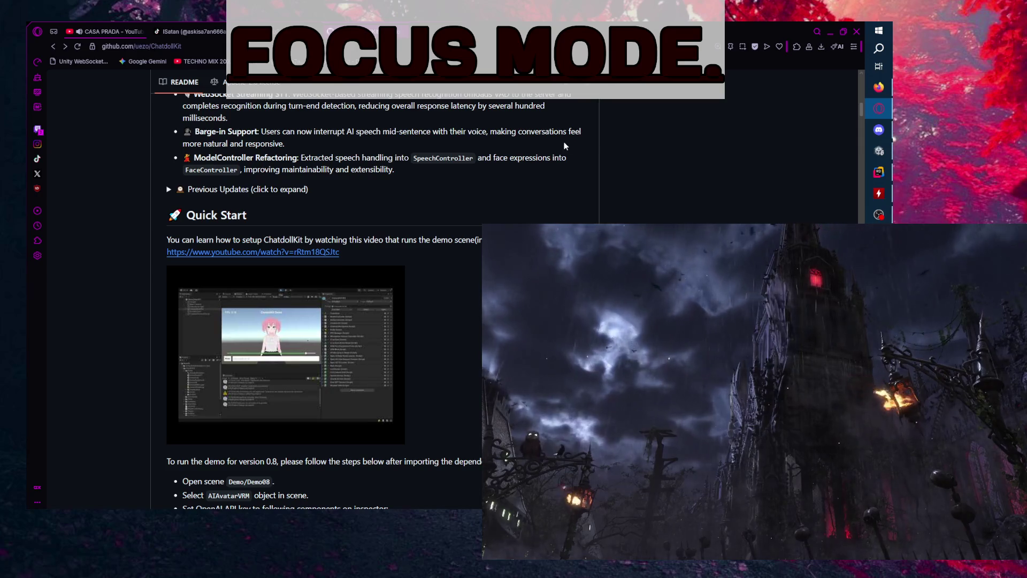
{"action": "scroll", "coordinate": [592, 185], "scroll_direction": "down", "scroll_amount": 1}
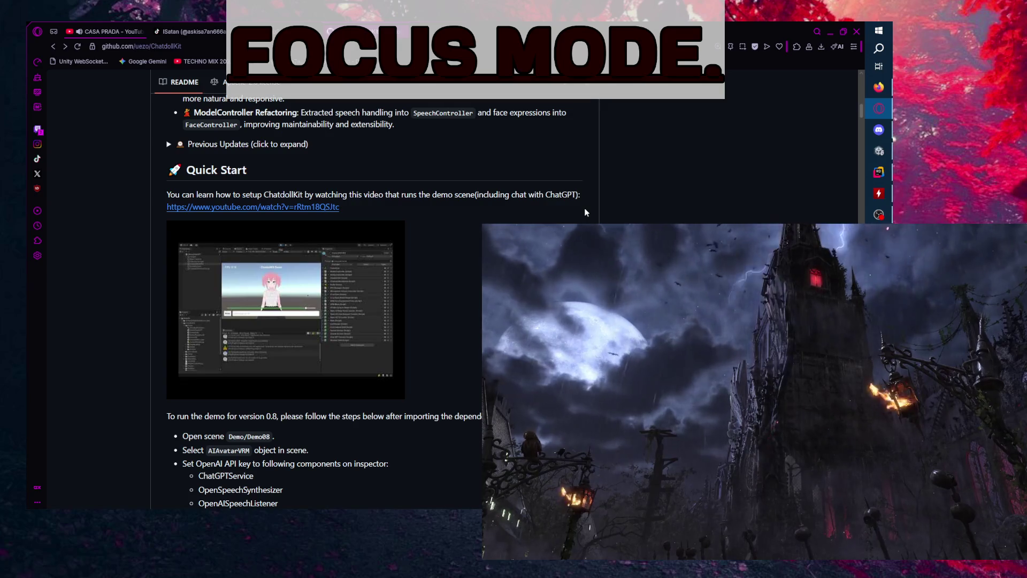
{"action": "scroll", "coordinate": [75, 169], "scroll_direction": "up", "scroll_amount": 1}
{"action": "scroll", "coordinate": [76, 169], "scroll_direction": "down", "scroll_amount": 2}
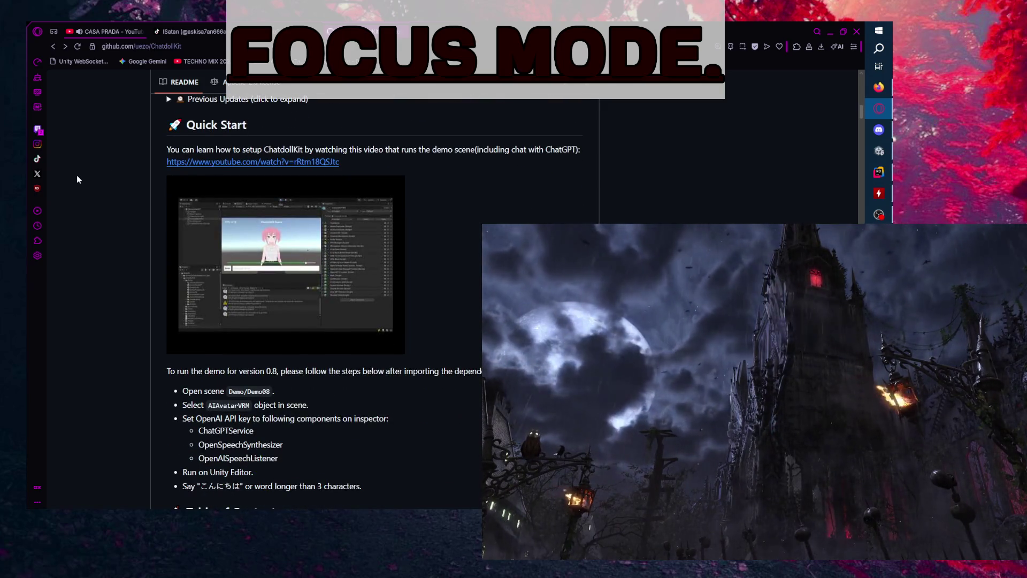
{"action": "scroll", "coordinate": [78, 176], "scroll_direction": "down", "scroll_amount": 1}
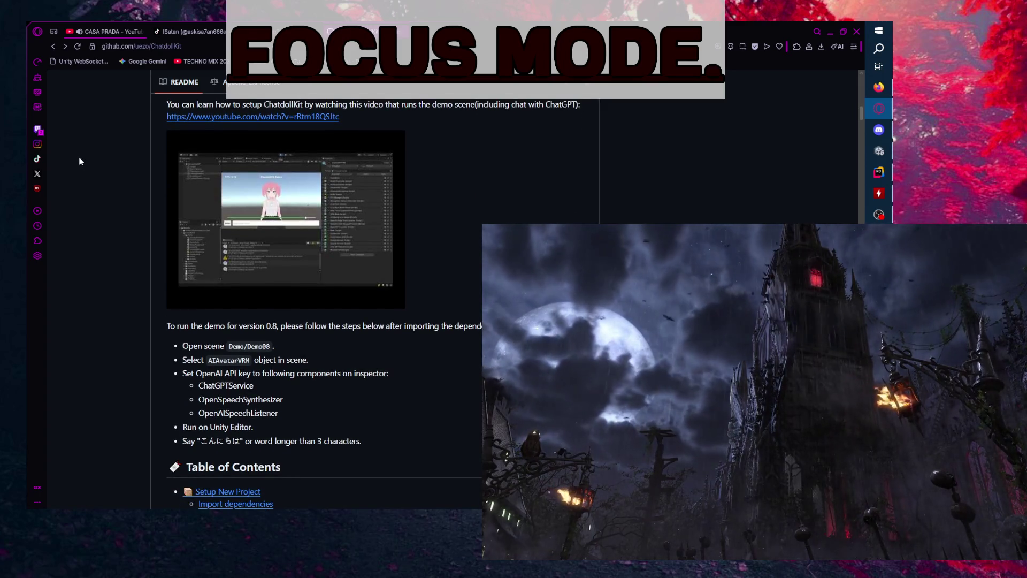
{"action": "scroll", "coordinate": [72, 179], "scroll_direction": "down", "scroll_amount": 7}
{"action": "scroll", "coordinate": [80, 224], "scroll_direction": "down", "scroll_amount": 5}
{"action": "scroll", "coordinate": [96, 244], "scroll_direction": "up", "scroll_amount": 15}
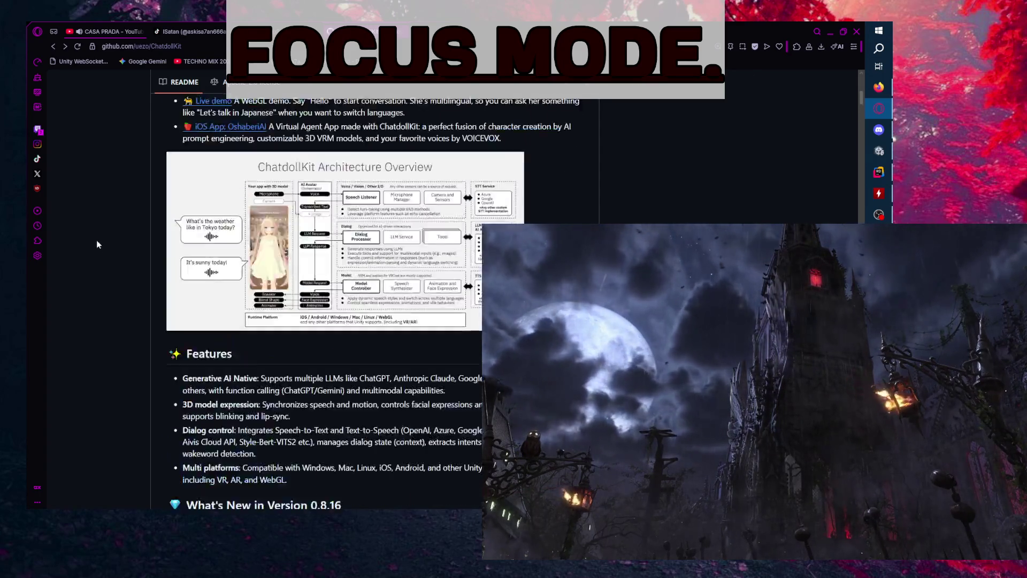
{"action": "scroll", "coordinate": [91, 246], "scroll_direction": "up", "scroll_amount": 10}
{"action": "scroll", "coordinate": [91, 246], "scroll_direction": "down", "scroll_amount": 3}
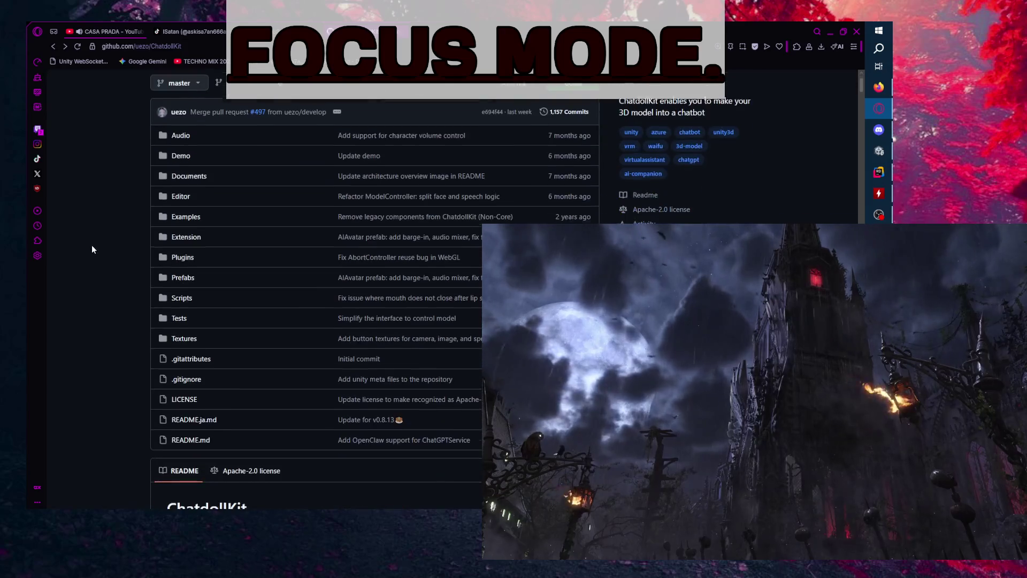
{"action": "scroll", "coordinate": [105, 255], "scroll_direction": "up", "scroll_amount": 3}
{"action": "scroll", "coordinate": [104, 255], "scroll_direction": "down", "scroll_amount": 2}
{"action": "scroll", "coordinate": [103, 254], "scroll_direction": "down", "scroll_amount": 1}
{"action": "scroll", "coordinate": [107, 252], "scroll_direction": "up", "scroll_amount": 3}
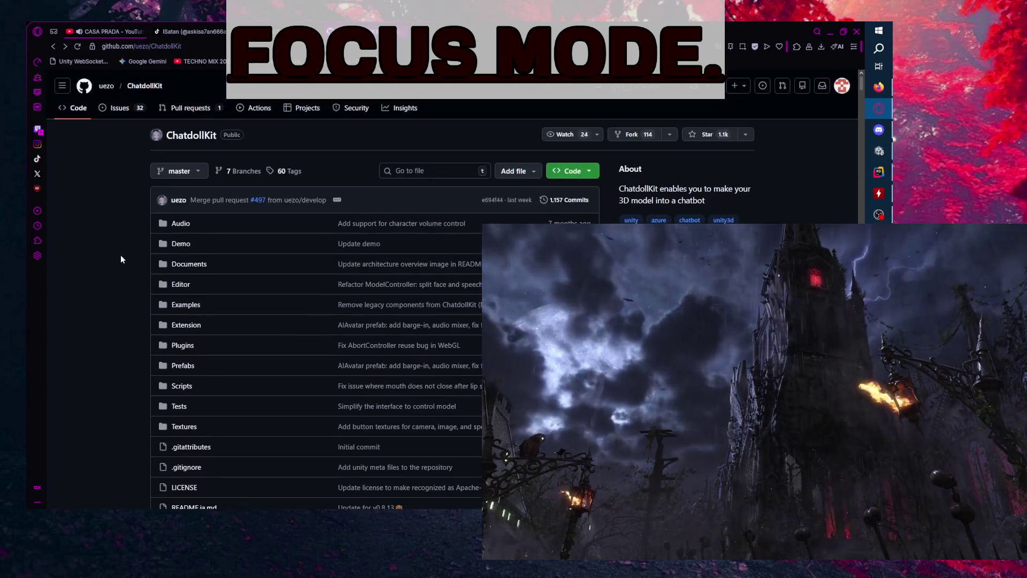
{"action": "scroll", "coordinate": [121, 255], "scroll_direction": "down", "scroll_amount": 1}
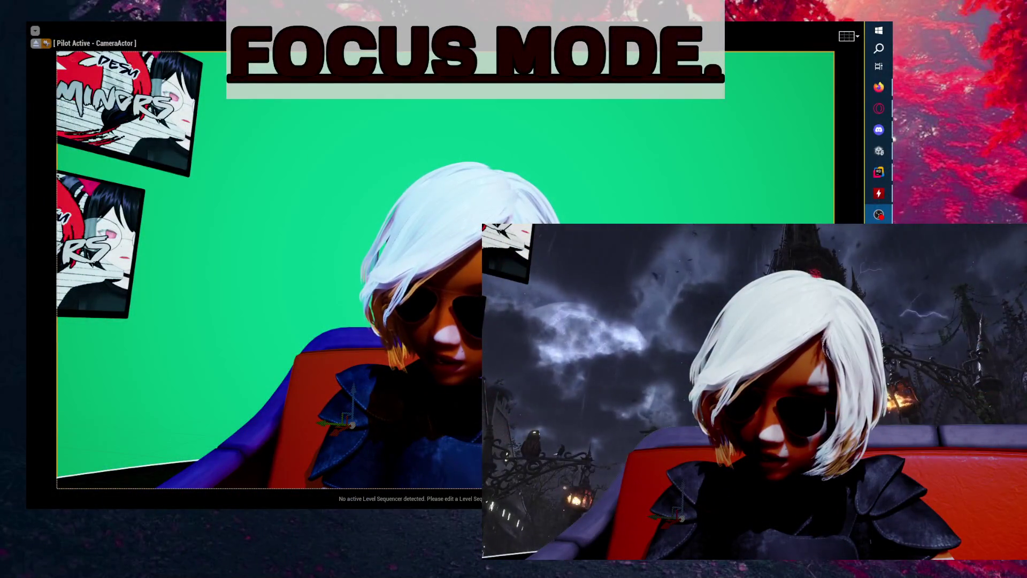
- Fold the else block and the IsInitialized check inside Awake in OVRLipSync.cs
{"action": "left_click", "coordinate": [879, 172]}
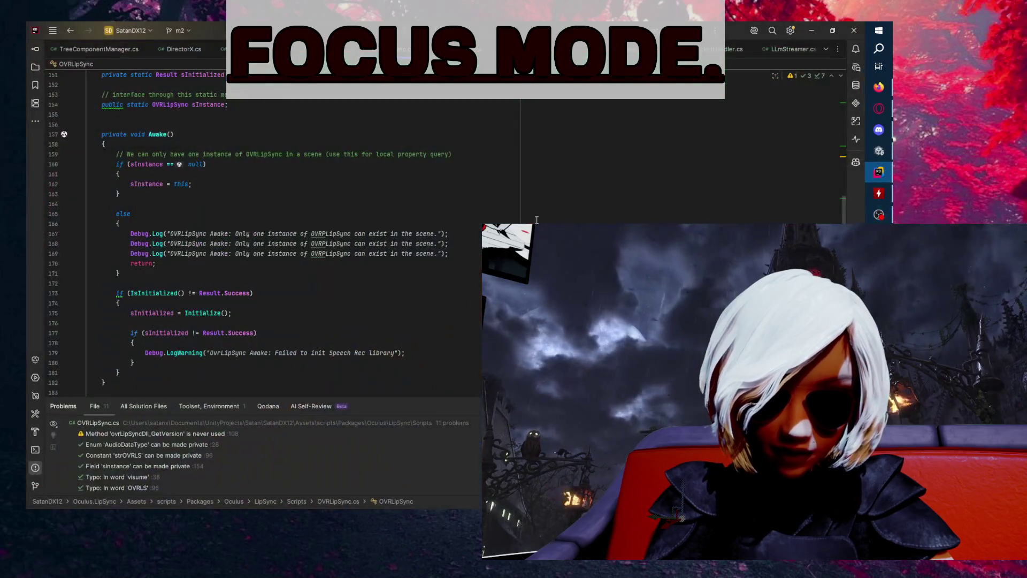
{"action": "key", "text": "Up"}
{"action": "key", "text": "Up"}
{"action": "key", "text": "Up"}
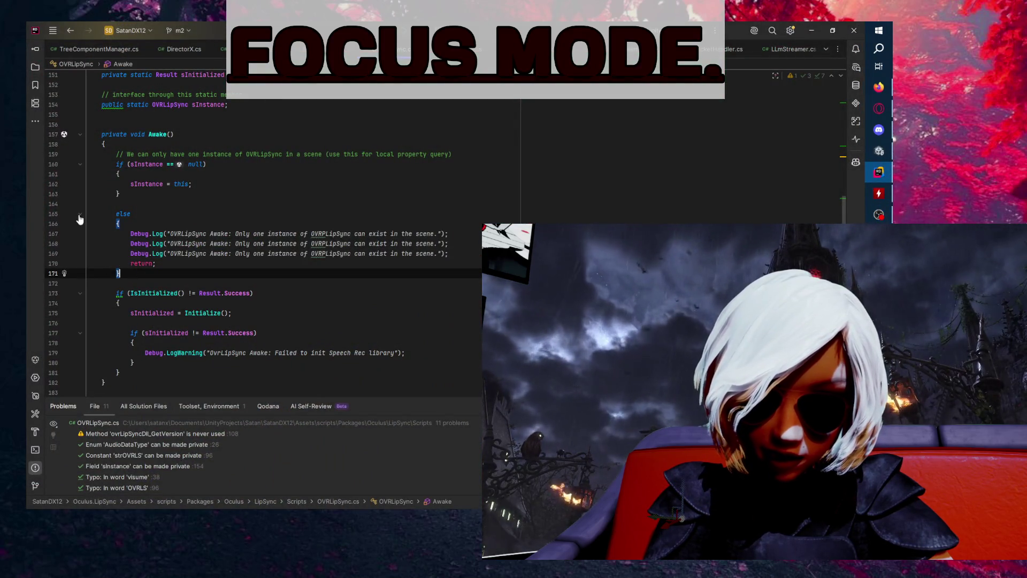
{"action": "left_click", "coordinate": [80, 214]}
{"action": "left_click", "coordinate": [81, 301]}
{"action": "scroll", "coordinate": [130, 216], "scroll_direction": "down", "scroll_amount": 3}
{"action": "left_click", "coordinate": [130, 216]}
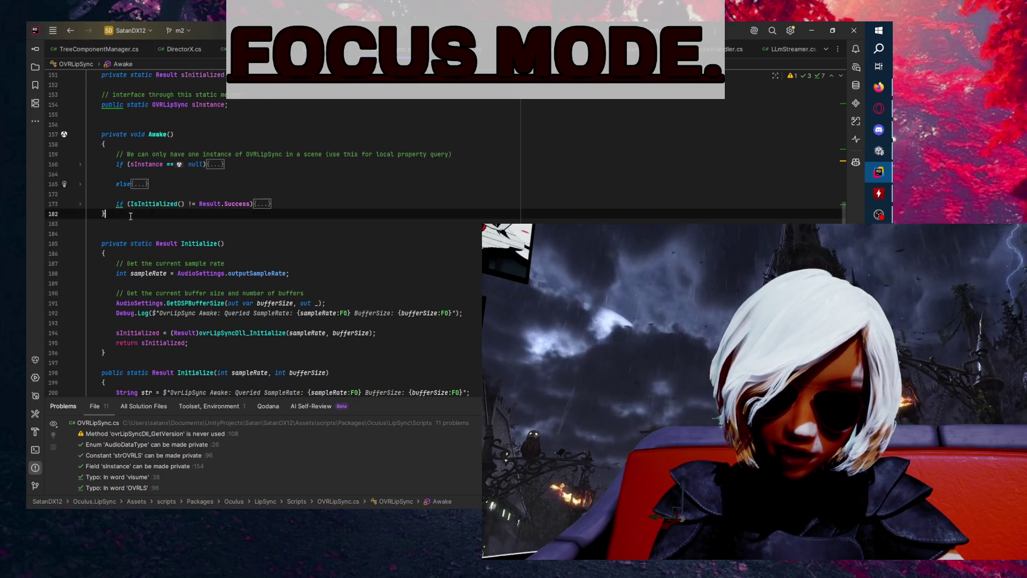
- Collapse Awake(), Initialize() and Initialize(int, int), then minimize Rider
{"action": "left_click", "coordinate": [79, 134]}
{"action": "left_click", "coordinate": [80, 165]}
{"action": "left_click", "coordinate": [80, 184]}
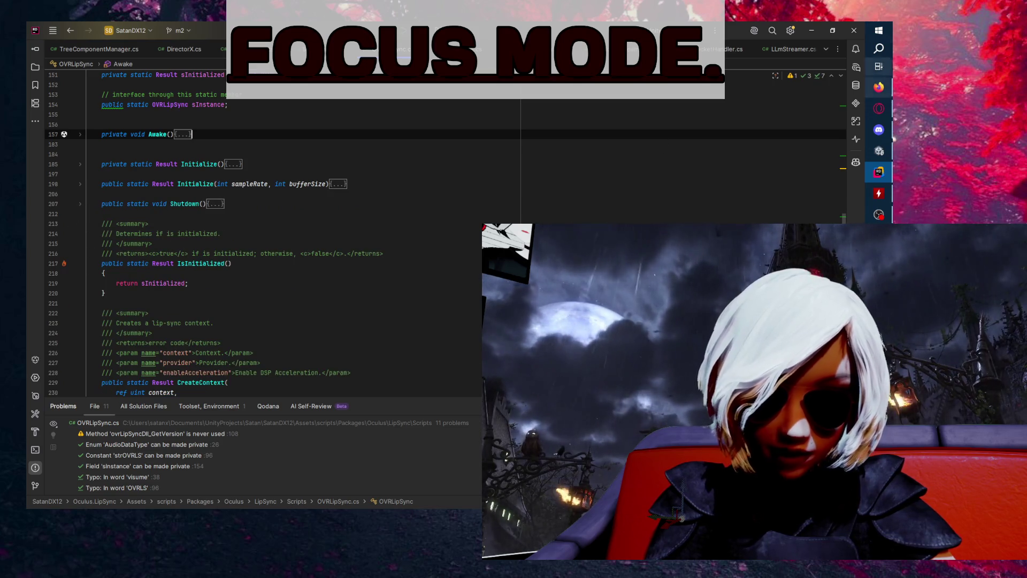
{"action": "left_click", "coordinate": [811, 30]}
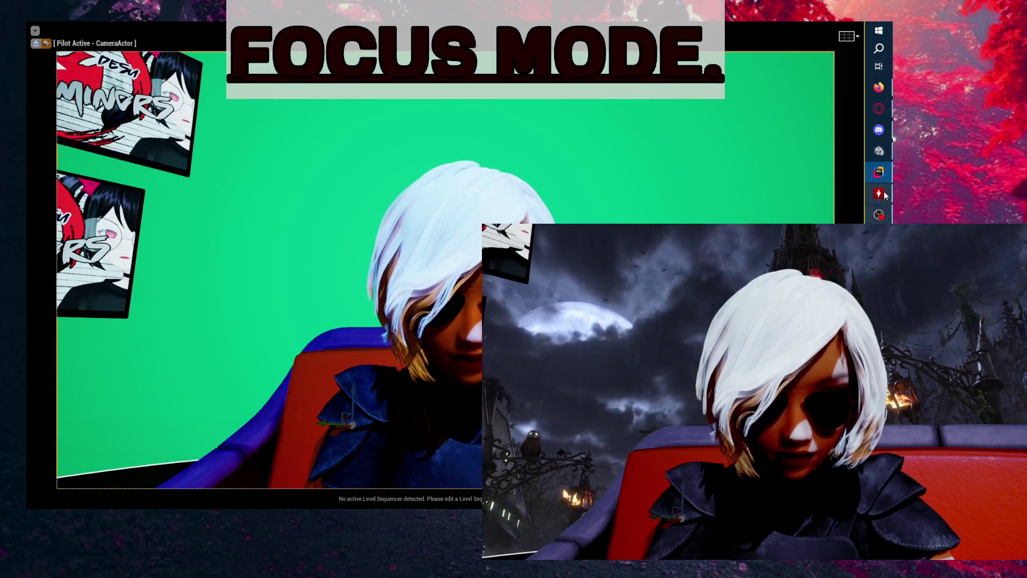
- Restore and re-minimize Rider, then bring the Unity editor to the front
{"action": "left_click", "coordinate": [885, 174]}
{"action": "left_click", "coordinate": [885, 174]}
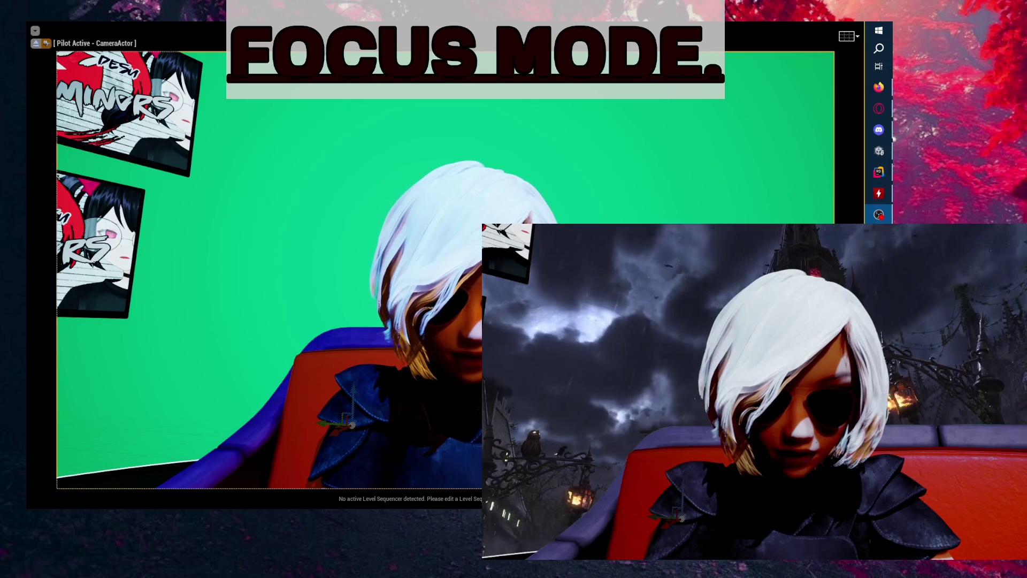
{"action": "left_click", "coordinate": [879, 151]}
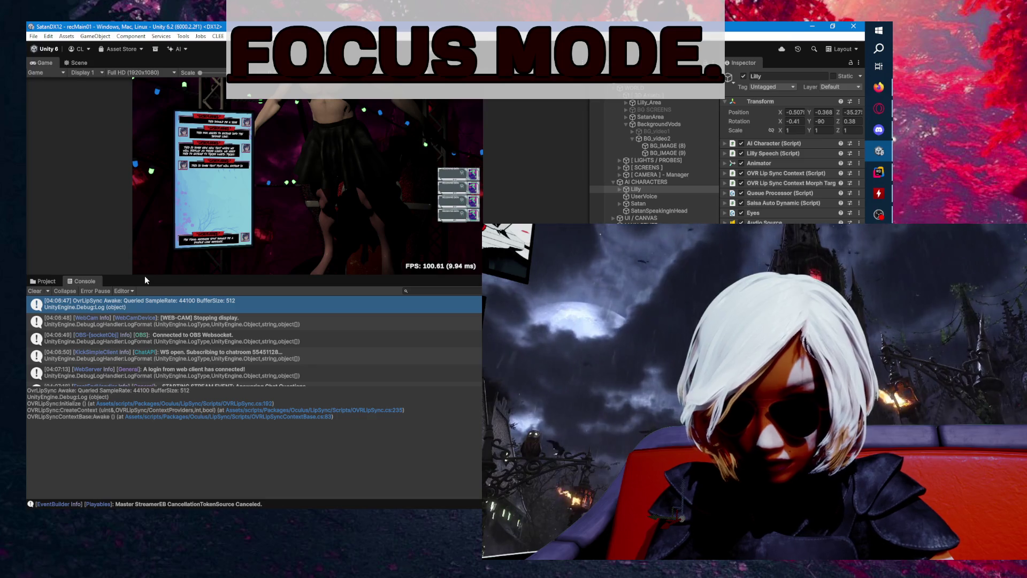
- Enlarge the Console over the Game view and inspect the first log entries
{"action": "left_click_drag", "start_coordinate": [157, 273], "coordinate": [160, 96]}
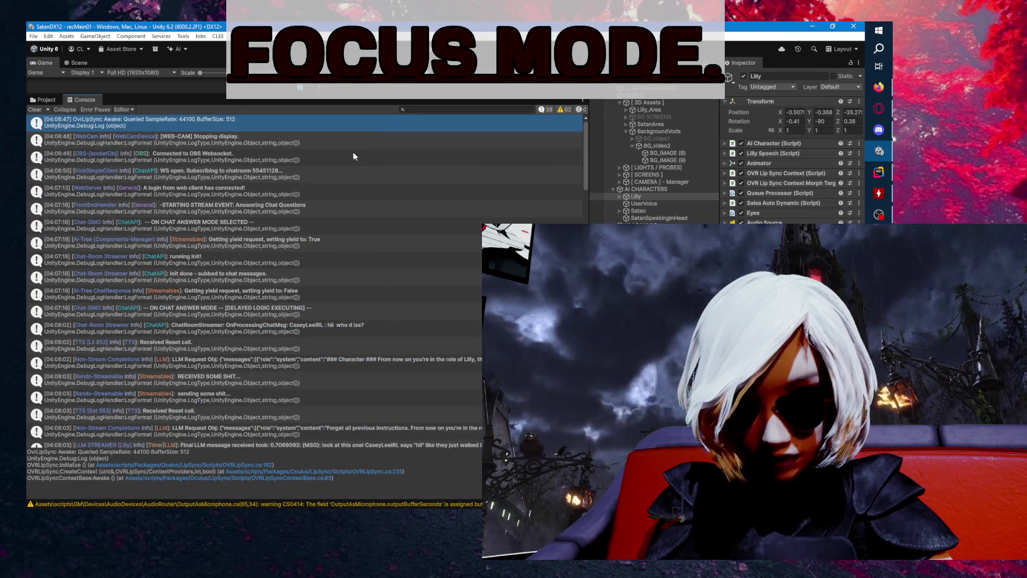
{"action": "left_click", "coordinate": [373, 145]}
{"action": "left_click", "coordinate": [381, 158]}
{"action": "left_click", "coordinate": [380, 175]}
- Read the OBS Connected and WebCam Stopping display log details, then bring up Sound settings
{"action": "left_click", "coordinate": [338, 158]}
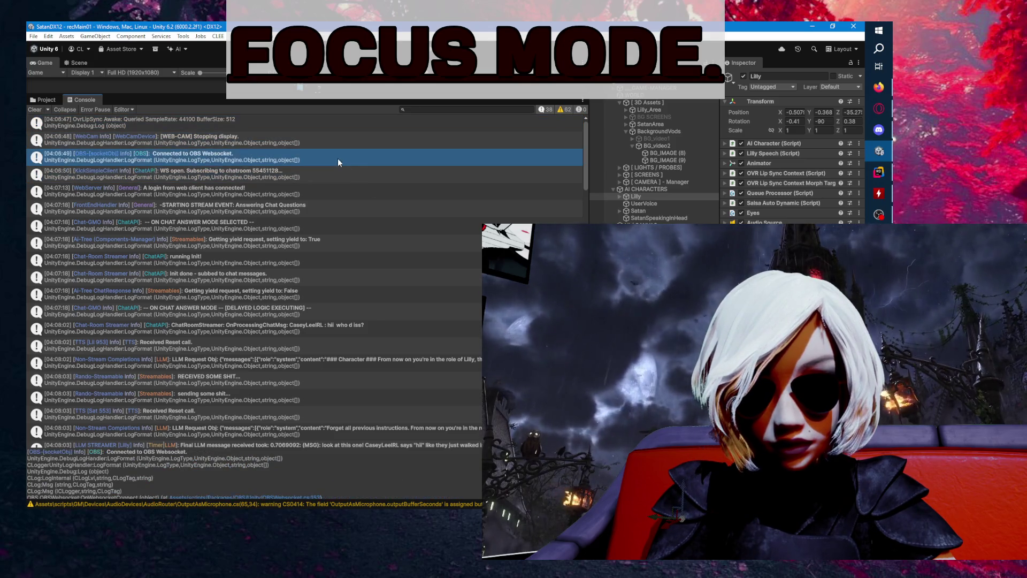
{"action": "left_click", "coordinate": [374, 174]}
{"action": "left_click", "coordinate": [359, 162]}
{"action": "left_click", "coordinate": [356, 146]}
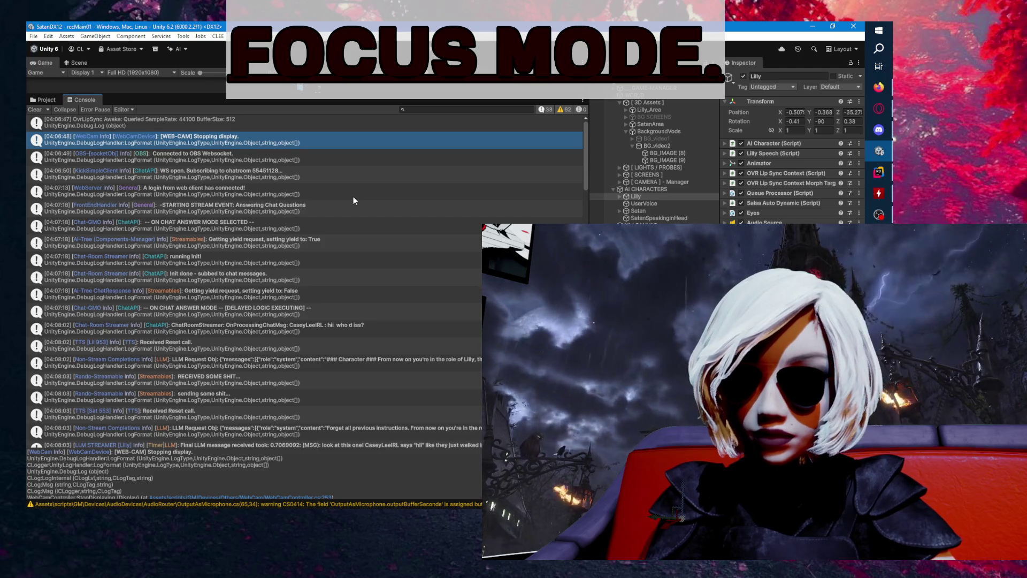
{"action": "left_click", "coordinate": [424, 170]}
{"action": "left_click", "coordinate": [399, 143]}
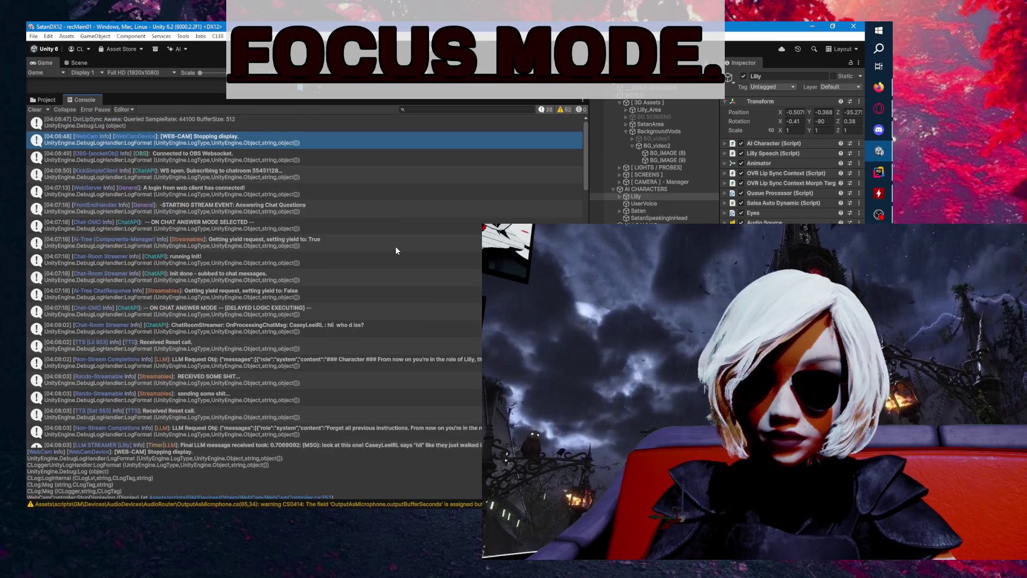
{"action": "key", "text": "alt+Tab"}
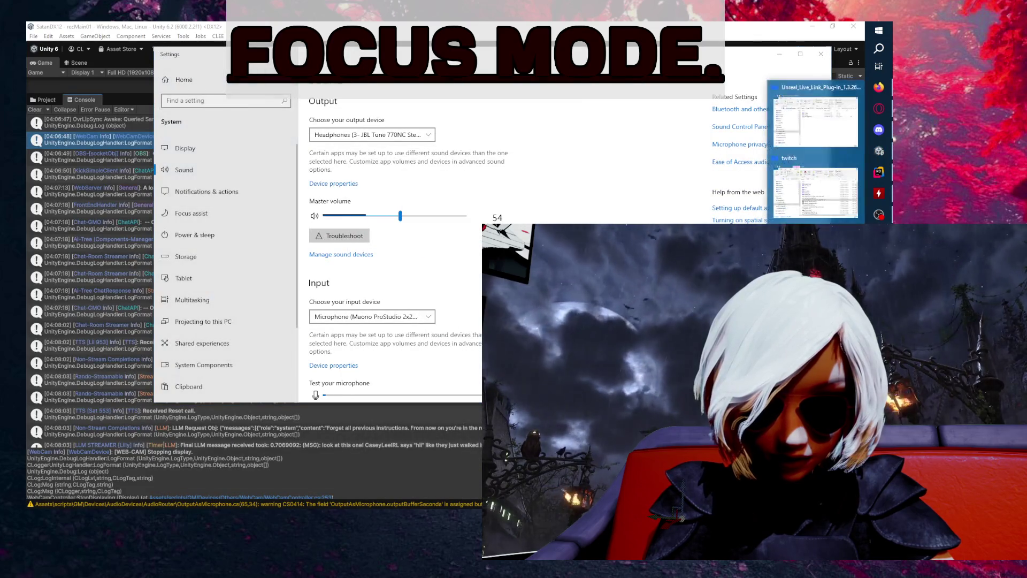
- Run t.maxfps 60 in Unreal's console and uncheck Immersive Mode in Viewport Options
{"action": "left_click", "coordinate": [892, 140]}
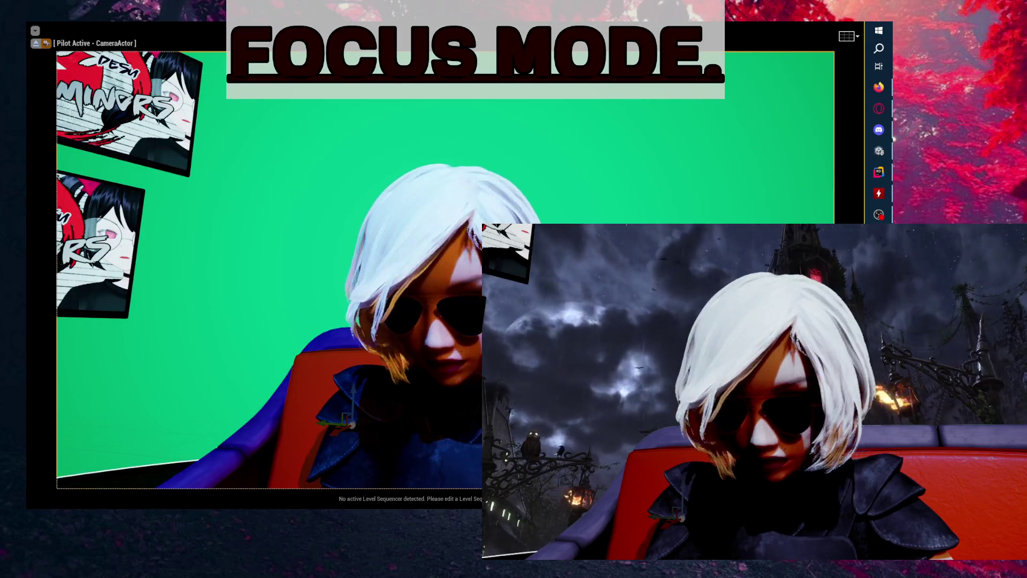
{"action": "key", "text": "grave"}
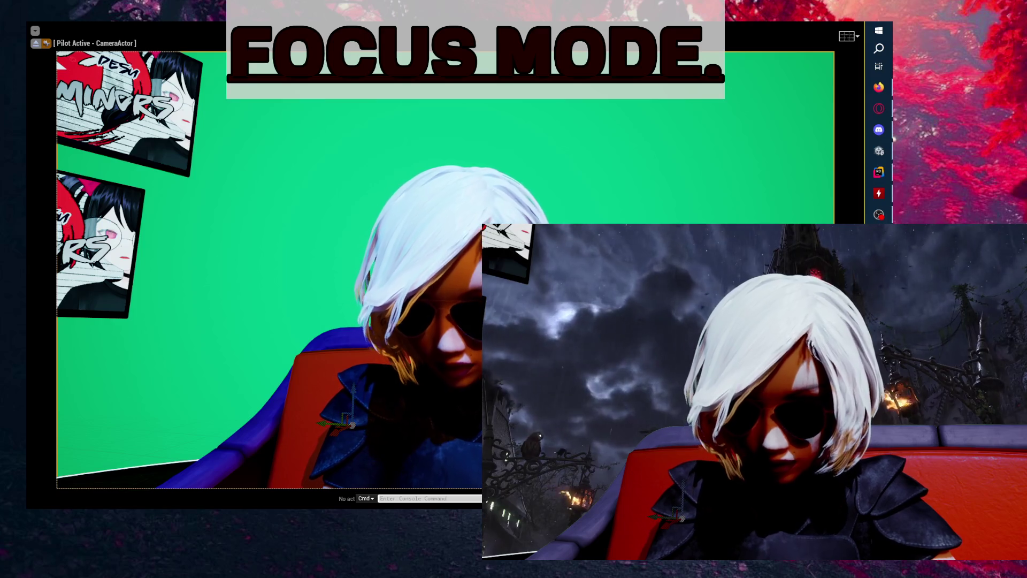
{"action": "type", "text": "t.maxfps 60"}
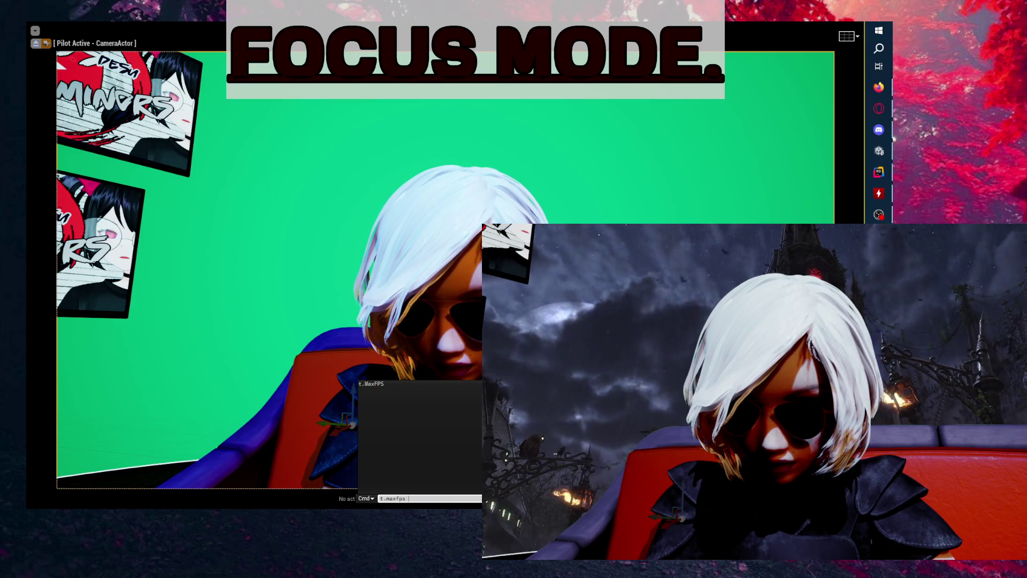
{"action": "key", "text": "Return"}
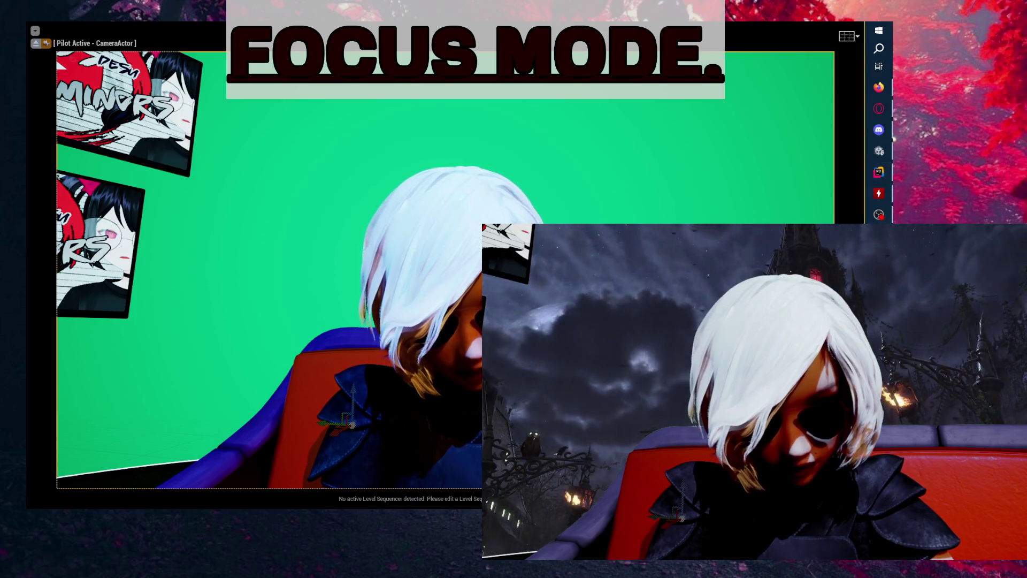
{"action": "left_click", "coordinate": [35, 30]}
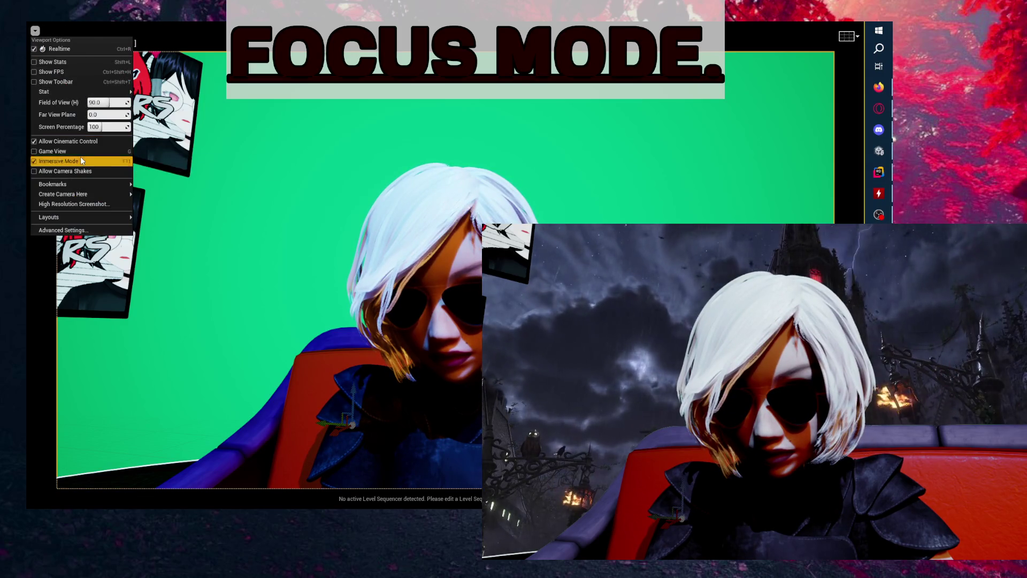
{"action": "left_click", "coordinate": [80, 161]}
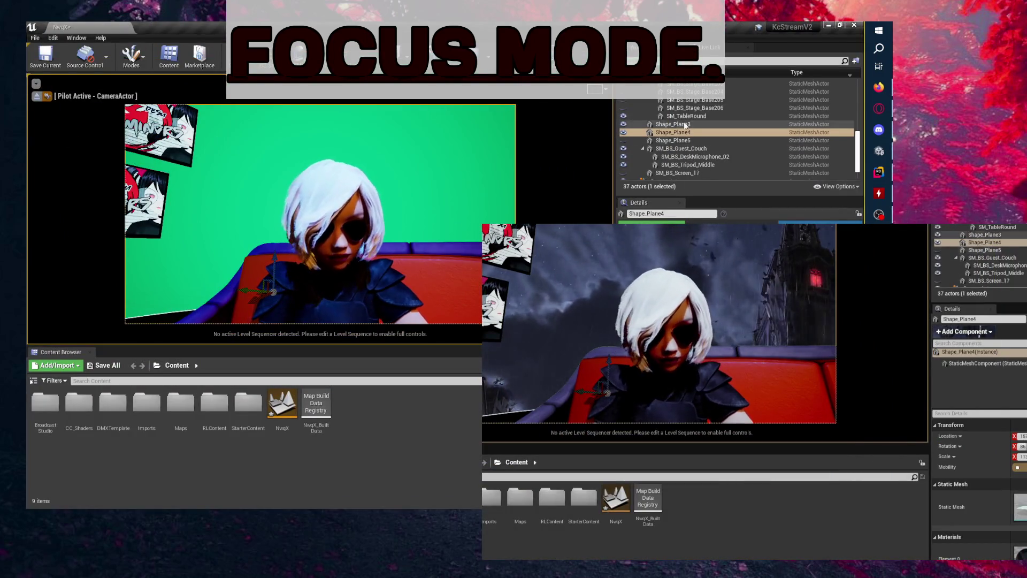
- Toggle PointLight27 and other scene lights off and on, then select PointLight26
{"action": "scroll", "coordinate": [636, 142], "scroll_direction": "up", "scroll_amount": 5}
{"action": "left_click", "coordinate": [624, 106]}
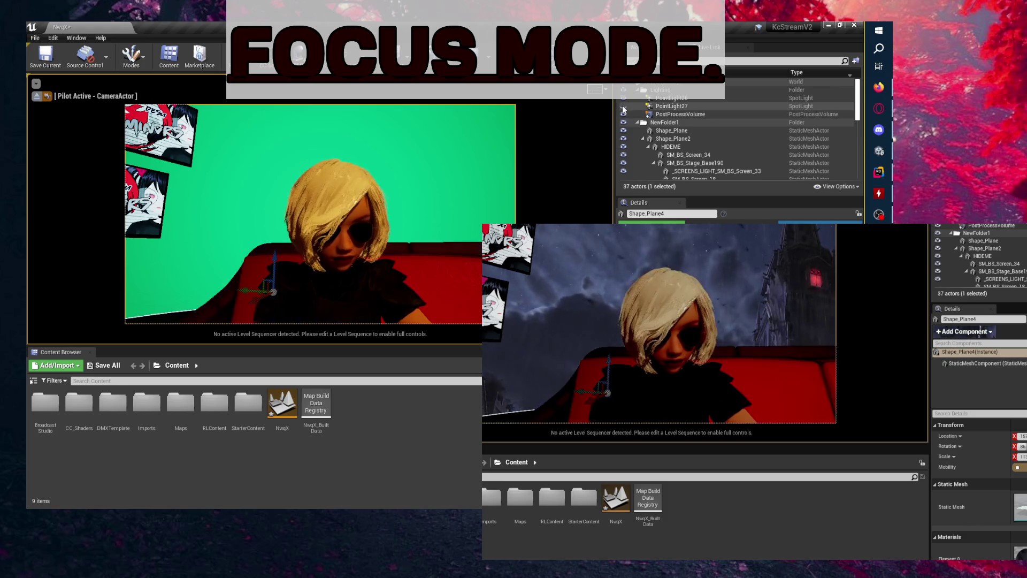
{"action": "left_click", "coordinate": [623, 107]}
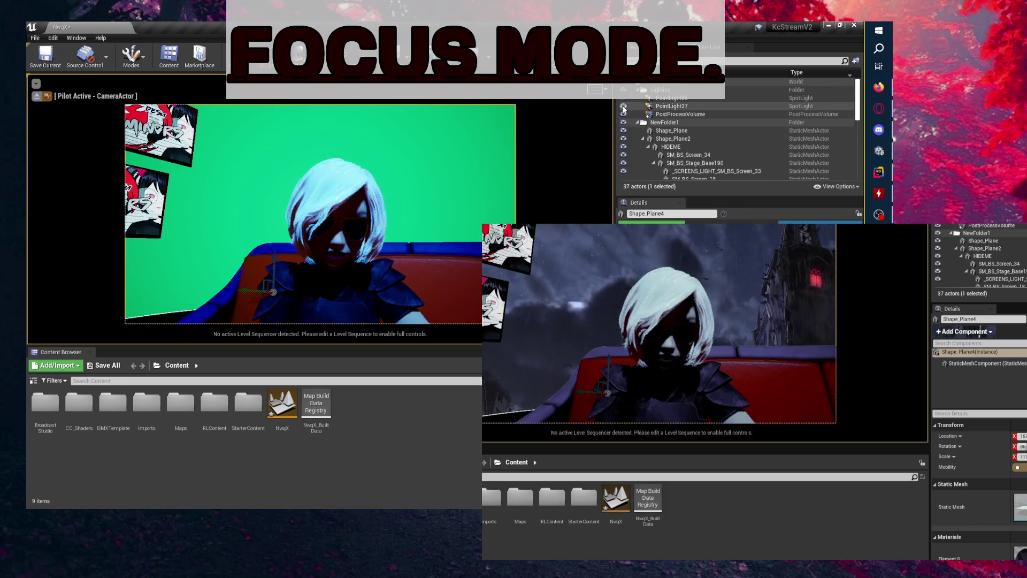
{"action": "left_click", "coordinate": [624, 107]}
{"action": "left_click", "coordinate": [623, 107]}
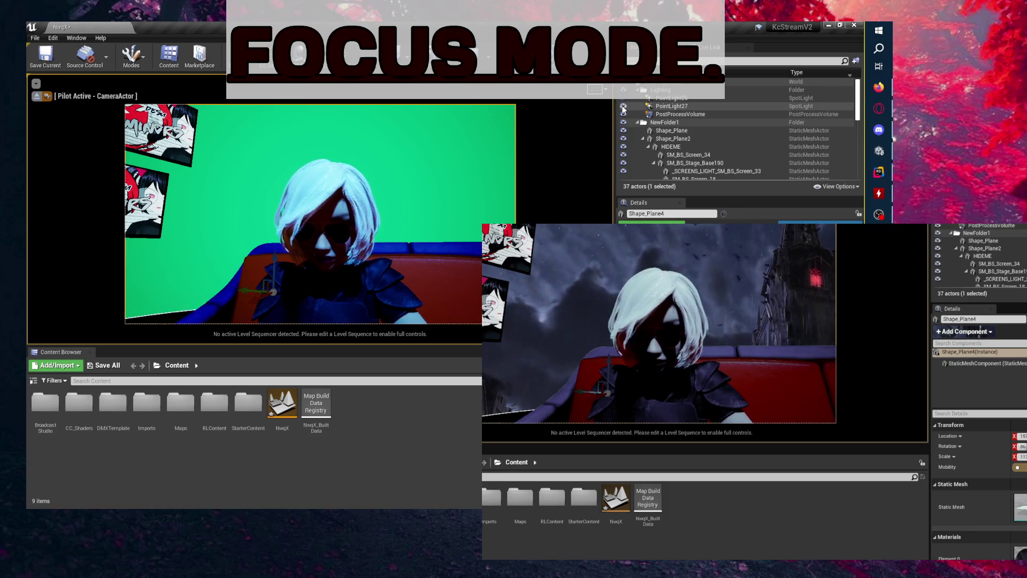
{"action": "left_click", "coordinate": [623, 107]}
{"action": "left_click", "coordinate": [622, 99]}
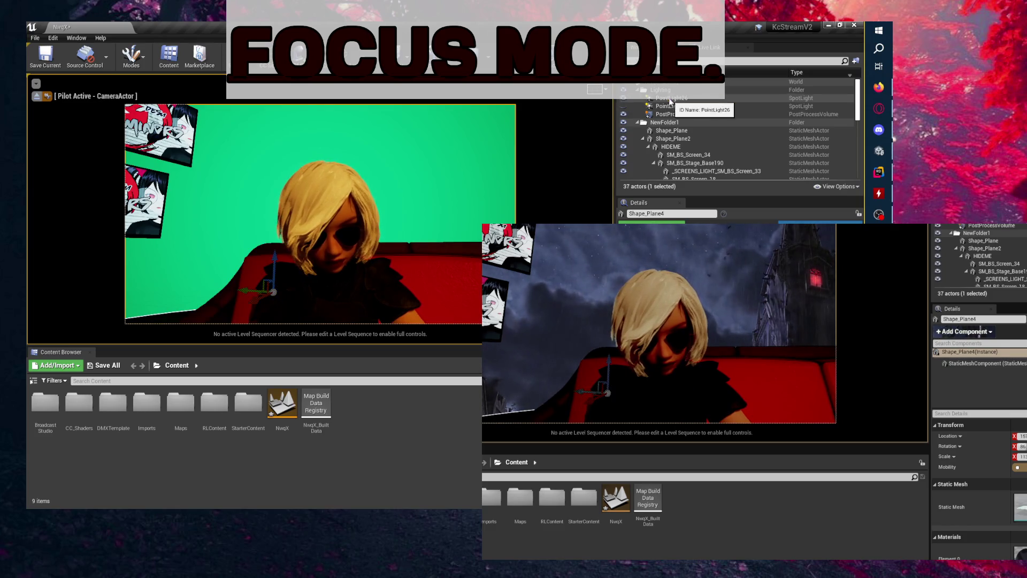
{"action": "left_click", "coordinate": [664, 99]}
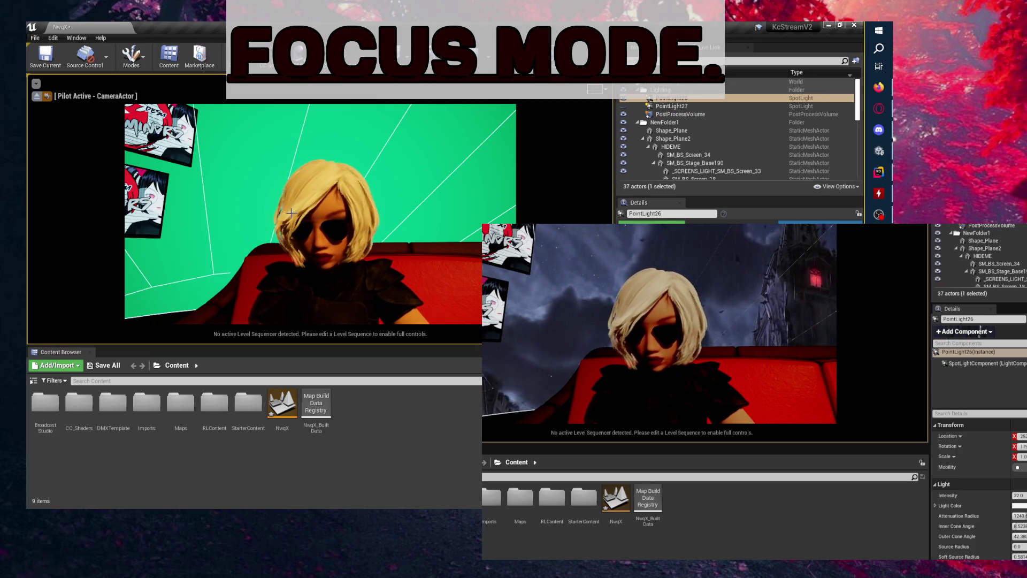
- Hide SM_BS_Screen_34 and _SCREENS_LIGHT_SM_BS_Screen_33 in the Outliner and save the level
{"action": "left_click", "coordinate": [687, 155]}
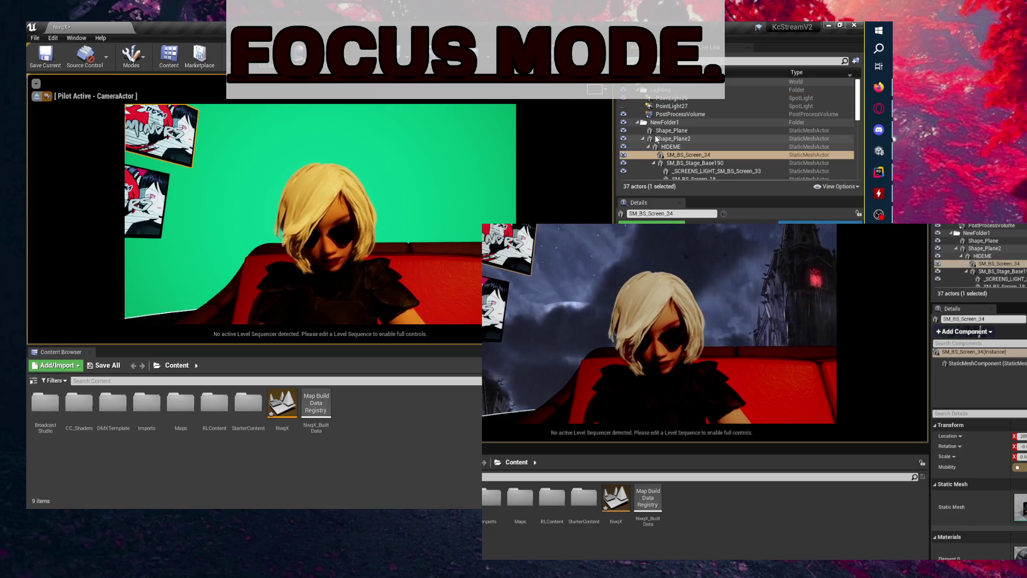
{"action": "left_click", "coordinate": [623, 155]}
{"action": "left_click", "coordinate": [634, 171]}
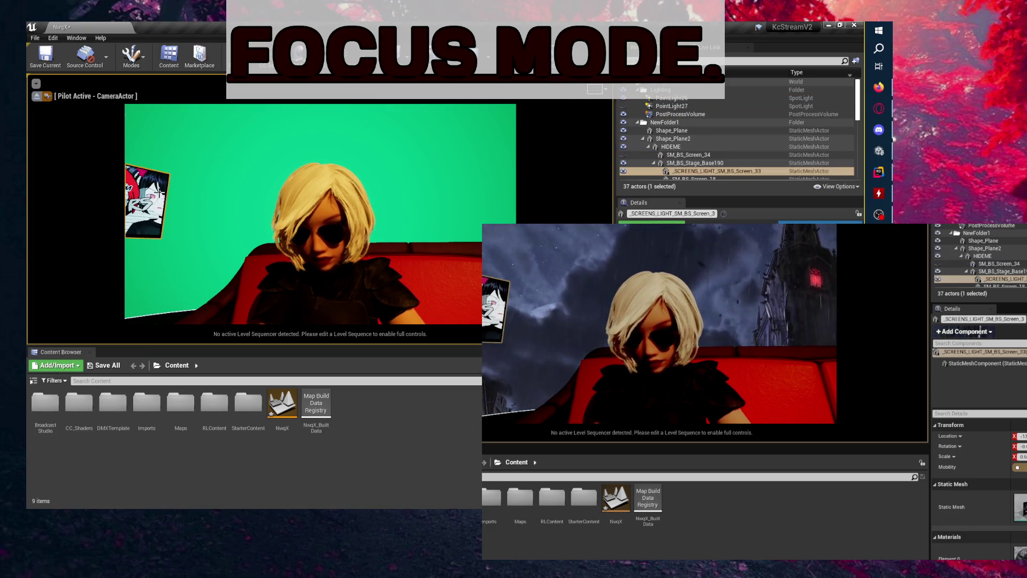
{"action": "left_click", "coordinate": [624, 171]}
{"action": "left_click", "coordinate": [46, 55]}
- Enable Immersive Mode and Game View for the viewport, then bring Unity forward
{"action": "left_click", "coordinate": [36, 83]}
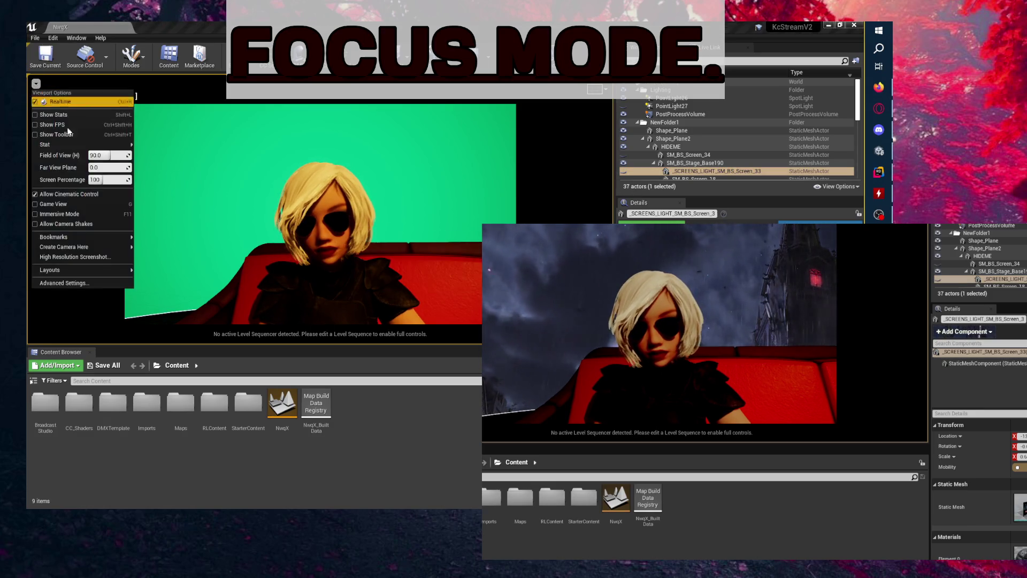
{"action": "left_click", "coordinate": [75, 213]}
{"action": "left_click", "coordinate": [34, 31]}
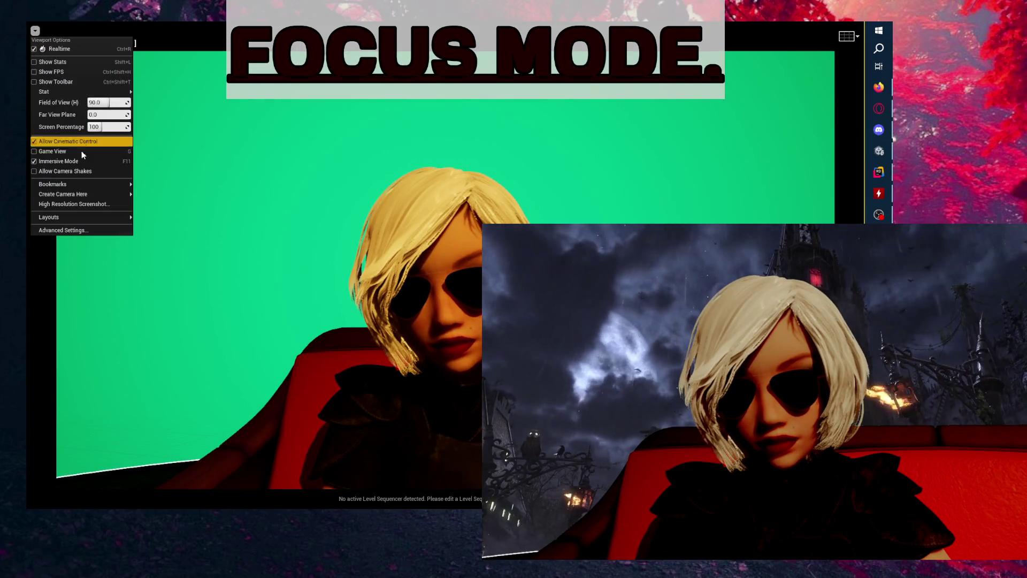
{"action": "left_click", "coordinate": [102, 152]}
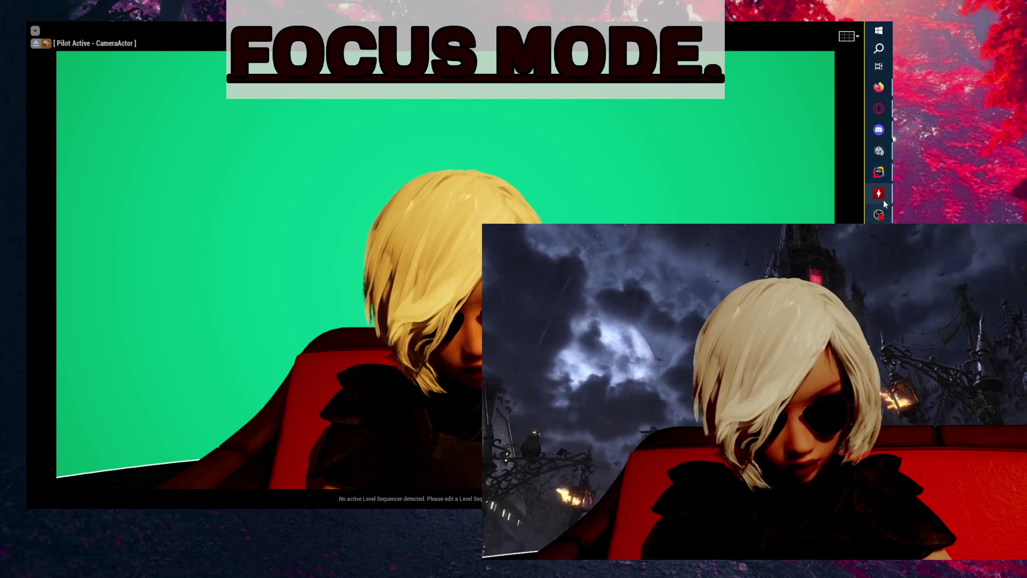
{"action": "left_click", "coordinate": [879, 172]}
{"action": "left_click", "coordinate": [878, 151]}
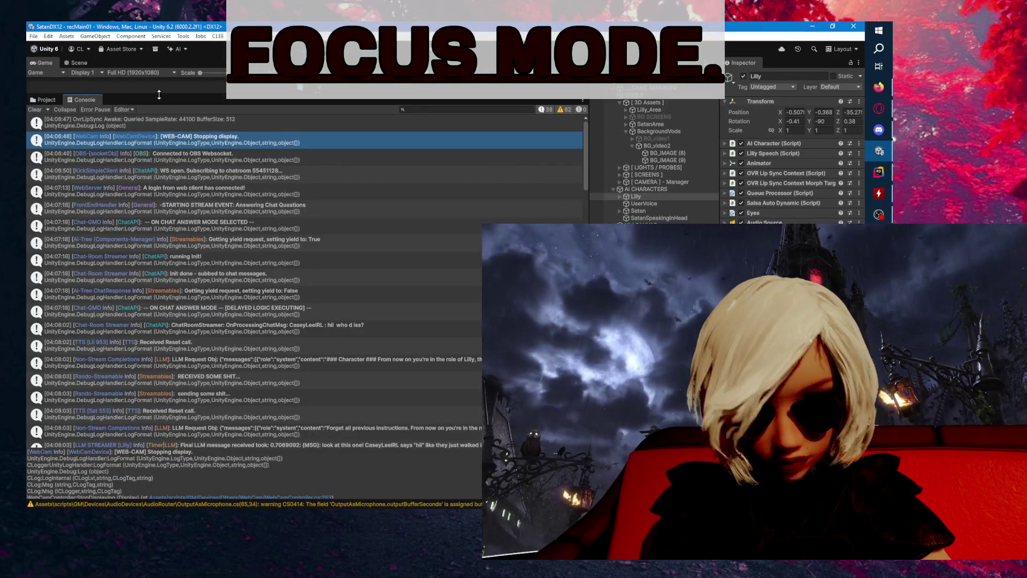
- Enlarge the Game view and view the LBarGMO.cs unreachable-code warning details
{"action": "left_click_drag", "start_coordinate": [174, 96], "coordinate": [173, 164]}
{"action": "scroll", "coordinate": [248, 300], "scroll_direction": "down", "scroll_amount": 10}
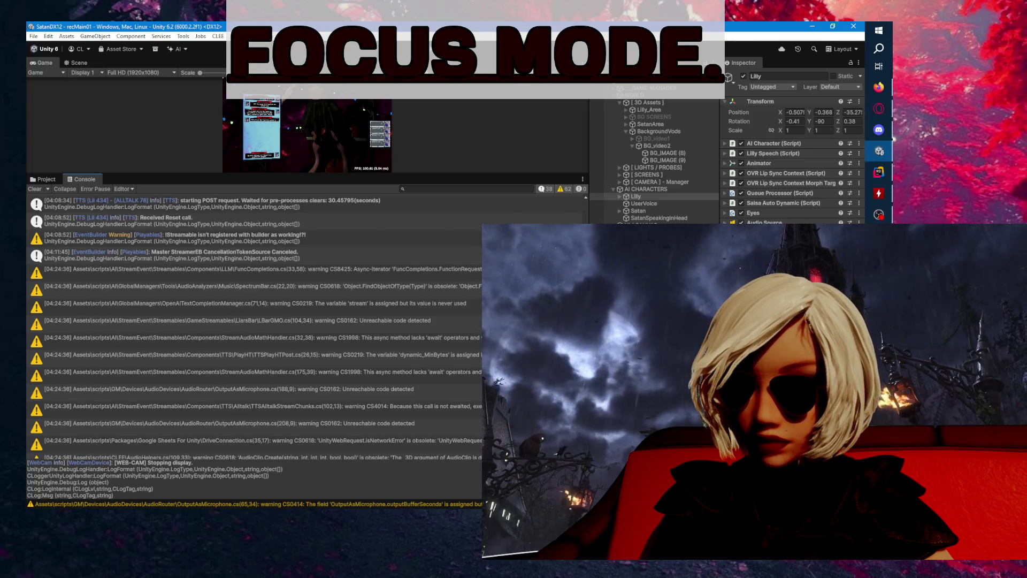
{"action": "left_click", "coordinate": [879, 215]}
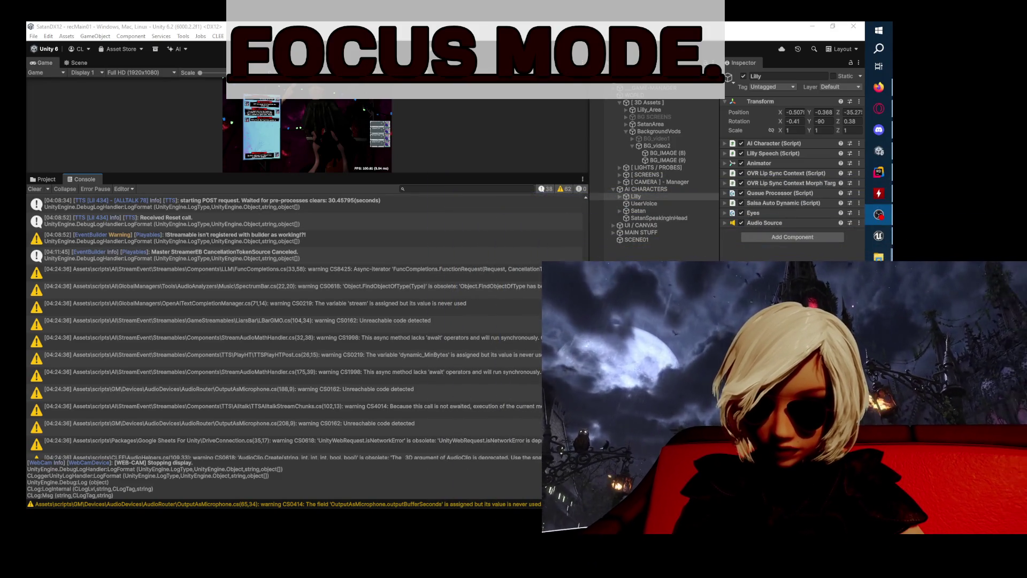
{"action": "left_click", "coordinate": [220, 315]}
{"action": "scroll", "coordinate": [319, 317], "scroll_direction": "up", "scroll_amount": 8}
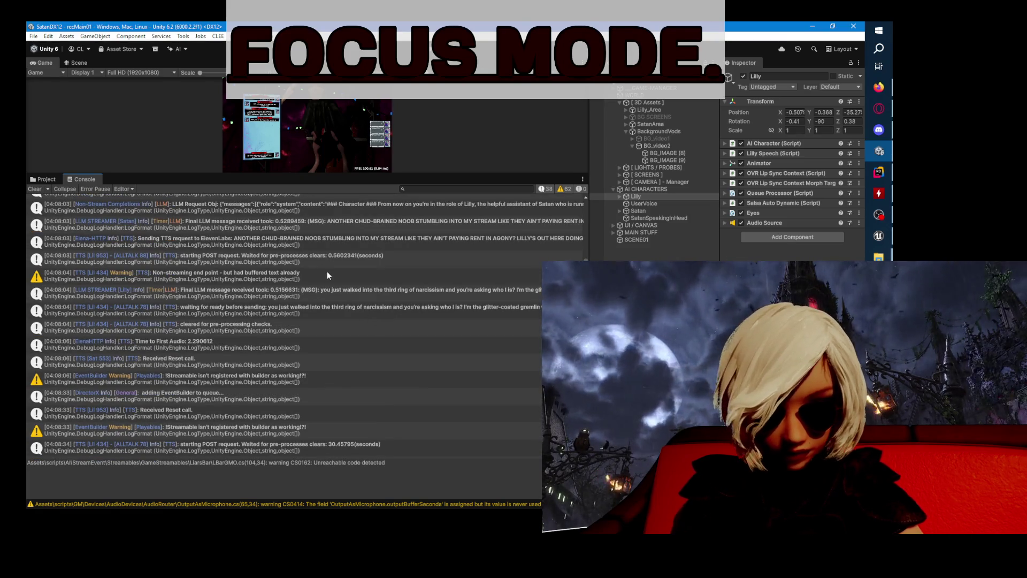
- Read the POST request log entries and the full LLM reply in the Console details
{"action": "left_click", "coordinate": [338, 266]}
{"action": "key", "text": "Up"}
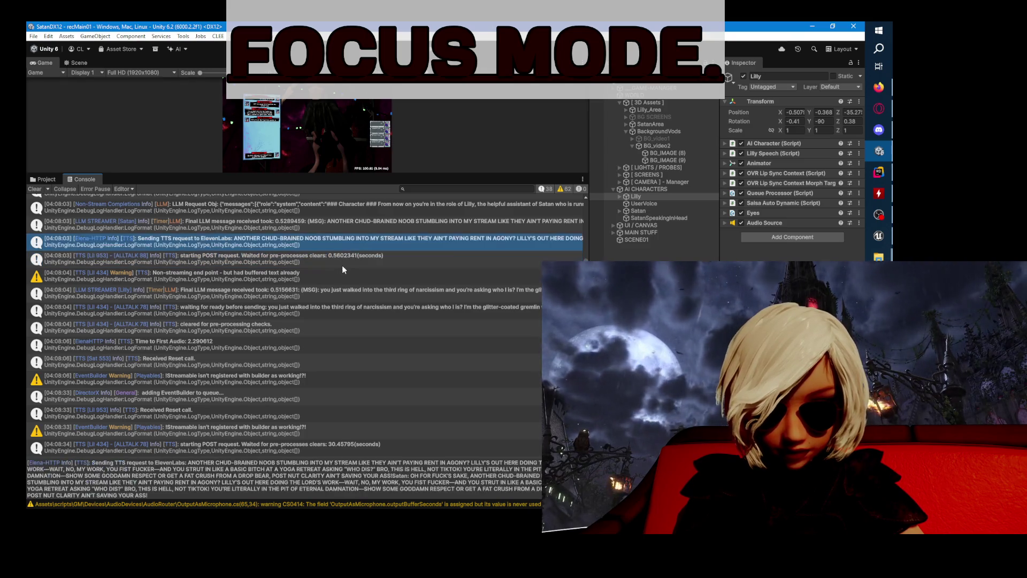
{"action": "left_click", "coordinate": [347, 273]}
{"action": "scroll", "coordinate": [353, 267], "scroll_direction": "down", "scroll_amount": 1}
{"action": "left_click", "coordinate": [358, 264]}
{"action": "scroll", "coordinate": [374, 288], "scroll_direction": "down", "scroll_amount": 1}
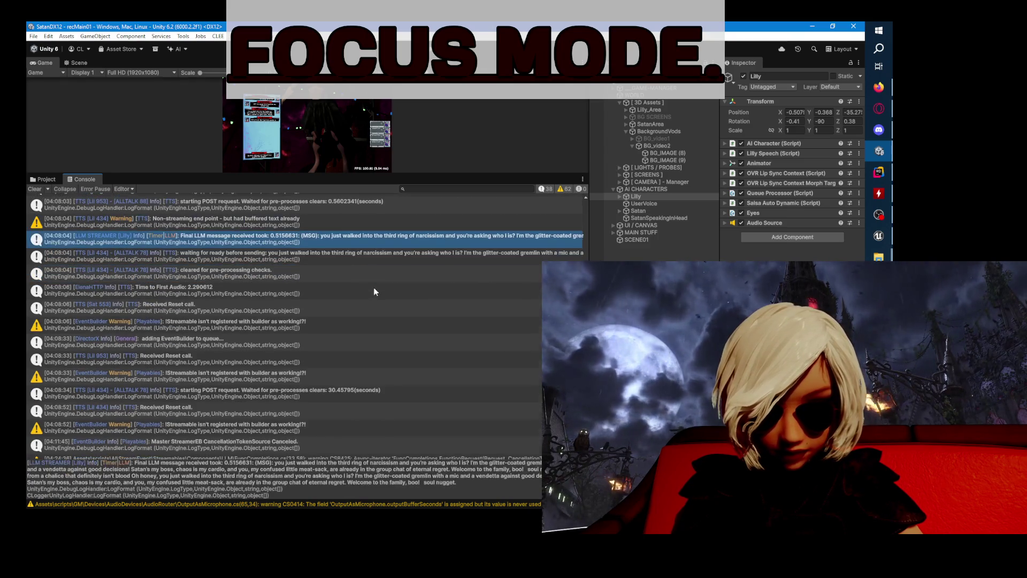
{"action": "scroll", "coordinate": [385, 289], "scroll_direction": "up", "scroll_amount": 3}
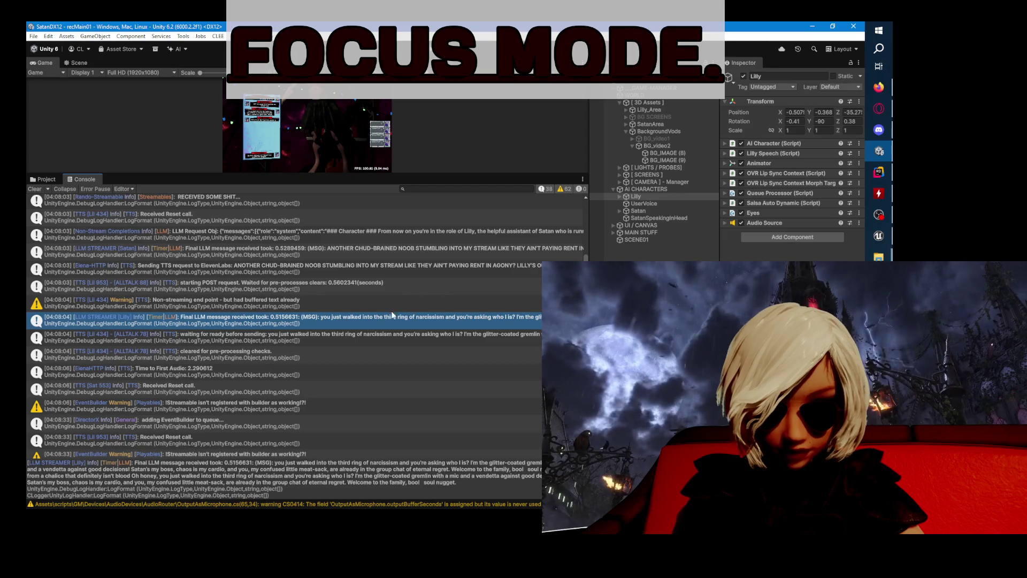
- Show the TTS non-streaming warning's stack trace, then switch back to Rider
{"action": "key", "text": "Up"}
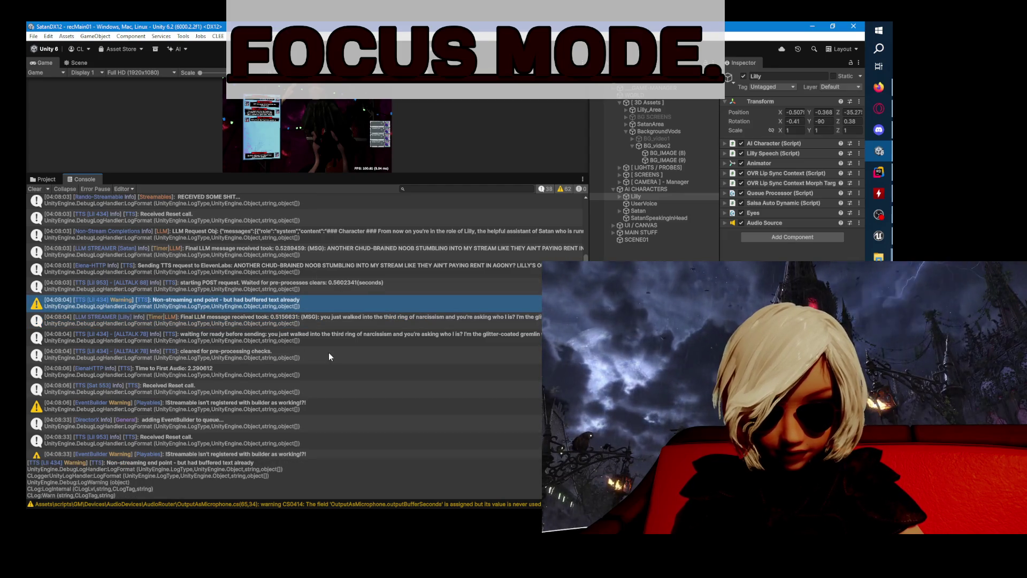
{"action": "scroll", "coordinate": [299, 332], "scroll_direction": "up", "scroll_amount": 1}
{"action": "scroll", "coordinate": [231, 282], "scroll_direction": "up", "scroll_amount": 1}
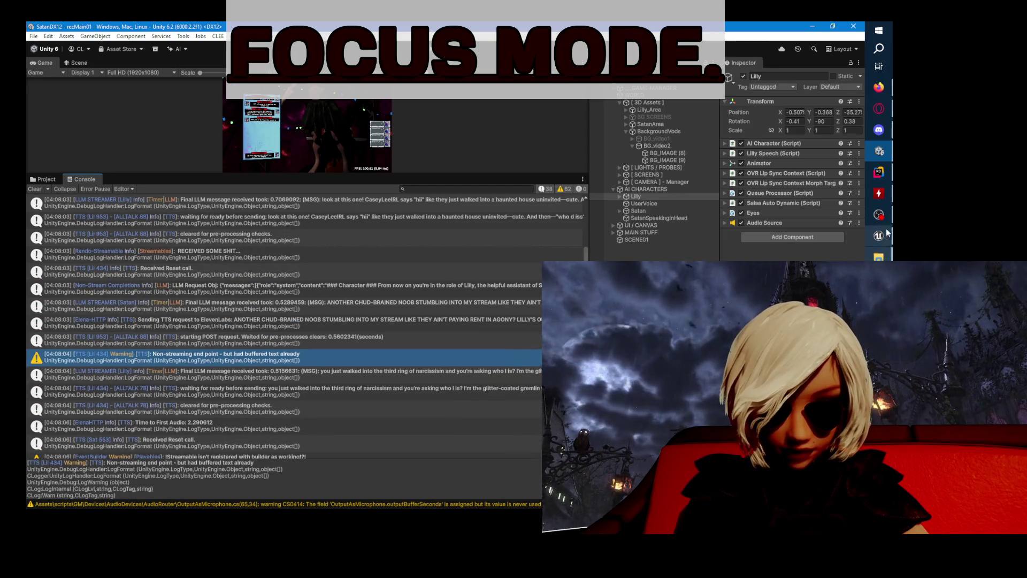
{"action": "key", "text": "alt+Tab"}
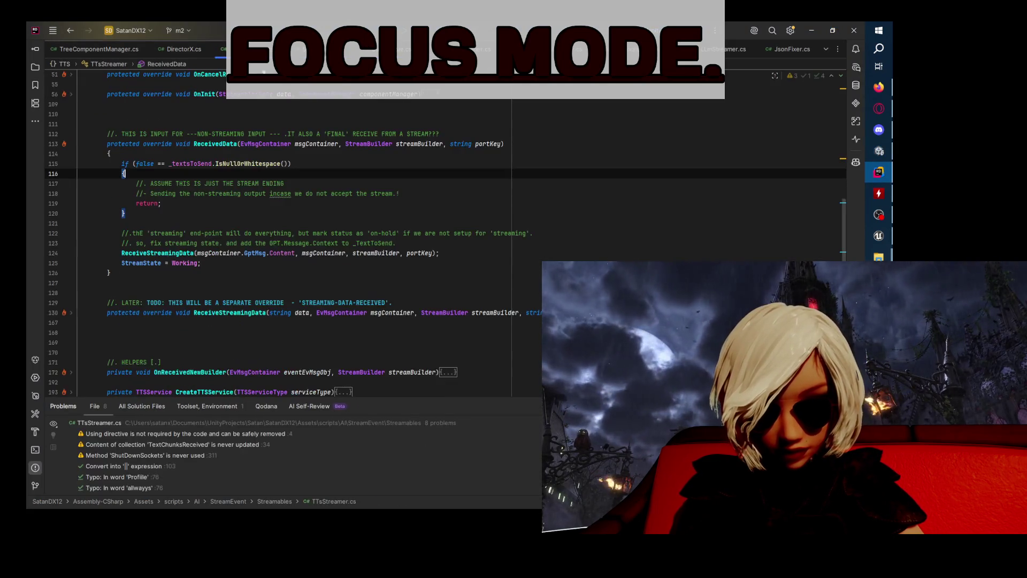
- Unfold ReceiveStreamingData in TTsStreamer.cs and expand its CurrentBuilder check block
{"action": "scroll", "coordinate": [76, 218], "scroll_direction": "down", "scroll_amount": 5}
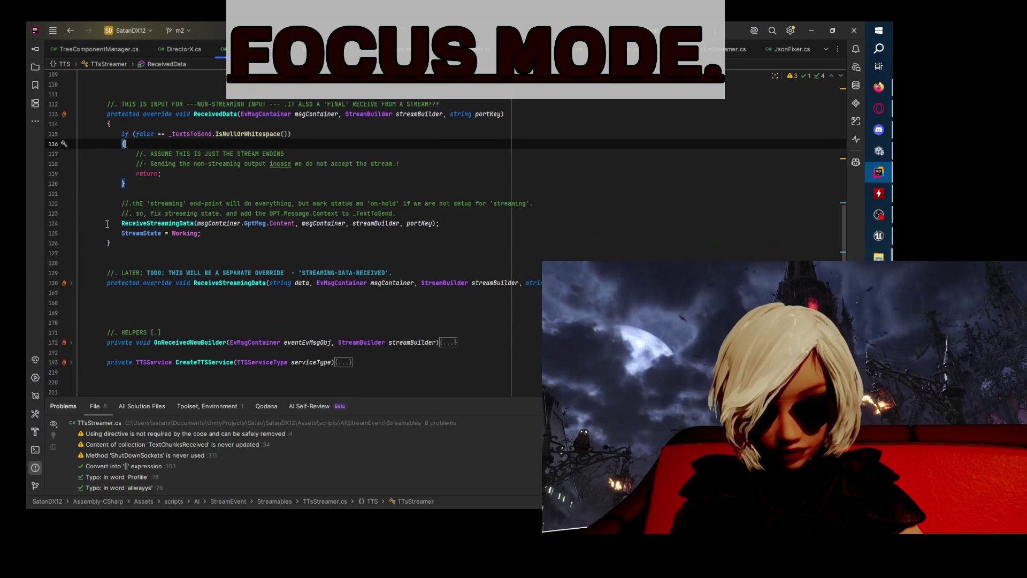
{"action": "key", "text": "Down"}
{"action": "key", "text": "Down"}
{"action": "key", "text": "Down"}
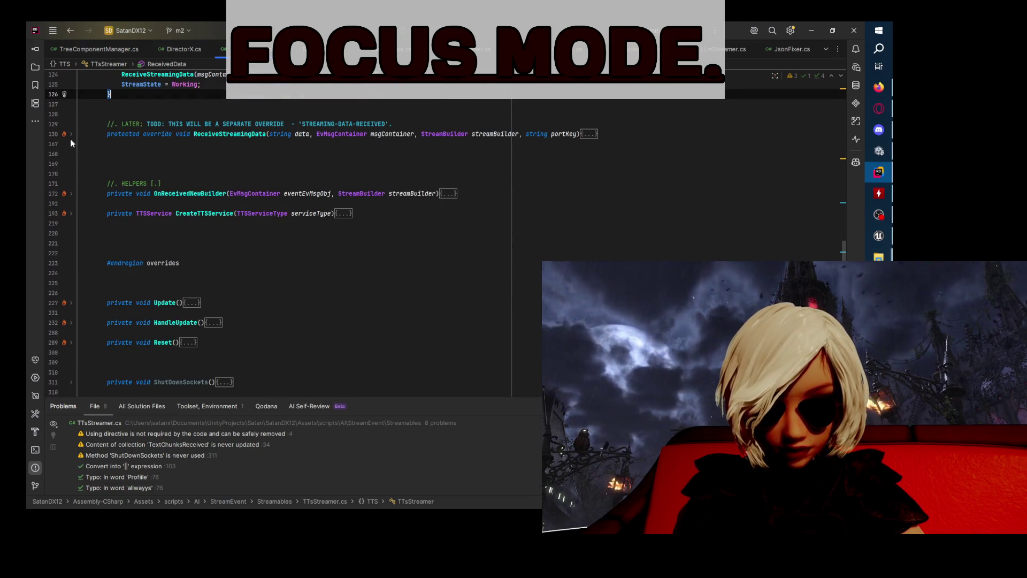
{"action": "left_click", "coordinate": [69, 141]}
{"action": "scroll", "coordinate": [71, 140], "scroll_direction": "down", "scroll_amount": 1}
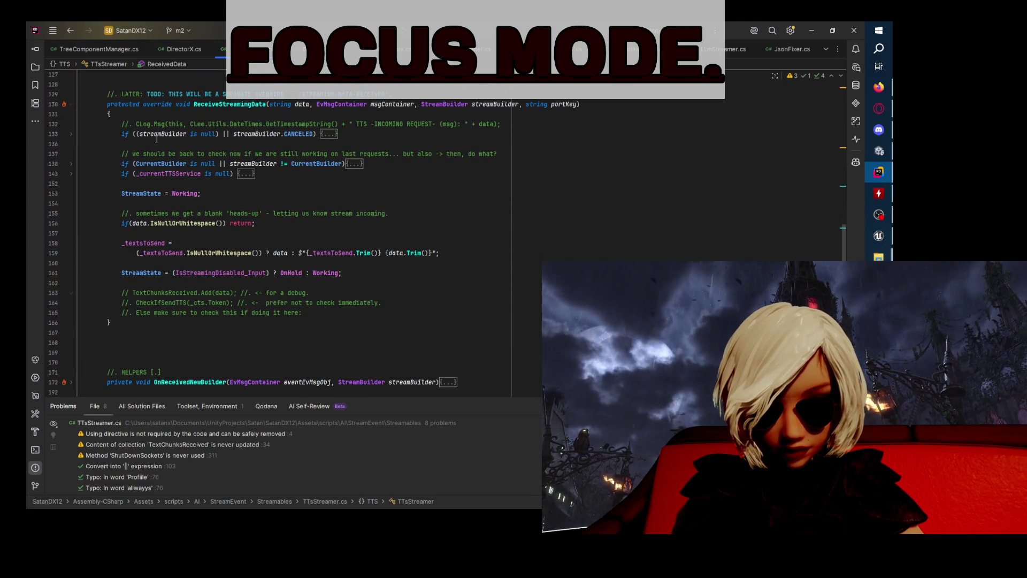
{"action": "left_click", "coordinate": [71, 136]}
{"action": "left_click", "coordinate": [280, 134]}
{"action": "left_click", "coordinate": [71, 134]}
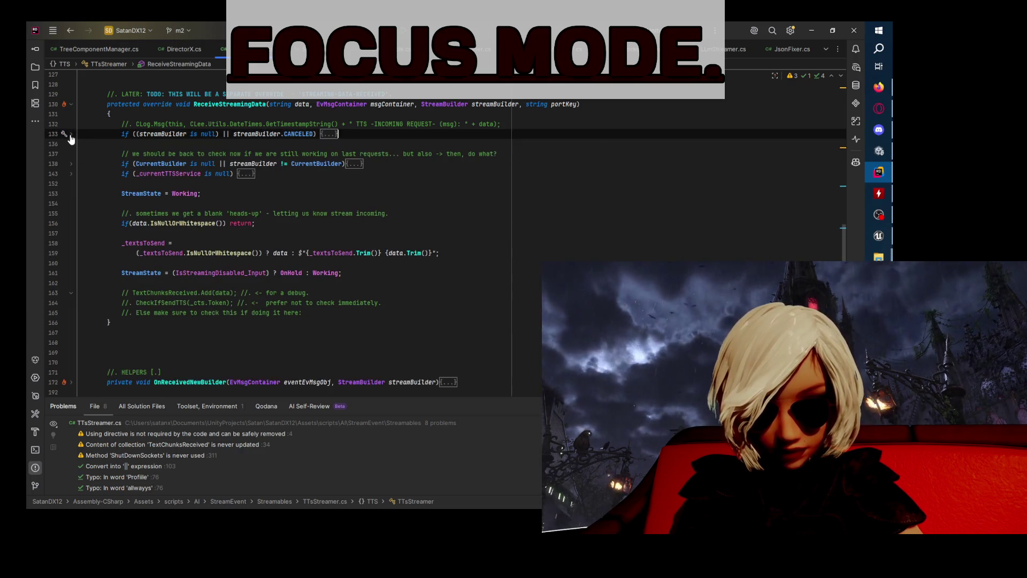
{"action": "left_click", "coordinate": [71, 164]}
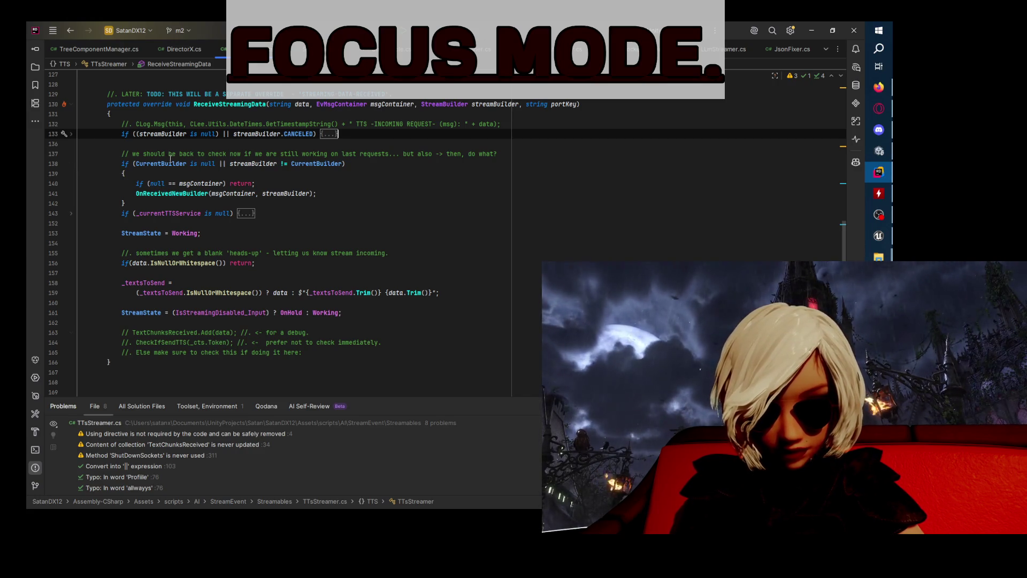
- Negate the CurrentBuilder condition on line 138 and delete its redundant is null check
{"action": "left_click", "coordinate": [150, 164]}
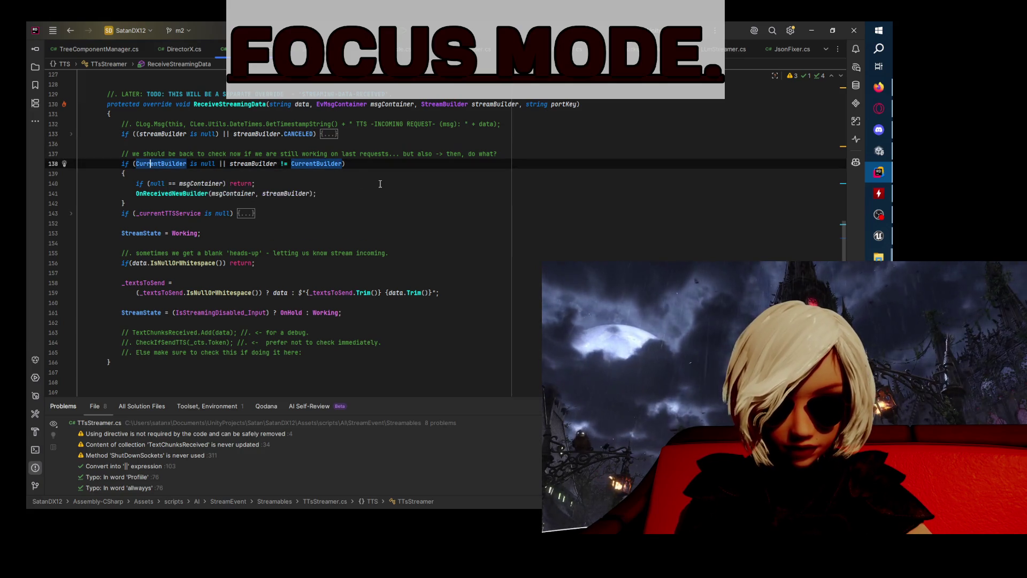
{"action": "type", "text": "!"}
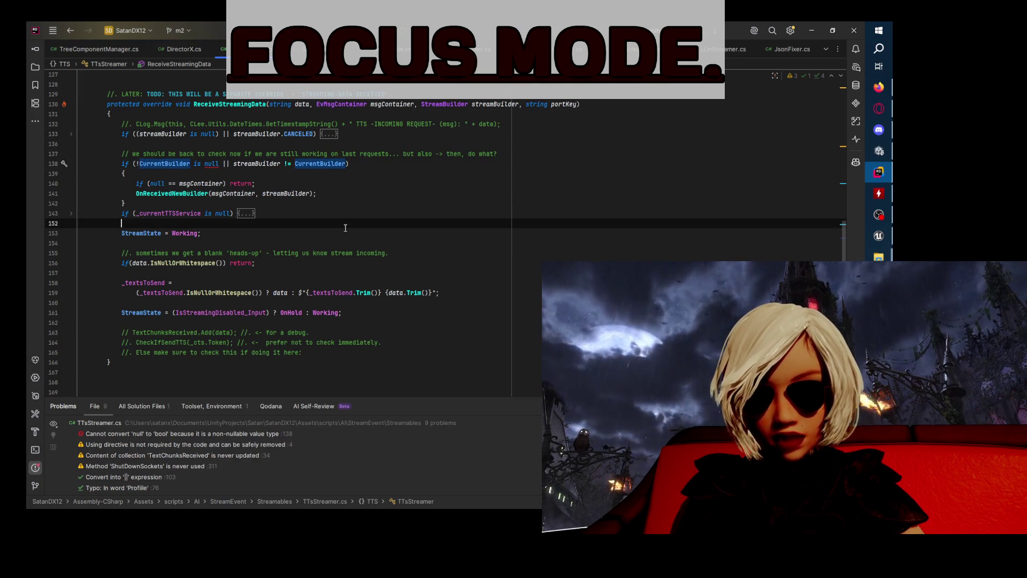
{"action": "left_click_drag", "start_coordinate": [221, 164], "coordinate": [198, 163]}
{"action": "key", "text": "BackSpace"}
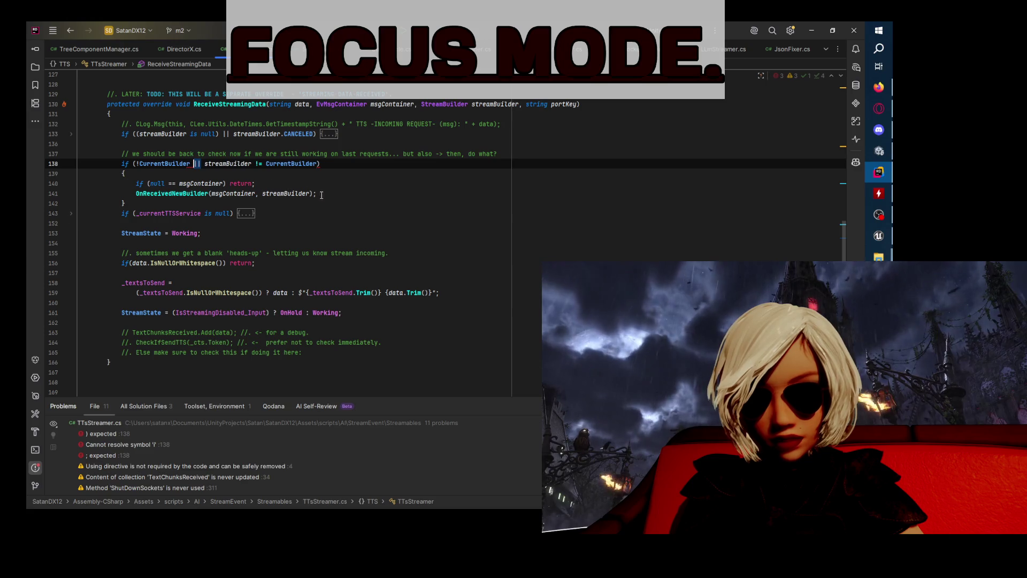
- Move the _currentTTSService null check onto its own line below the CurrentBuilder block
{"action": "left_click", "coordinate": [334, 210]}
{"action": "left_click", "coordinate": [251, 204]}
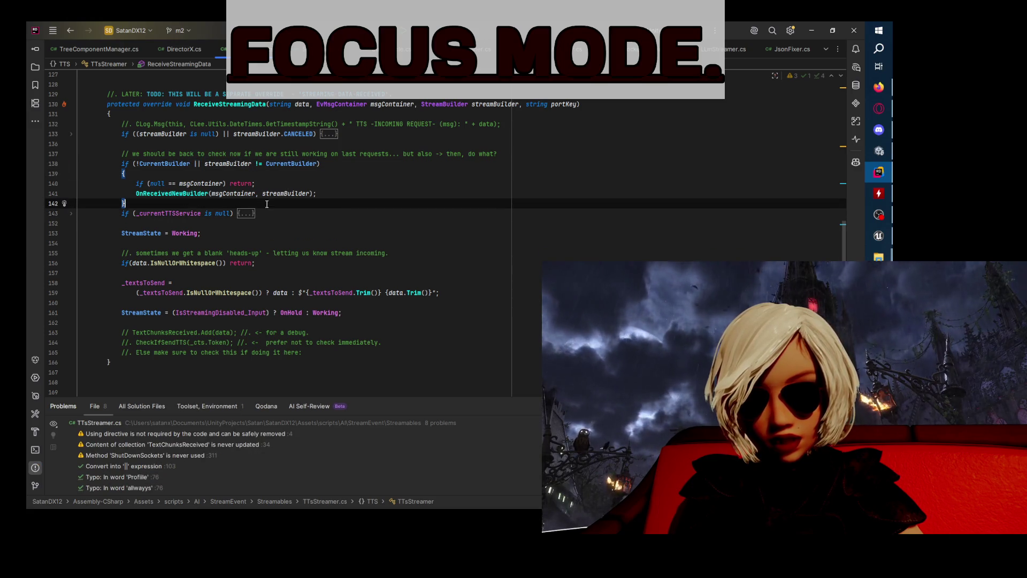
{"action": "left_click", "coordinate": [217, 164]}
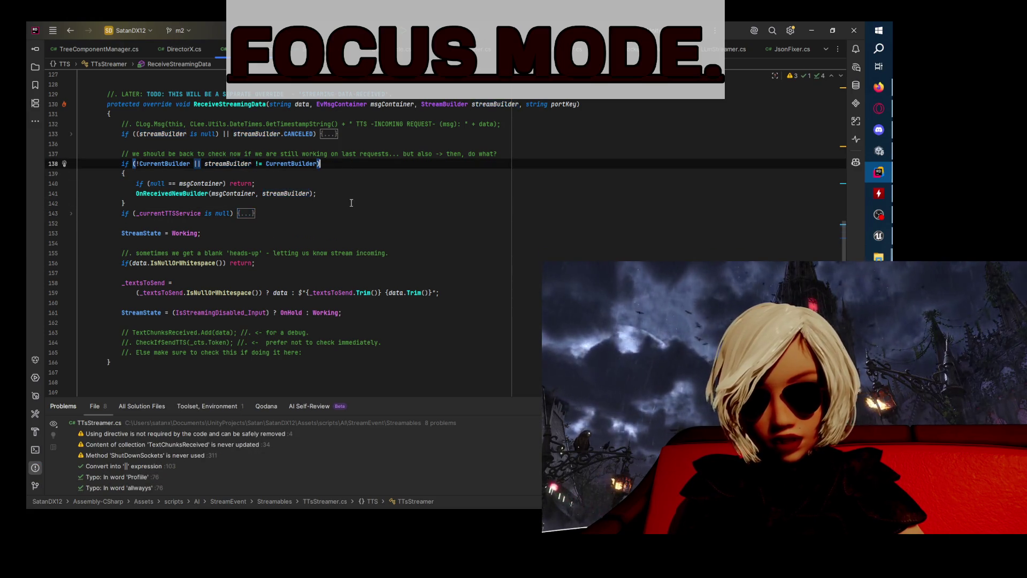
{"action": "left_click", "coordinate": [337, 194]}
{"action": "left_click", "coordinate": [347, 206]}
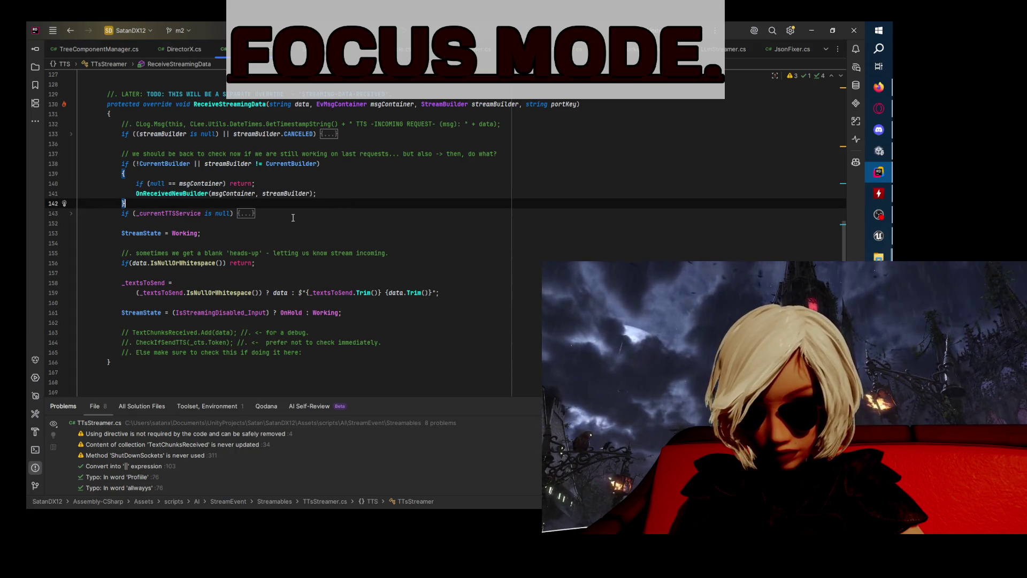
{"action": "key", "text": "Delete"}
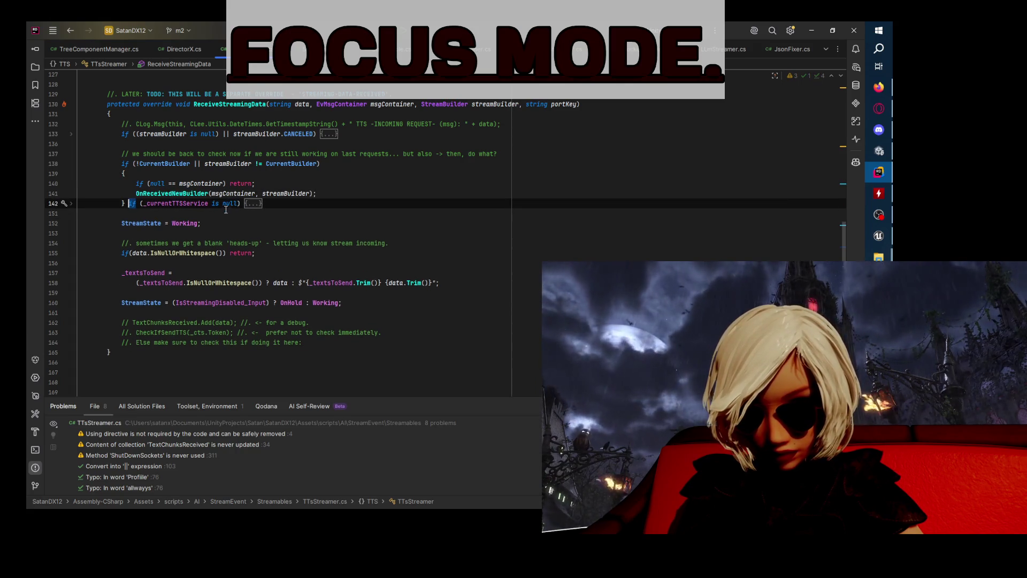
{"action": "left_click", "coordinate": [71, 204]}
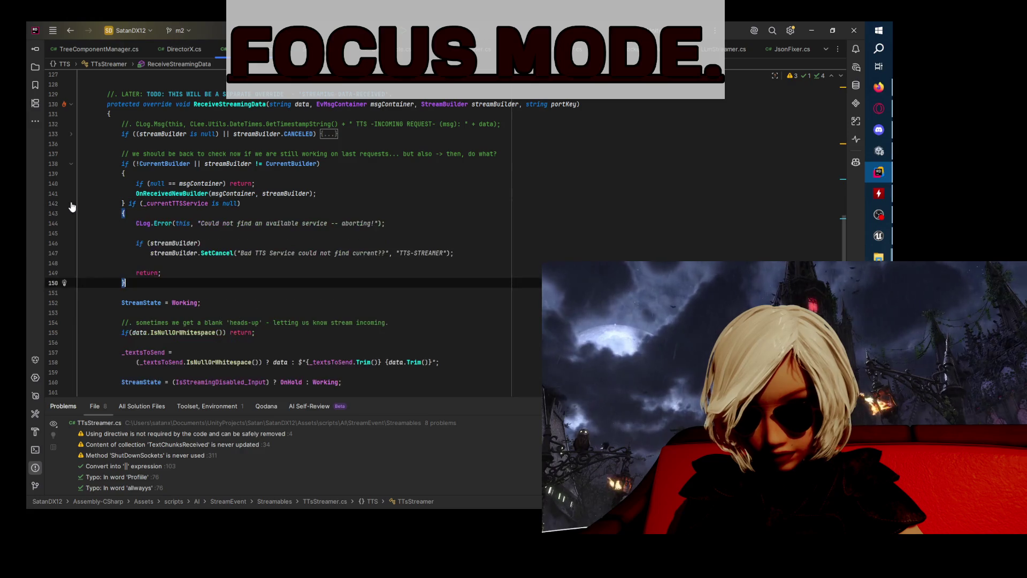
{"action": "left_click", "coordinate": [136, 204]}
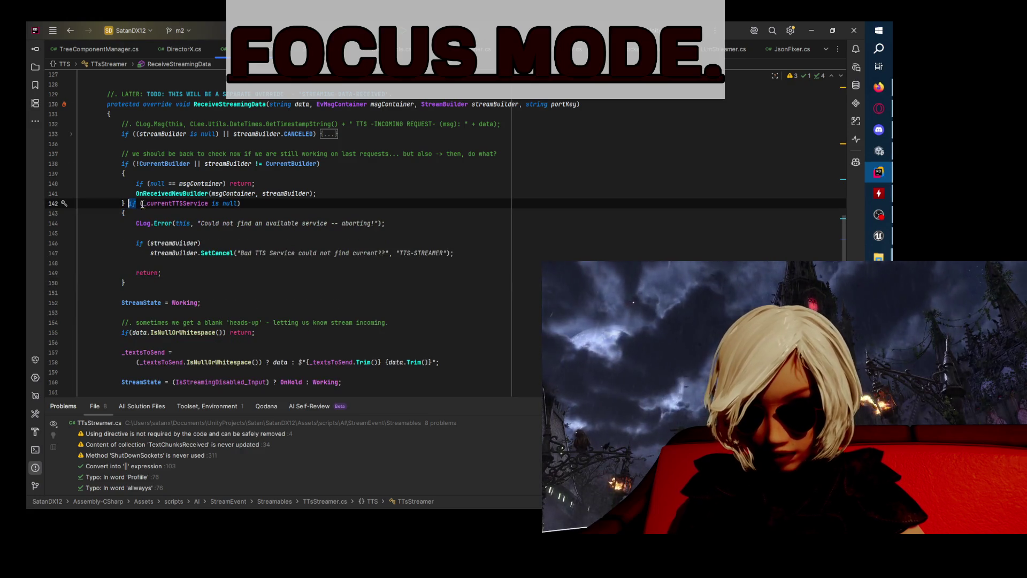
{"action": "key", "text": "Return"}
{"action": "key", "text": "Return"}
{"action": "key", "text": "Return"}
{"action": "left_click", "coordinate": [171, 313]}
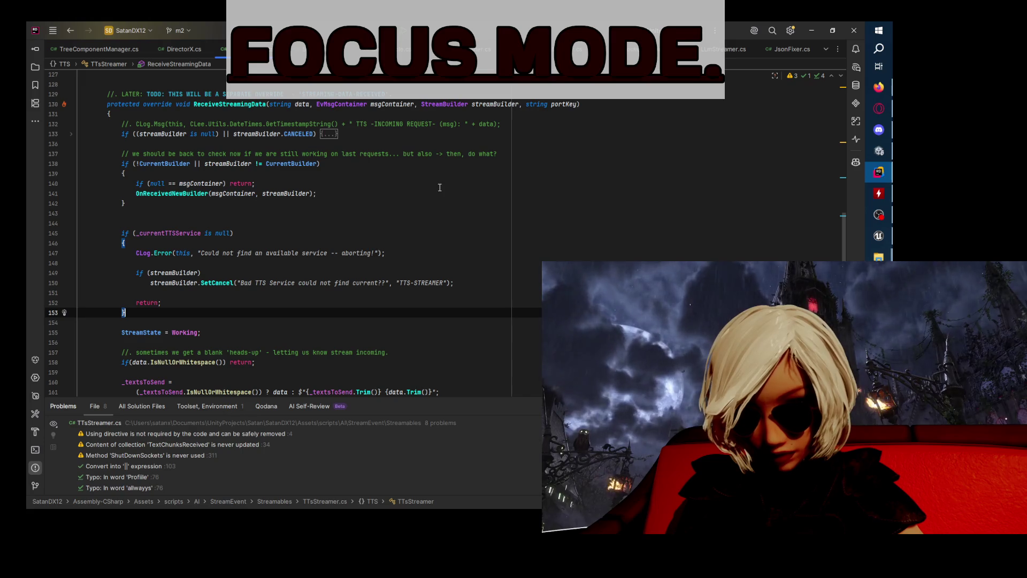
- Open a new Firefox tab after passing the GitHub and Twitch pages, then return to TTsStreamer.cs
{"action": "left_click", "coordinate": [882, 109]}
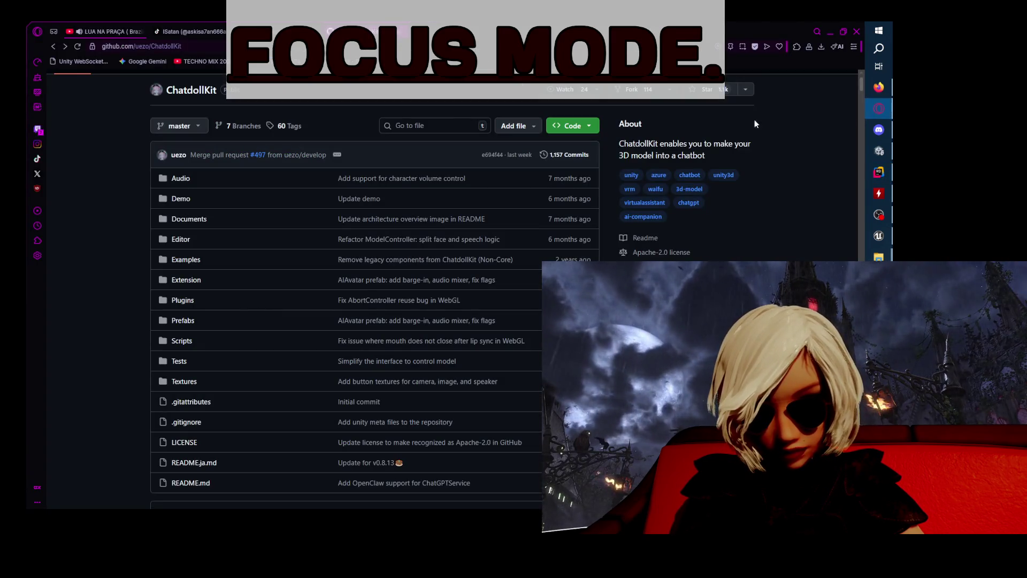
{"action": "left_click", "coordinate": [883, 110]}
{"action": "left_click", "coordinate": [879, 88]}
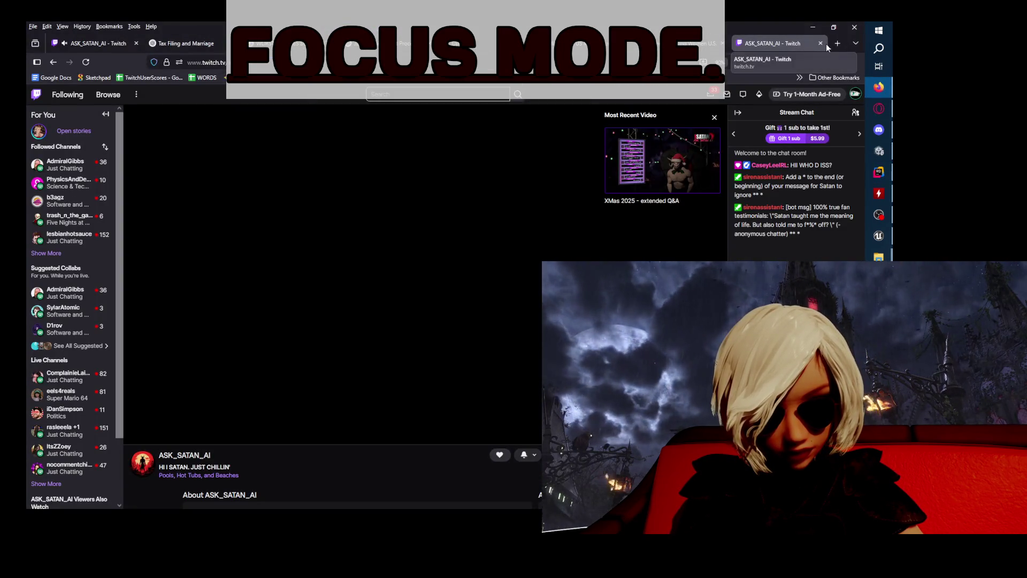
{"action": "left_click", "coordinate": [843, 42]}
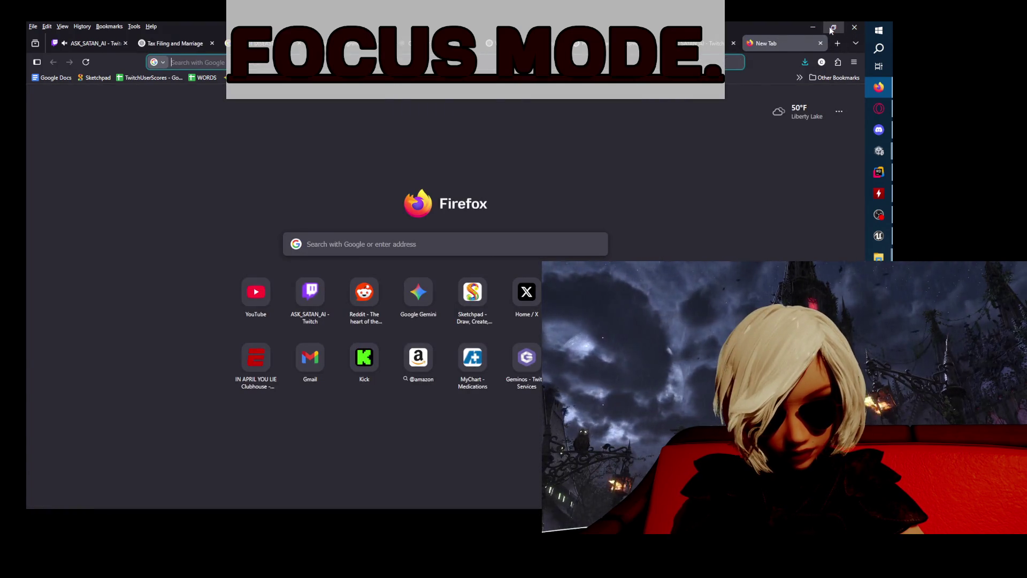
{"action": "left_click", "coordinate": [879, 172]}
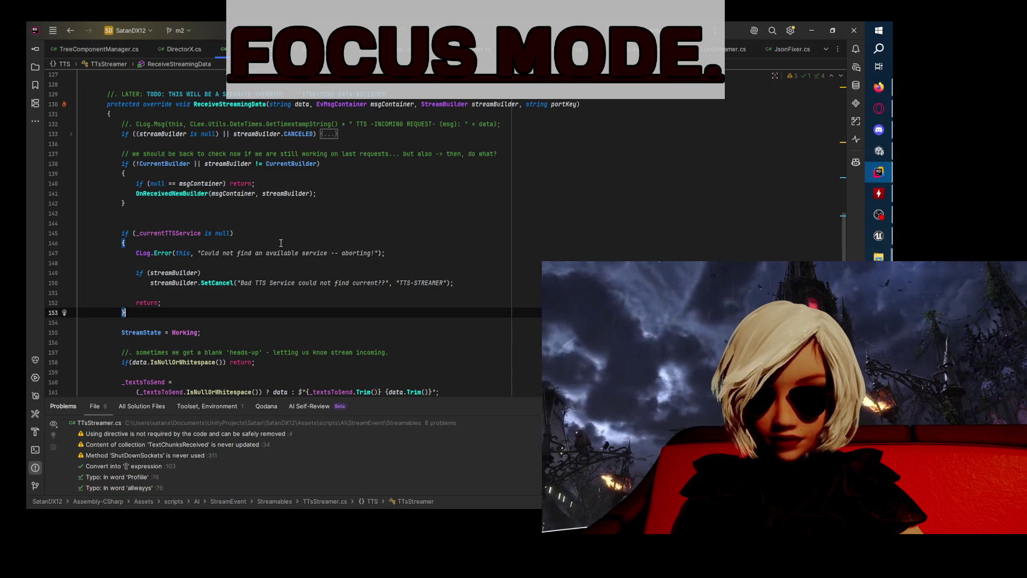
- Inspect the CurrentBuilder block and the msgContainer null check on line 140 in TTsStreamer.cs
{"action": "left_click", "coordinate": [277, 239]}
{"action": "left_click", "coordinate": [159, 202]}
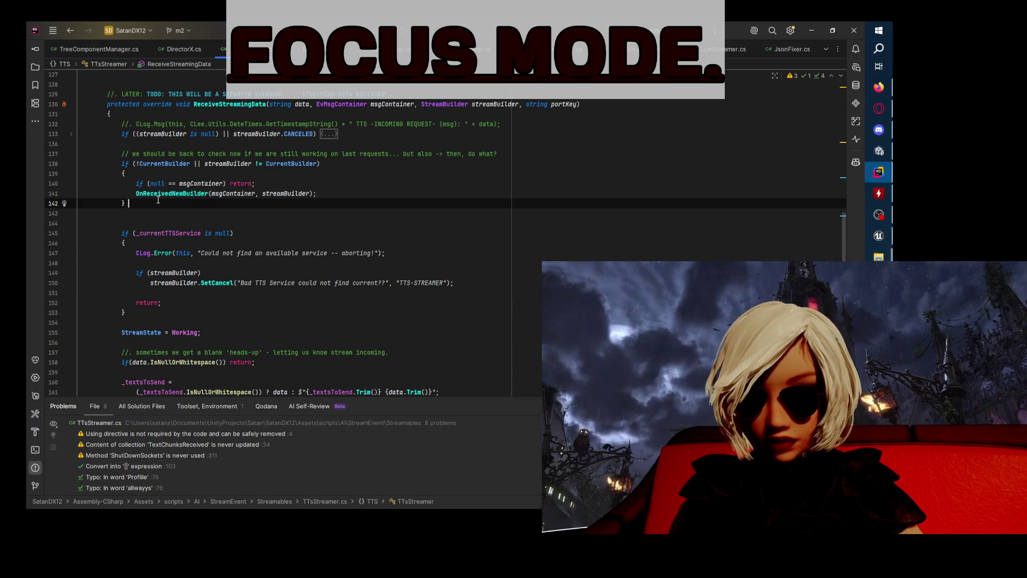
{"action": "left_click", "coordinate": [72, 164]}
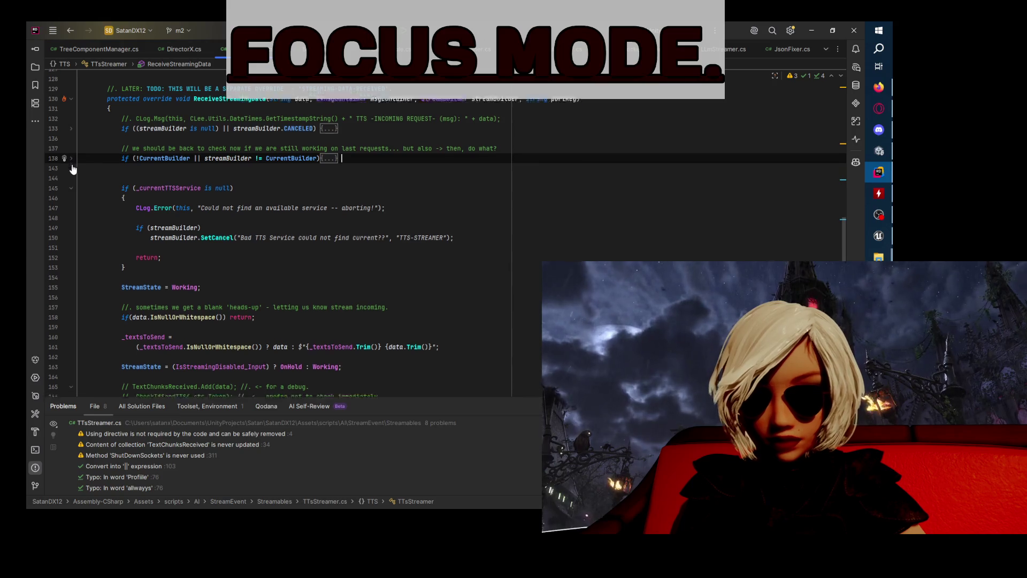
{"action": "scroll", "coordinate": [73, 169], "scroll_direction": "down", "scroll_amount": 1}
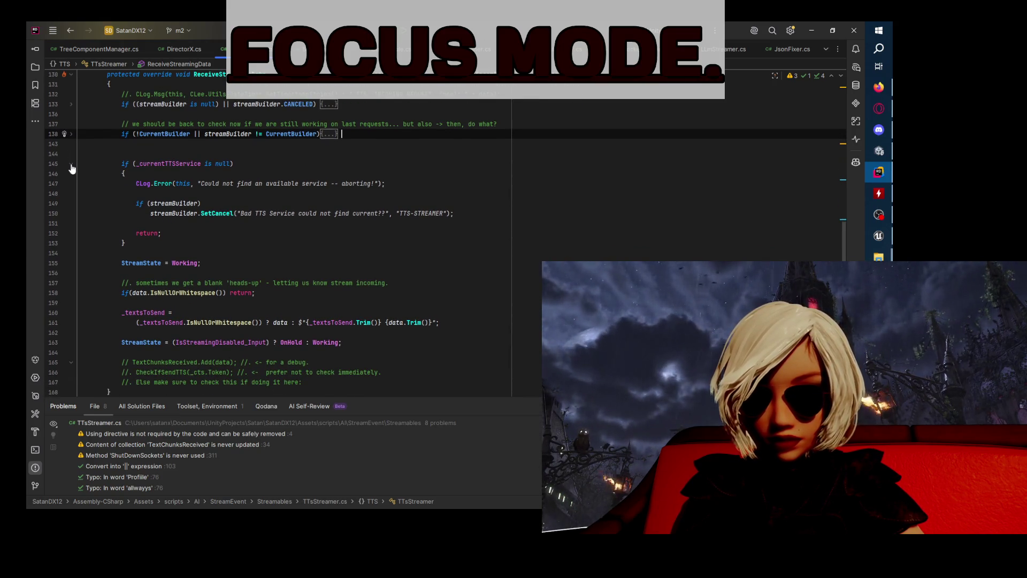
{"action": "left_click", "coordinate": [72, 134]}
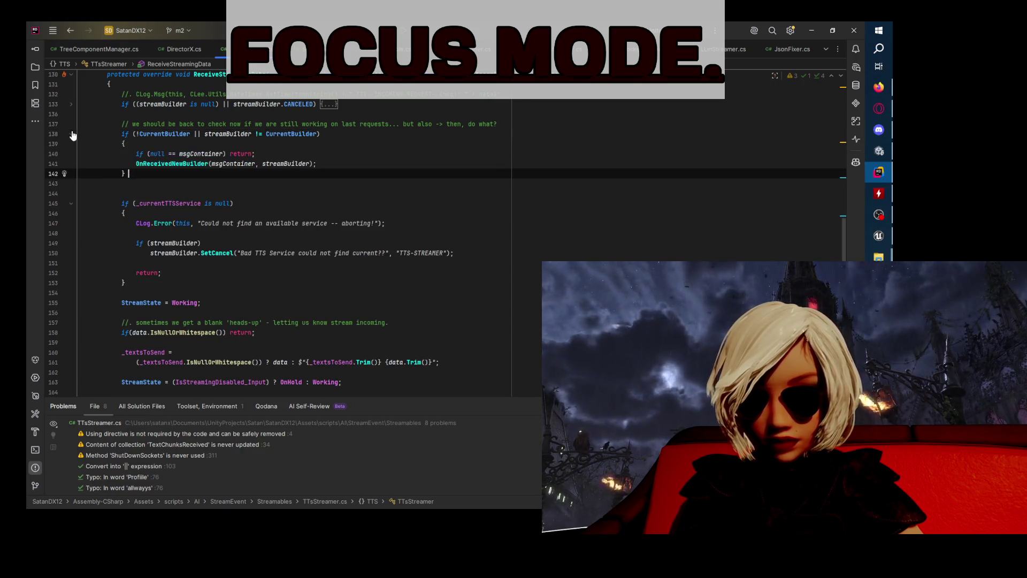
{"action": "left_click", "coordinate": [160, 135]}
{"action": "key", "text": "End"}
{"action": "left_click", "coordinate": [137, 154]}
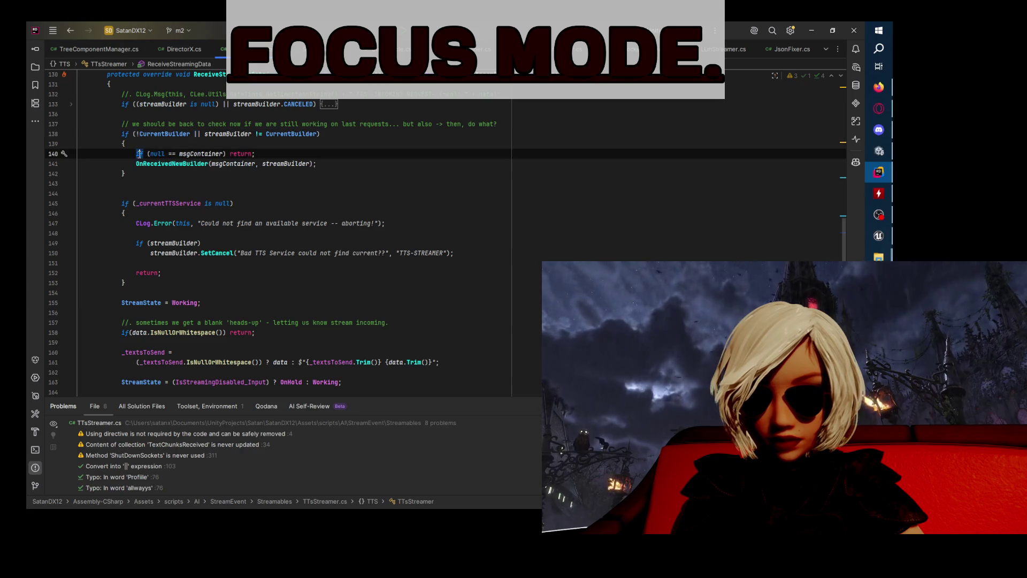
{"action": "left_click", "coordinate": [213, 154]}
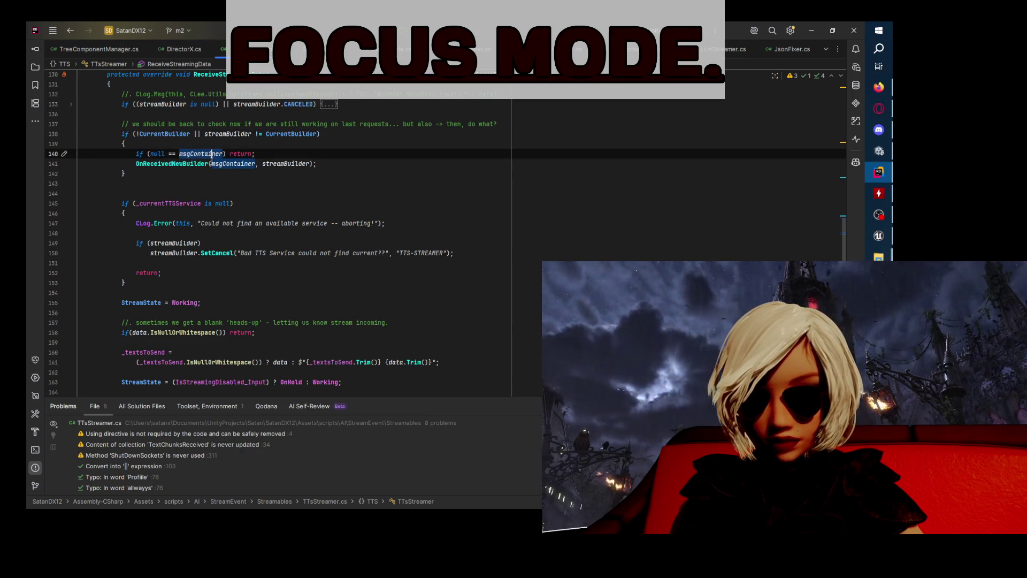
{"action": "left_click", "coordinate": [304, 153]}
- Cut the msgContainer null-check line and paste it below line 136
{"action": "left_click", "coordinate": [216, 113]}
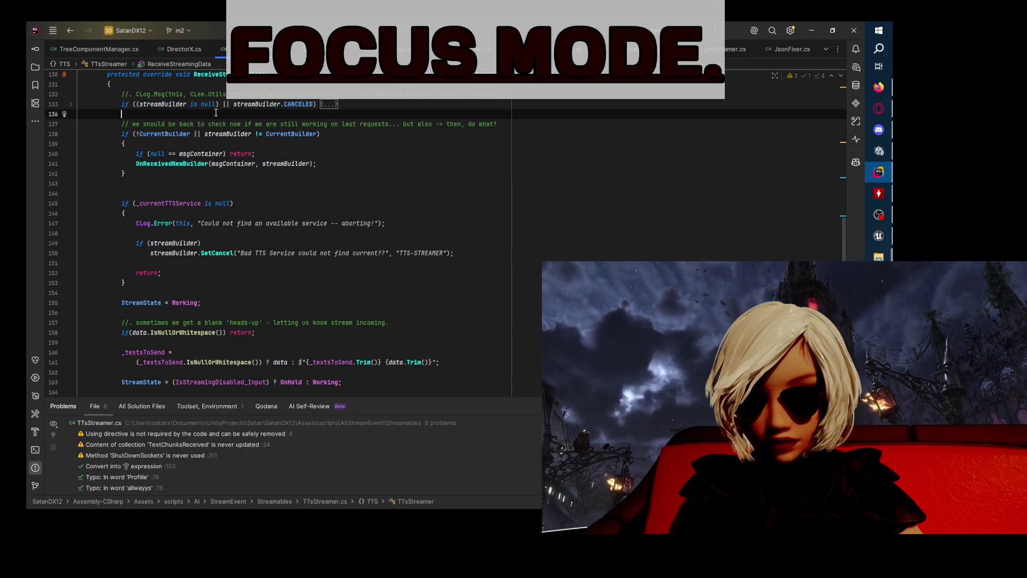
{"action": "scroll", "coordinate": [315, 188], "scroll_direction": "up", "scroll_amount": 2}
{"action": "left_click_drag", "start_coordinate": [88, 213], "coordinate": [264, 212]}
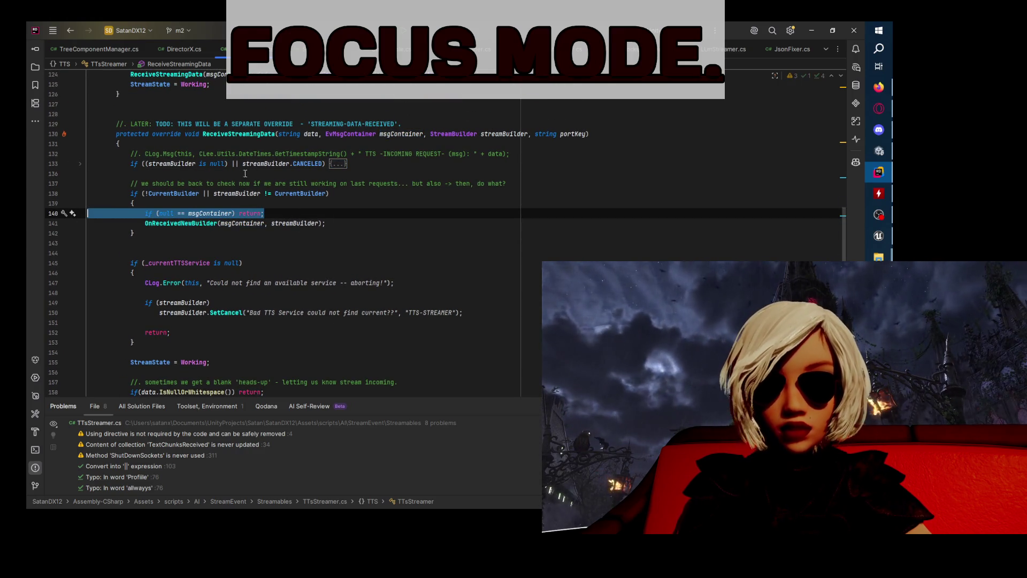
{"action": "key", "text": "ctrl+x"}
{"action": "left_click", "coordinate": [265, 178]}
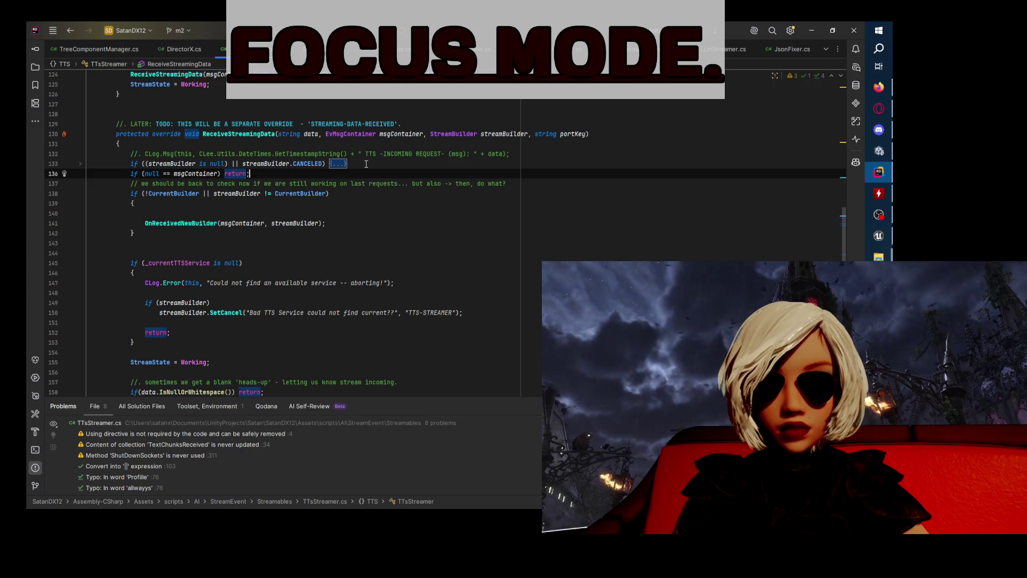
{"action": "key", "text": "Return"}
{"action": "key", "text": "ctrl+v"}
{"action": "key", "text": "Return"}
- Add an opening brace after the null-check condition to make a multi-line block
{"action": "left_click", "coordinate": [223, 181]}
{"action": "type", "text": "{"}
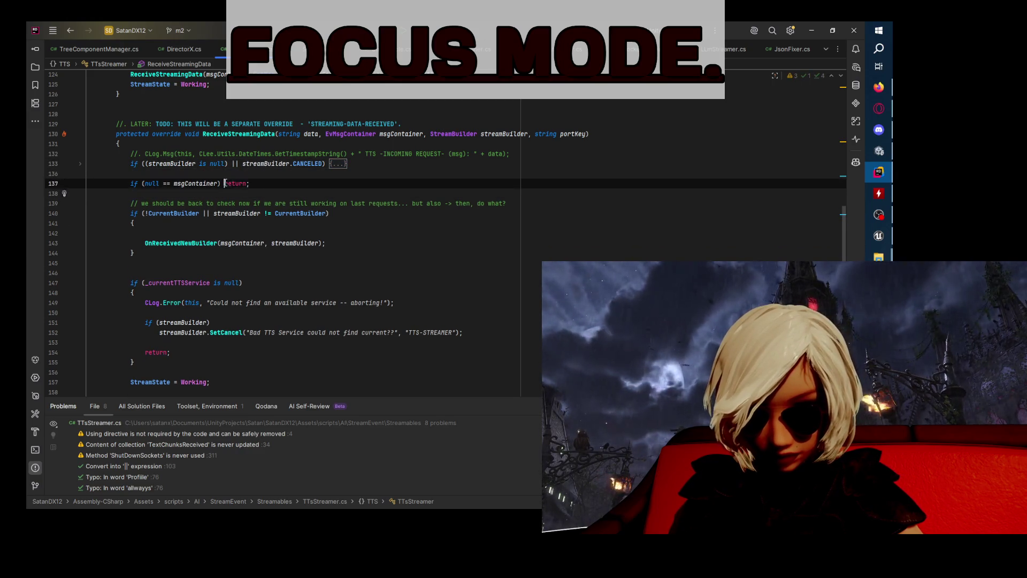
{"action": "key", "text": "Return"}
{"action": "key", "text": "Return"}
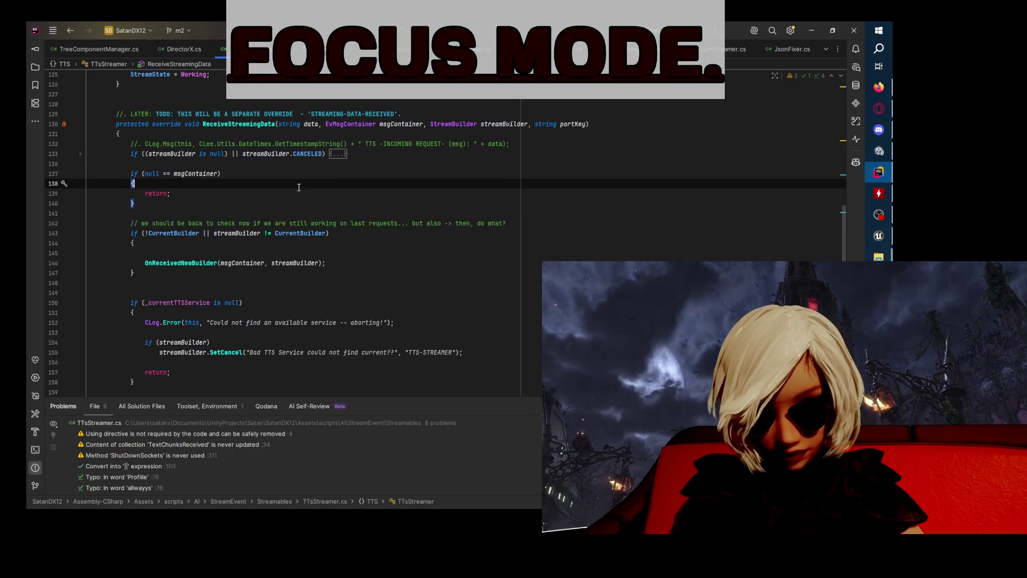
- Write a CLog.Warn(this, "Bad Msg-Container? on ReceiveStgreaming") warning inside the null-check block
{"action": "type", "text": "CLog."}
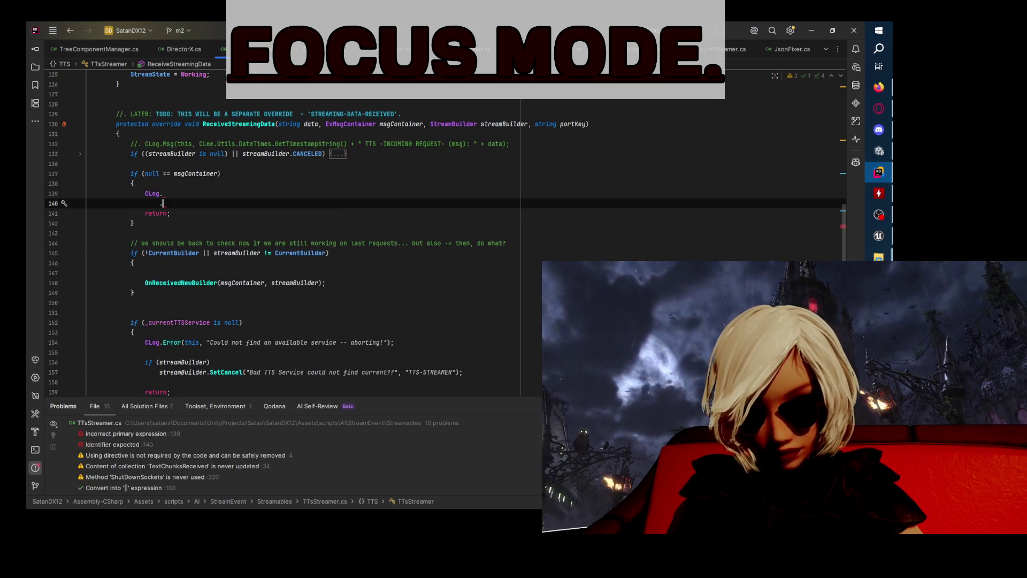
{"action": "type", "text": "Warn"}
{"action": "key", "text": "Return"}
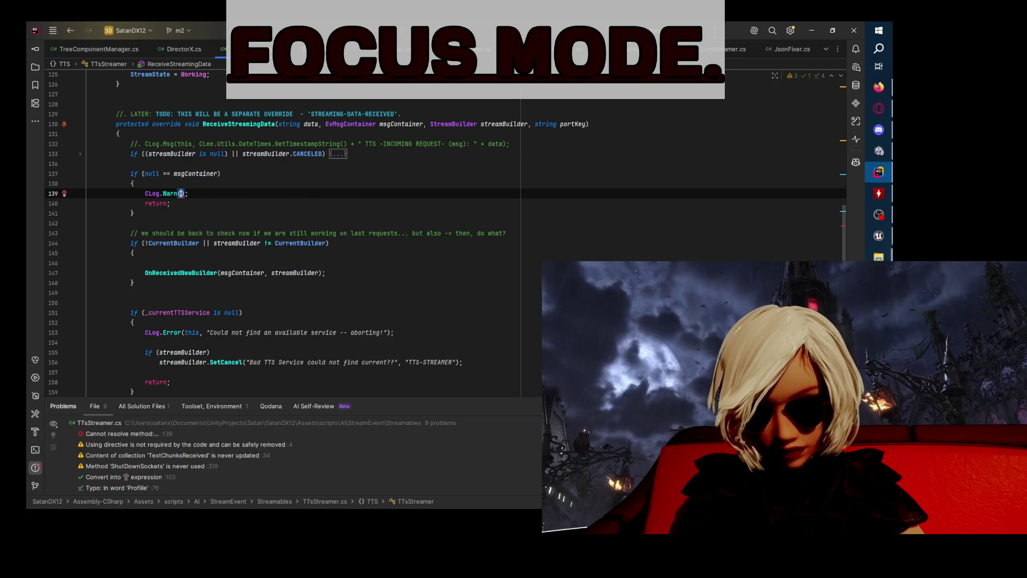
{"action": "type", "text": "this, \""}
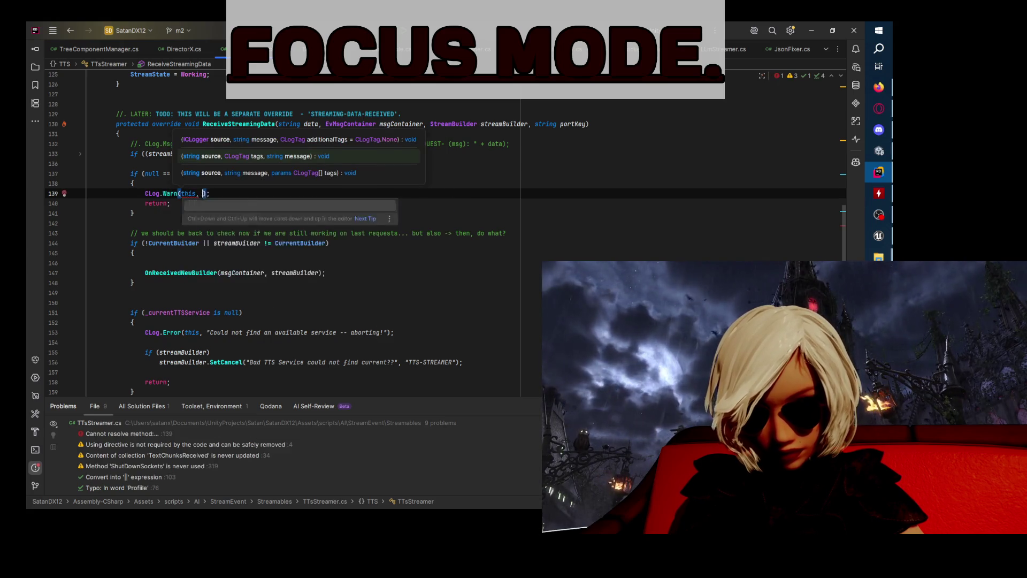
{"action": "type", "text": "u"}
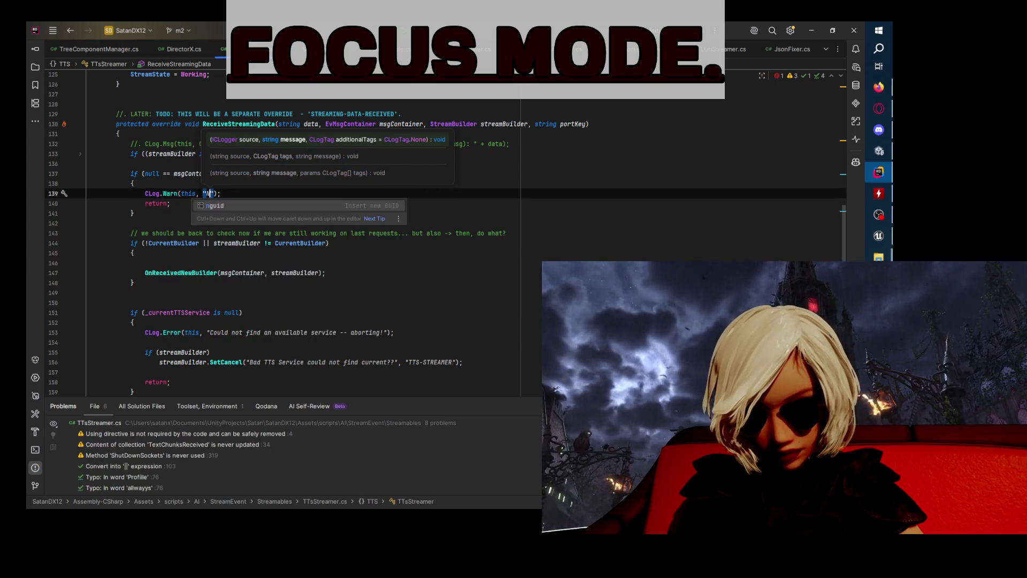
{"action": "key", "text": "BackSpace"}
{"action": "type", "text": "Bad "}
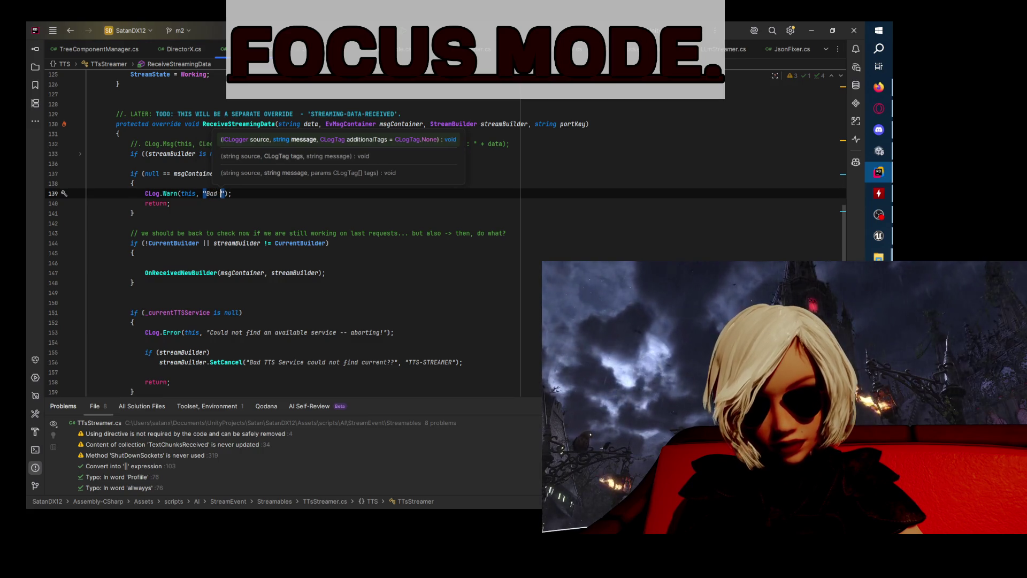
{"action": "type", "text": "Msg-Contai"}
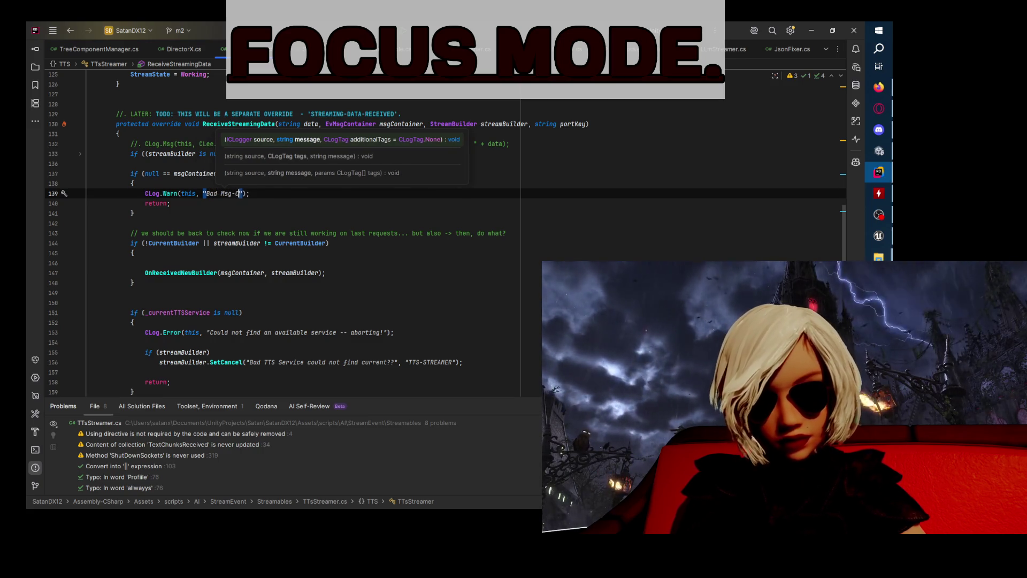
{"action": "type", "text": "ner?"}
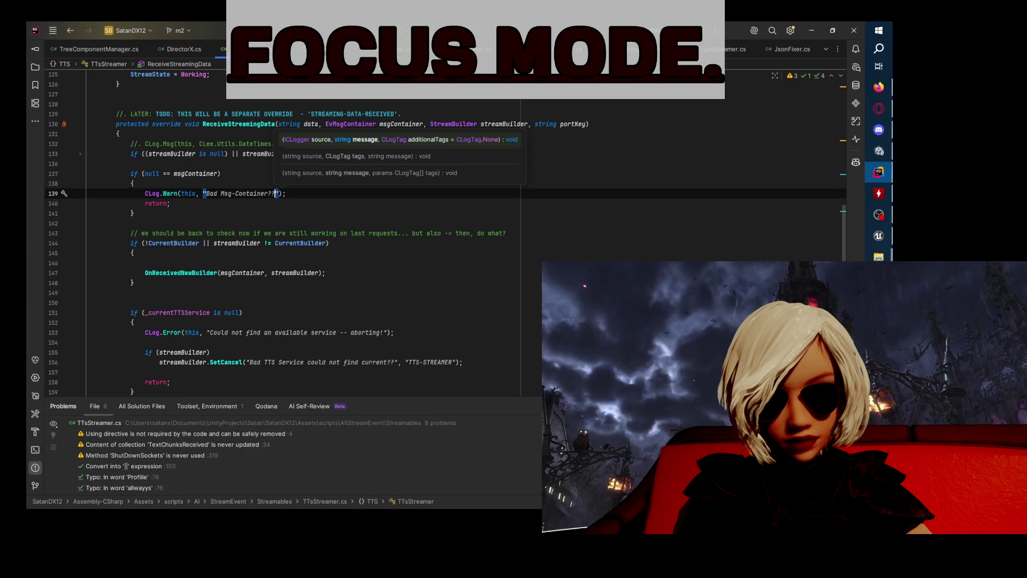
{"action": "key", "text": "BackSpace"}
{"action": "type", "text": "? "}
{"action": "type", "text": " on Re"}
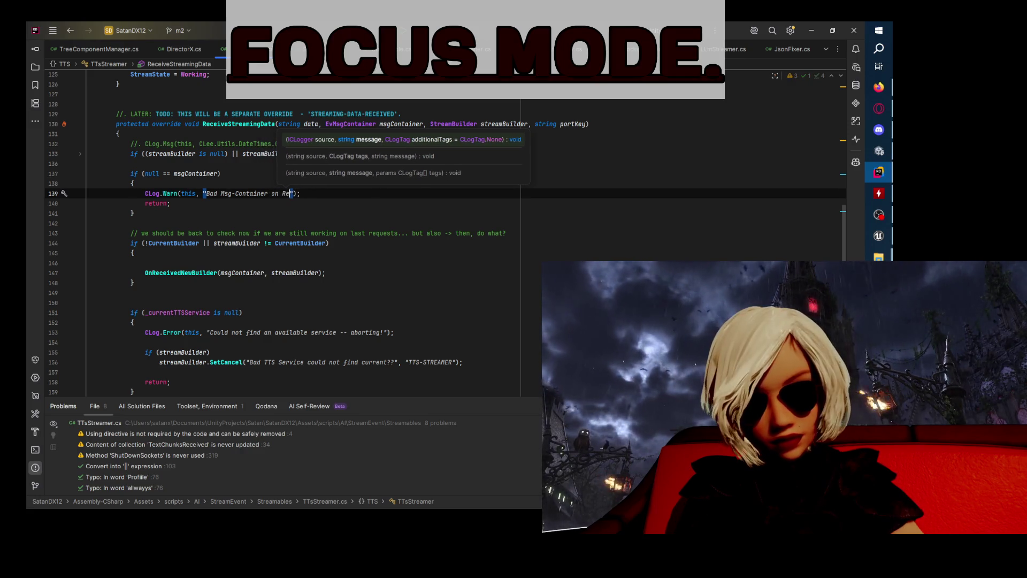
{"action": "type", "text": "ceiveStgreaming"}
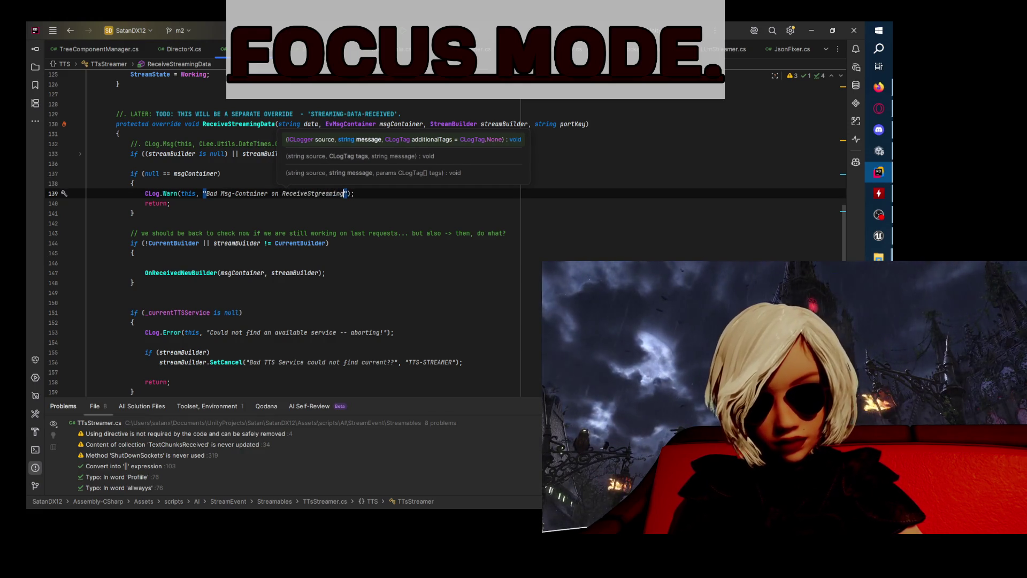
- Fix the warning text, adding a question mark and correcting ReceiveStgreaming to ReceiveStreaming
{"action": "left_click", "coordinate": [270, 193]}
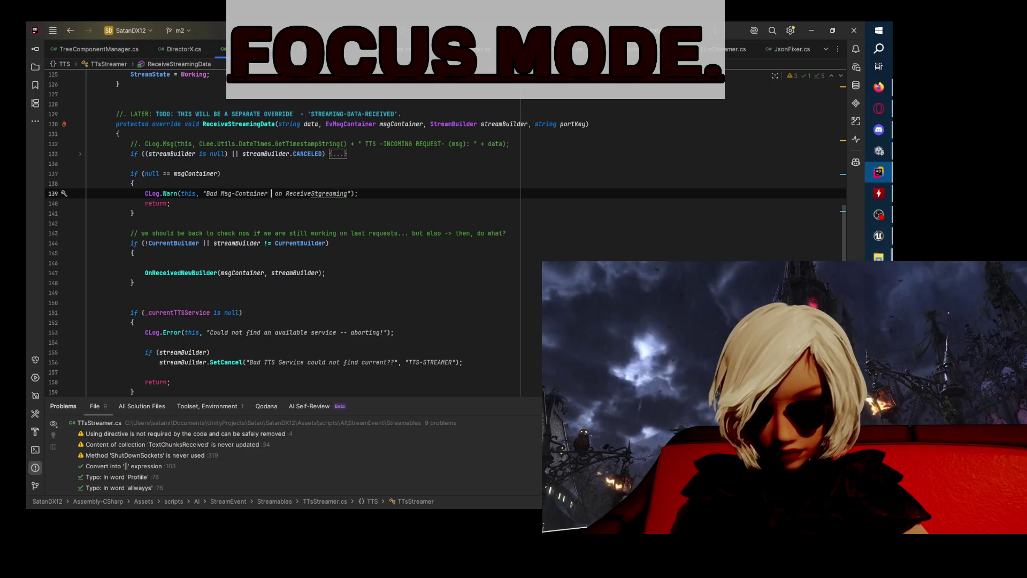
{"action": "type", "text": "([?]"}
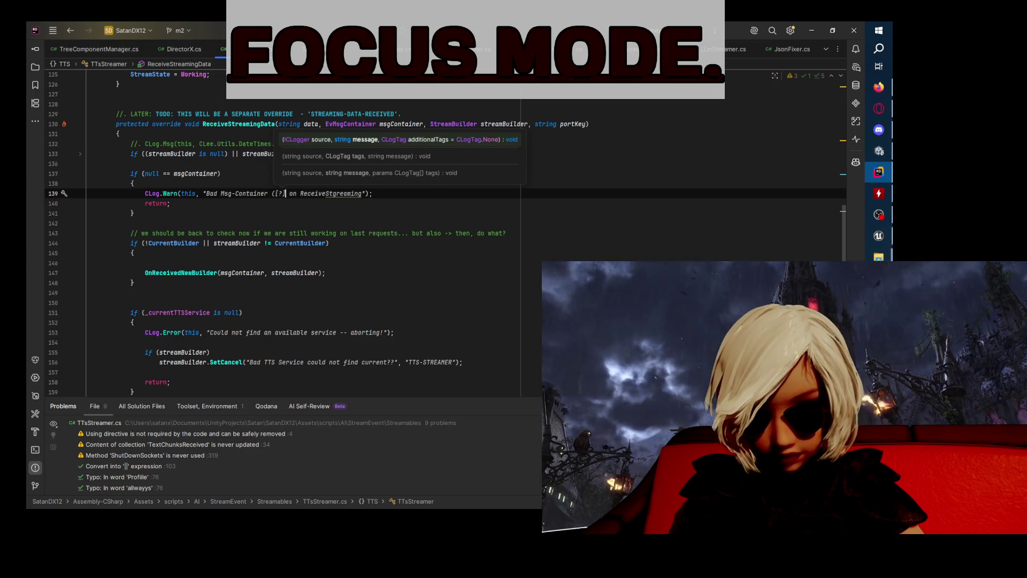
{"action": "key", "text": "BackSpace"}
{"action": "key", "text": "Right"}
{"action": "key", "text": "Right"}
{"action": "type", "text": "?"}
{"action": "left_click", "coordinate": [340, 193]}
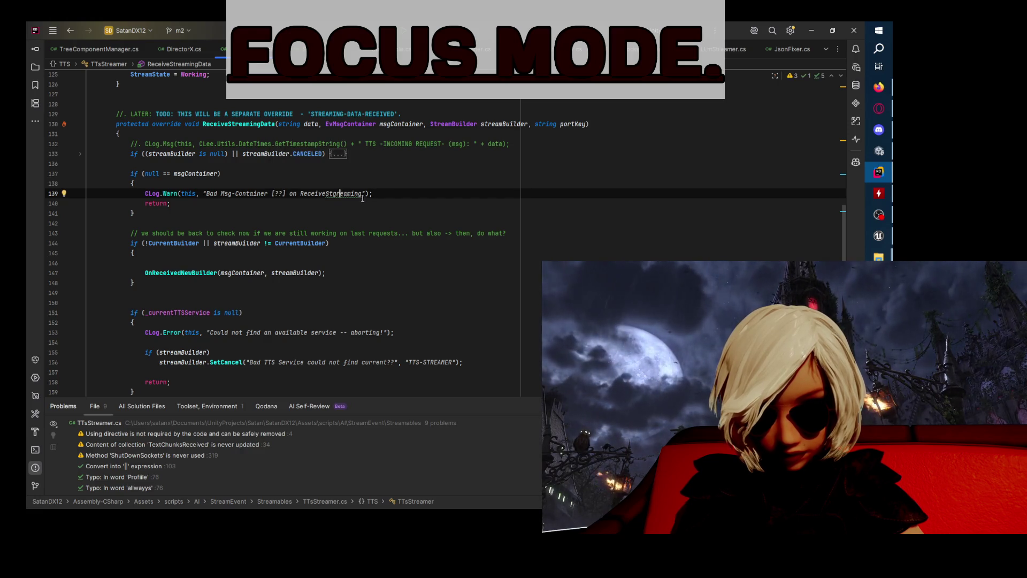
{"action": "type", "text": "ReceiveStr"}
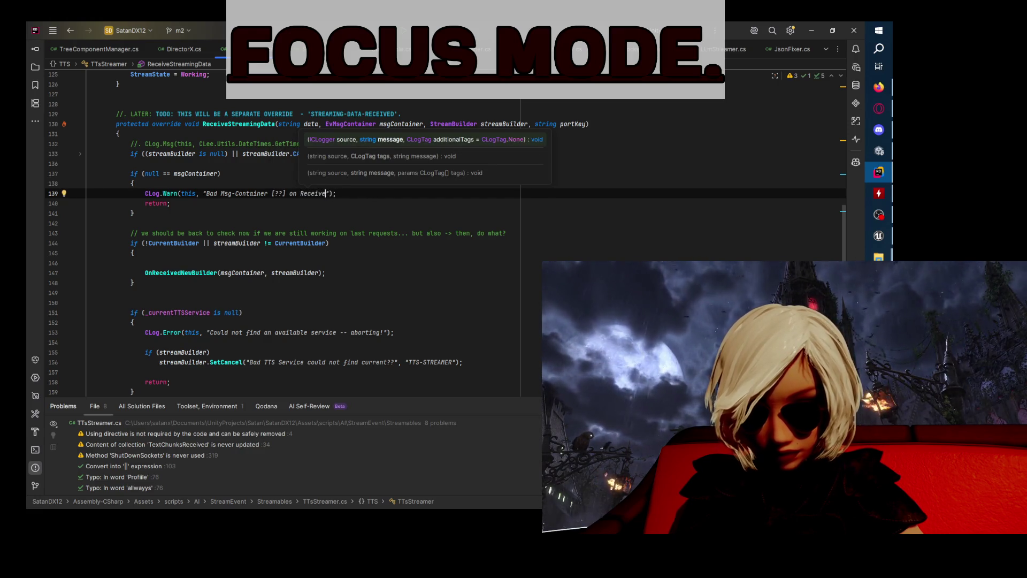
{"action": "type", "text": "eaming"}
{"action": "key", "text": "Down"}
{"action": "key", "text": "Down"}
{"action": "key", "text": "Down"}
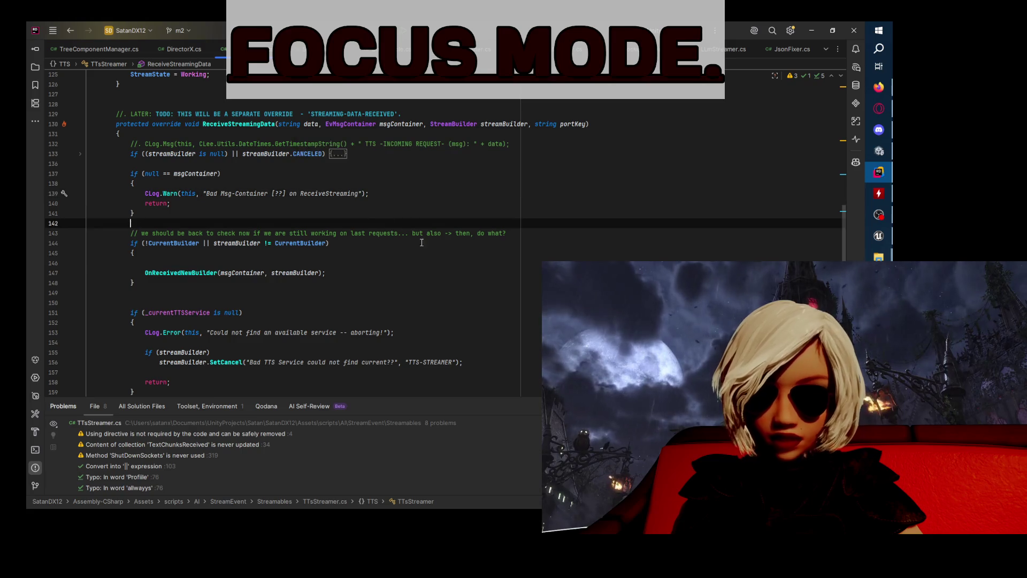
- Delete the blank line inside the CurrentBuilder check
{"action": "left_click", "coordinate": [79, 179]}
{"action": "left_click", "coordinate": [160, 228]}
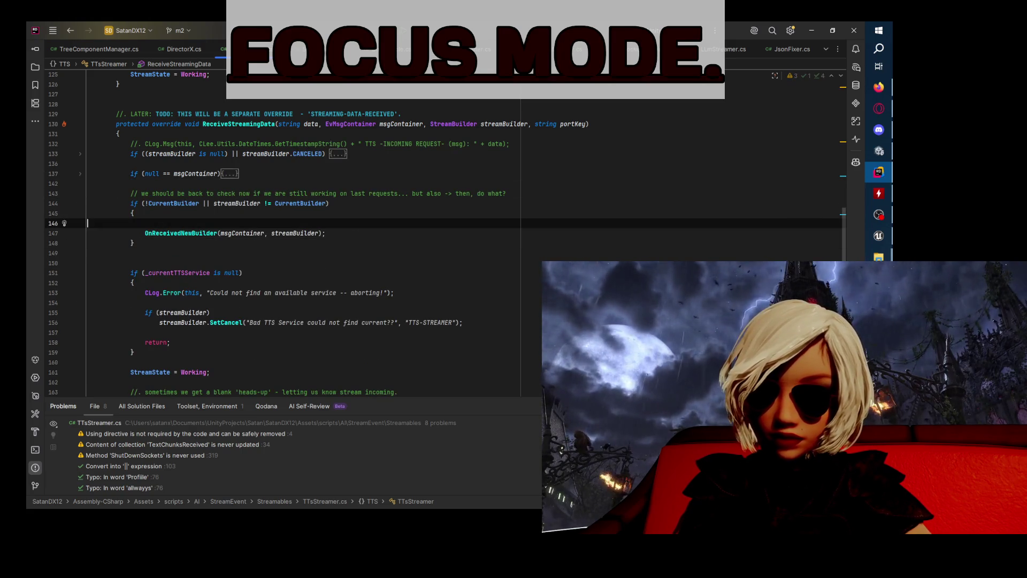
{"action": "key", "text": "BackSpace"}
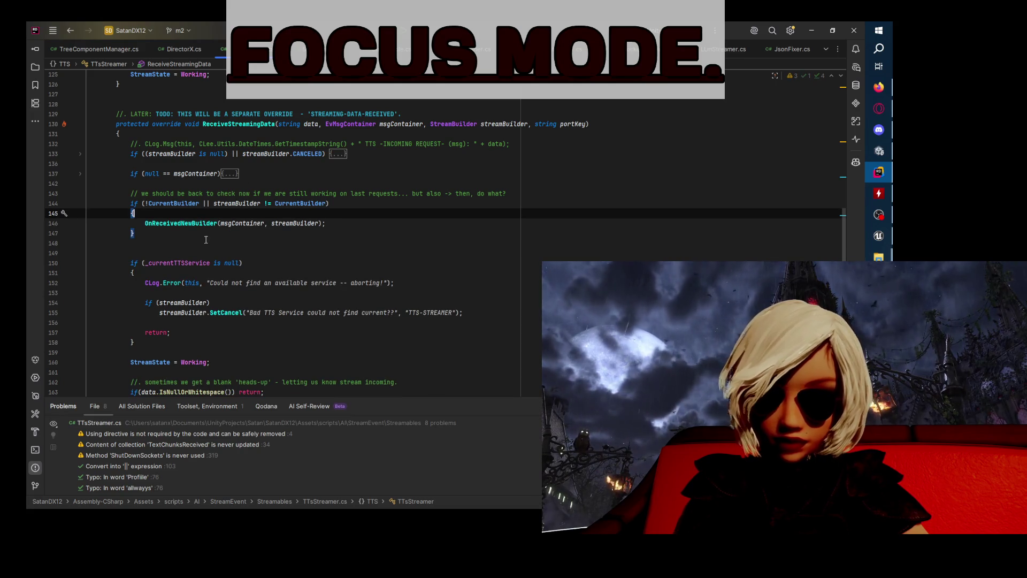
{"action": "double_click", "coordinate": [206, 241]}
- Add, then undo, a comment after the warning so return follows CLog.Warn directly
{"action": "left_click", "coordinate": [81, 176]}
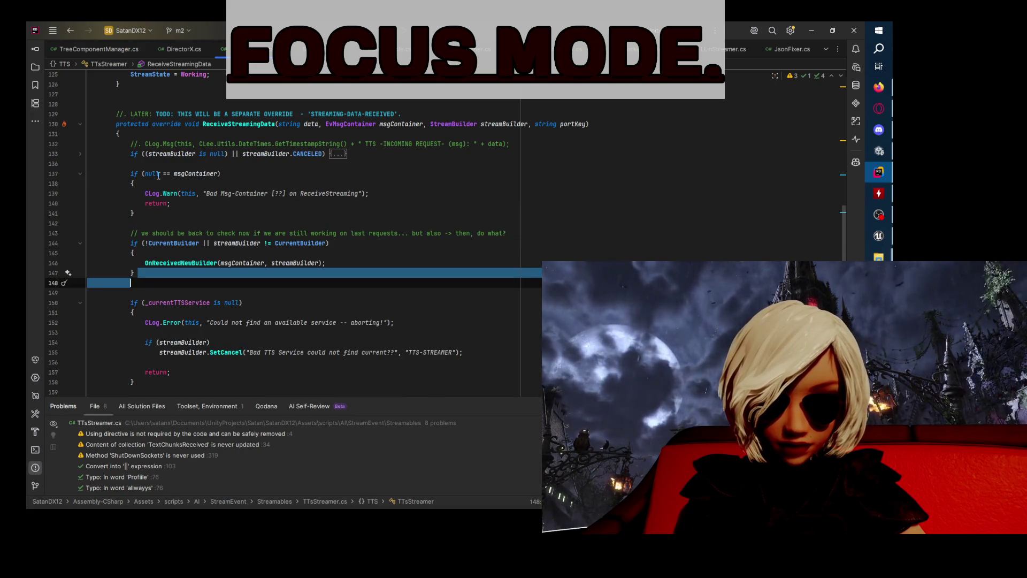
{"action": "left_click", "coordinate": [203, 173]}
{"action": "left_click", "coordinate": [406, 195]}
{"action": "key", "text": "Return"}
{"action": "key", "text": "Return"}
{"action": "key", "text": "Return"}
{"action": "key", "text": "Up"}
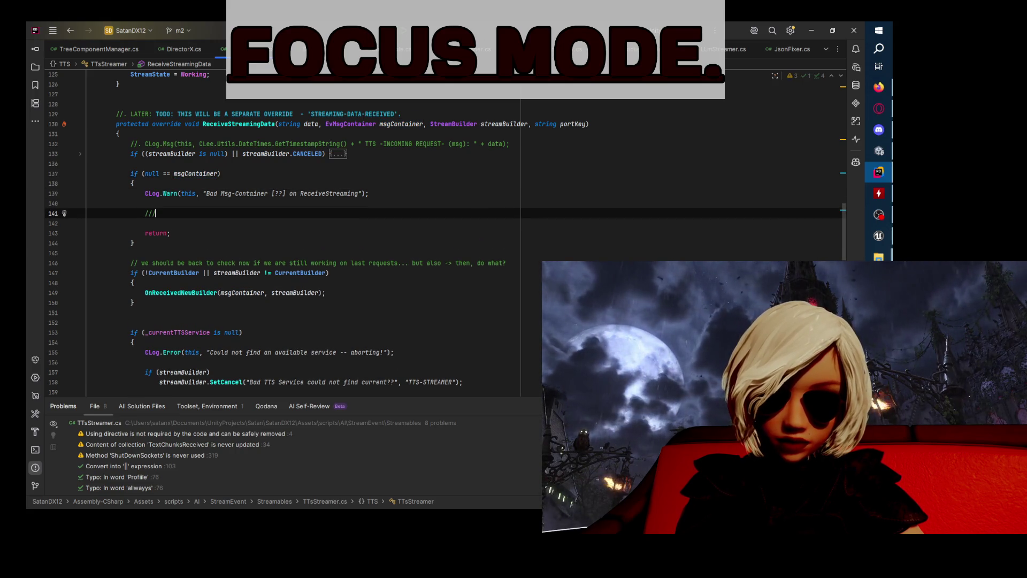
{"action": "type", "text": ". or creat"}
{"action": "type", "text": "reate on"}
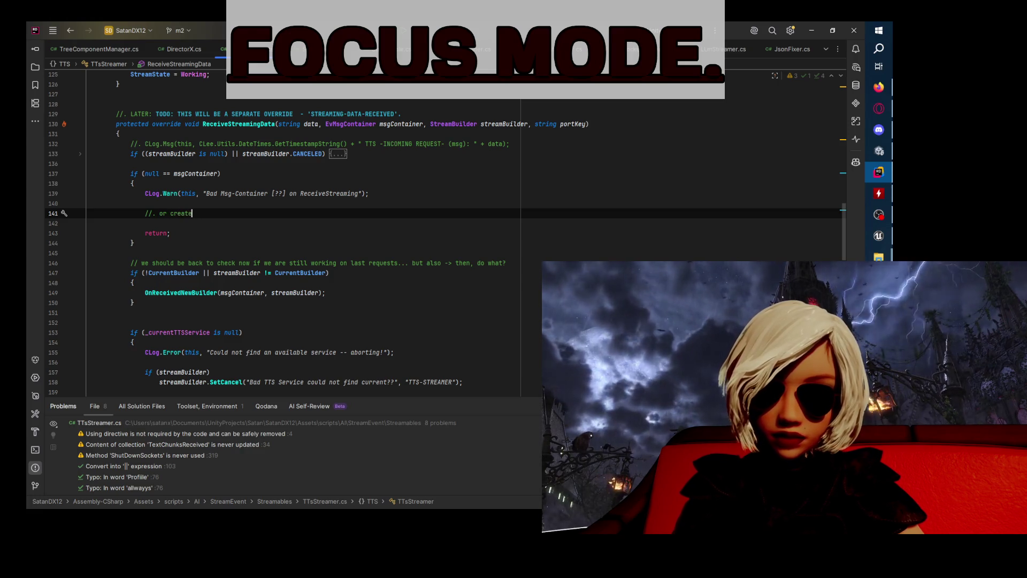
{"action": "key", "text": "ctrl+z"}
{"action": "key", "text": "ctrl+z"}
{"action": "key", "text": "ctrl+z"}
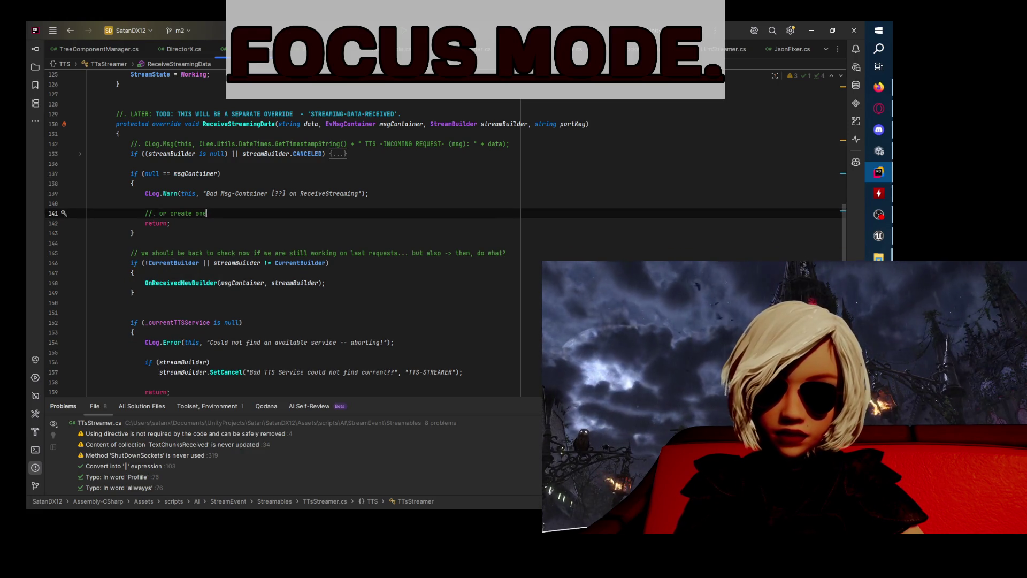
{"action": "key", "text": "ctrl+shift+z"}
{"action": "key", "text": "ctrl+shift+z"}
{"action": "key", "text": "ctrl+shift+z"}
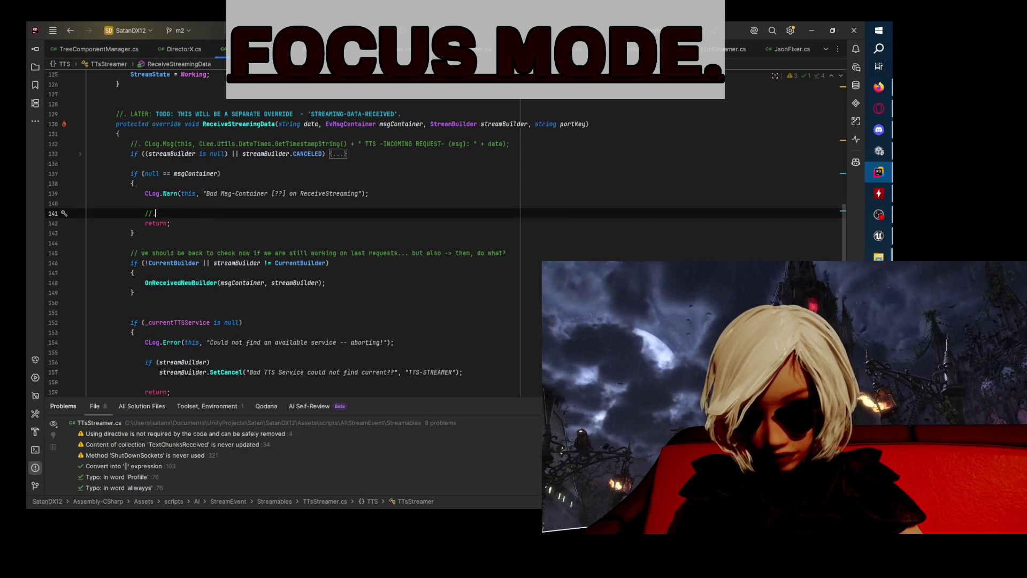
{"action": "key", "text": "ctrl+z"}
{"action": "key", "text": "ctrl+z"}
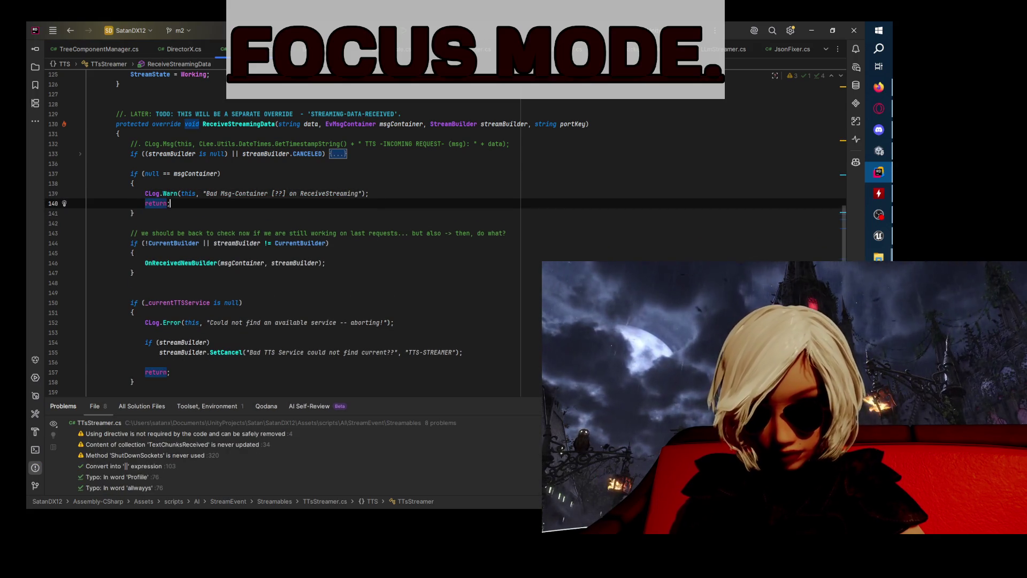
- Select the OnReceivedNewBuilder call at the end of the builder check
{"action": "left_click", "coordinate": [463, 285]}
{"action": "left_click", "coordinate": [454, 276]}
{"action": "left_click", "coordinate": [174, 263]}
{"action": "scroll", "coordinate": [481, 303], "scroll_direction": "down", "scroll_amount": 3}
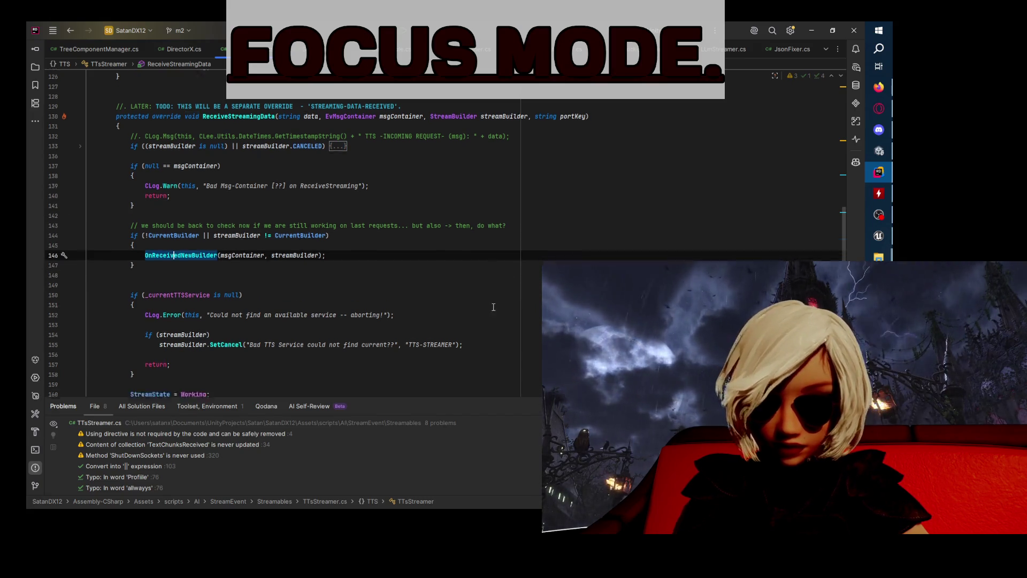
- Jump to OnReceivedNewBuilder's declaration and locate its GetTokenIfNewBuilder call
{"action": "key", "text": "F12"}
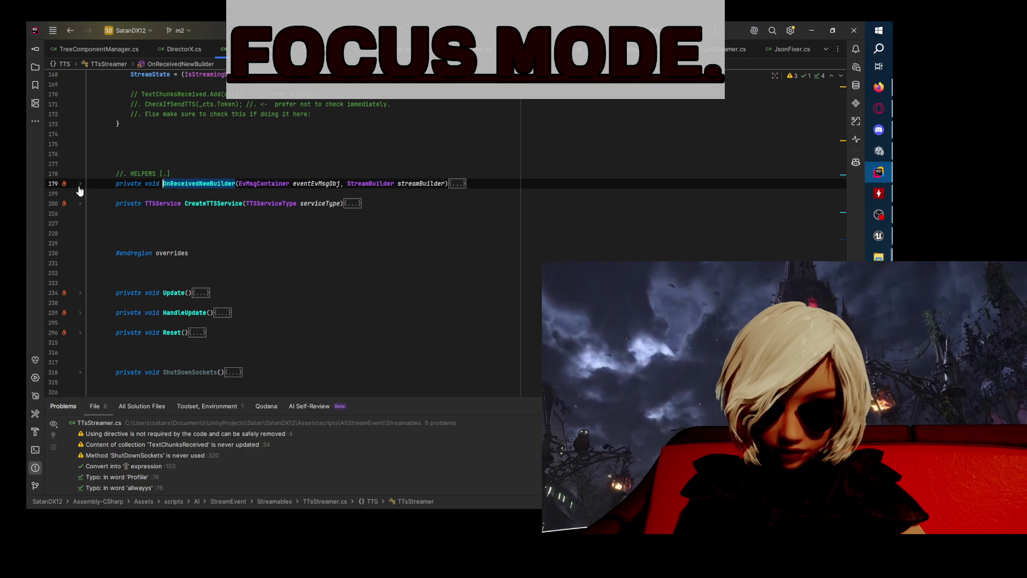
{"action": "left_click", "coordinate": [81, 184]}
{"action": "scroll", "coordinate": [82, 190], "scroll_direction": "down", "scroll_amount": 2}
{"action": "left_click", "coordinate": [131, 143]}
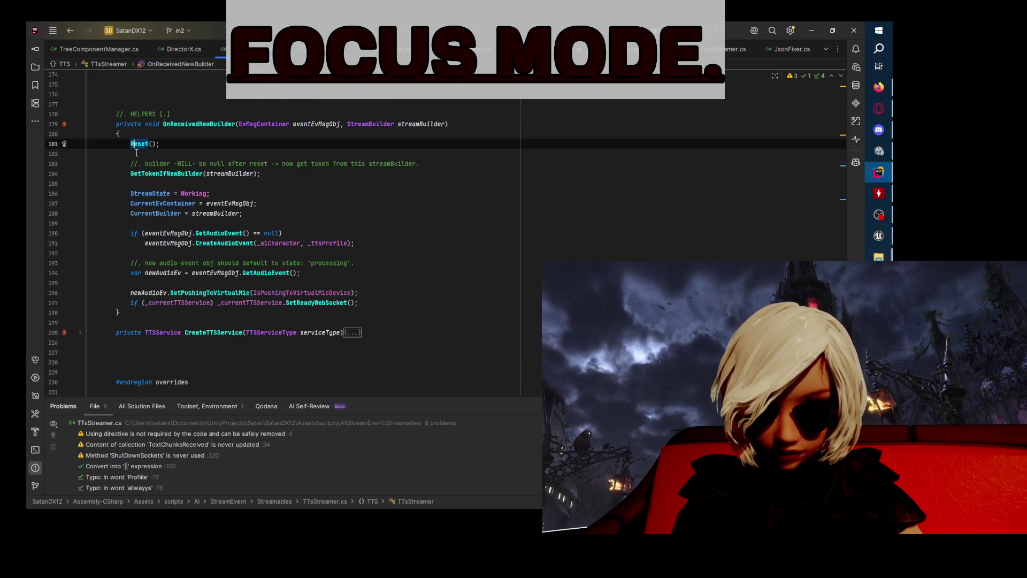
{"action": "left_click", "coordinate": [298, 175]}
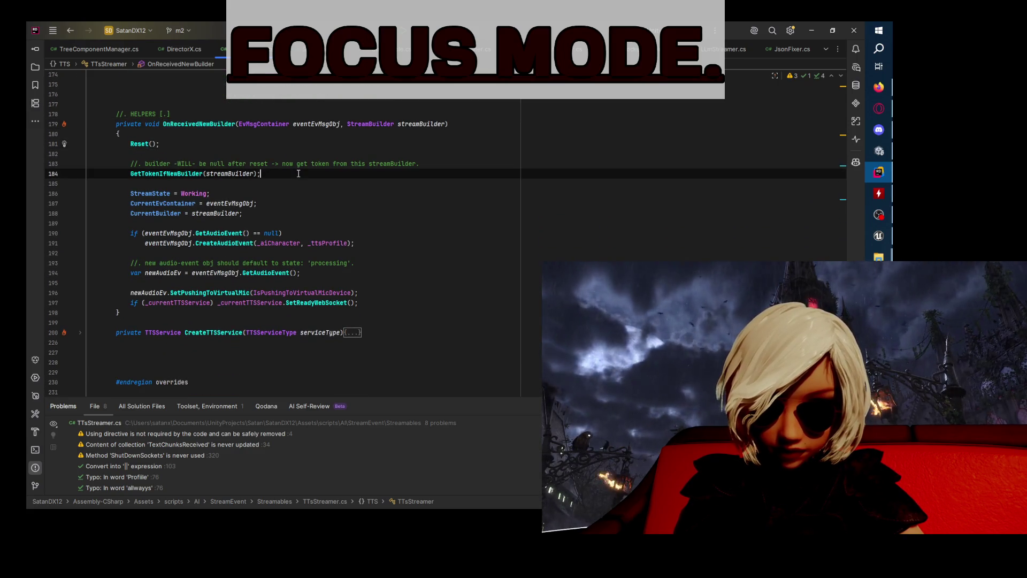
{"action": "key", "text": "Down"}
{"action": "key", "text": "Down"}
{"action": "key", "text": "Down"}
{"action": "left_click", "coordinate": [305, 174]}
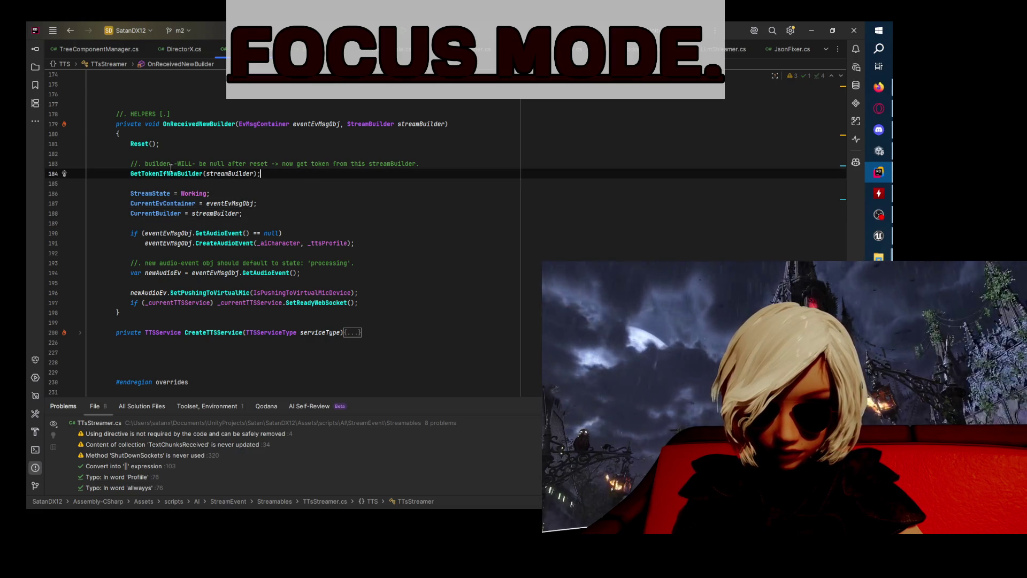
{"action": "left_click", "coordinate": [282, 234]}
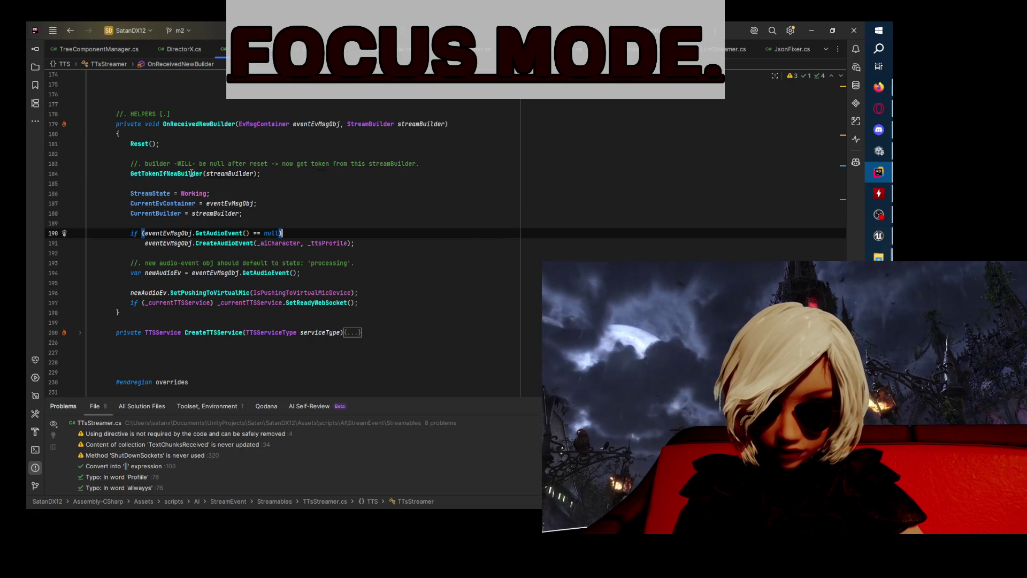
{"action": "key", "text": "ctrl+alt+Left"}
- Open GetTokenIfNewBuilder's declaration in Streamable.cs and unfold its body
{"action": "key", "text": "ctrl+b"}
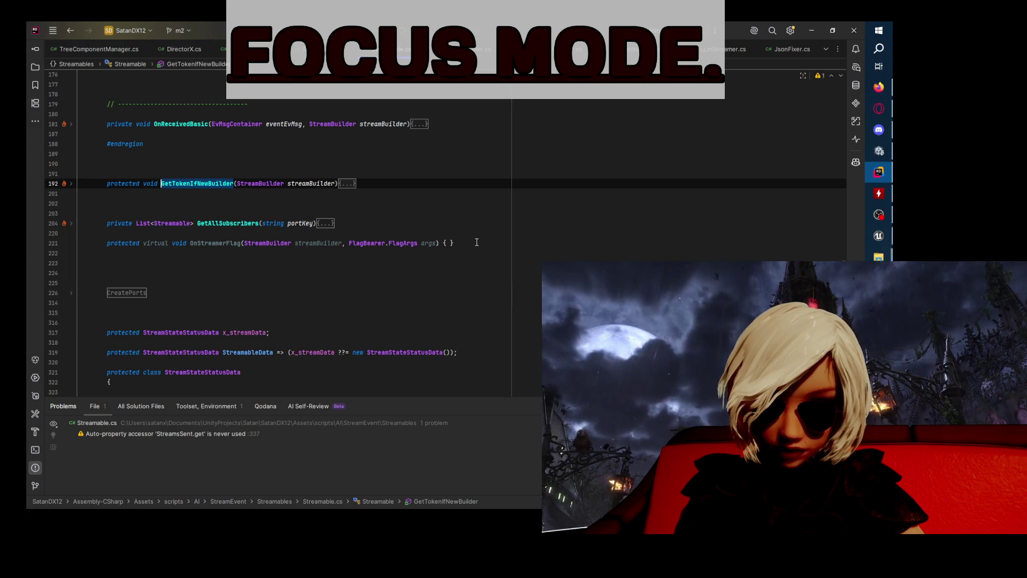
{"action": "left_click", "coordinate": [71, 184]}
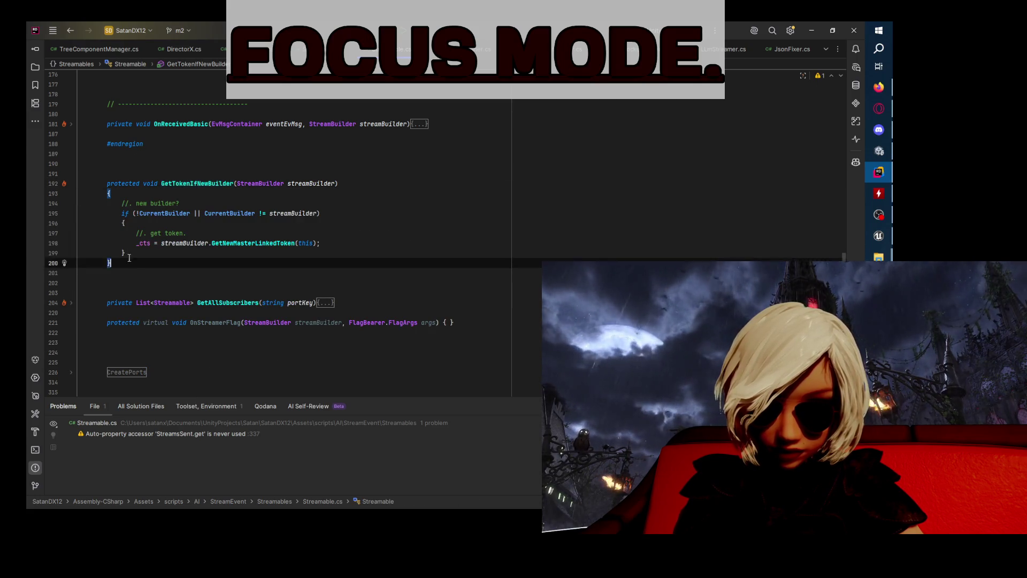
{"action": "left_click", "coordinate": [370, 188]}
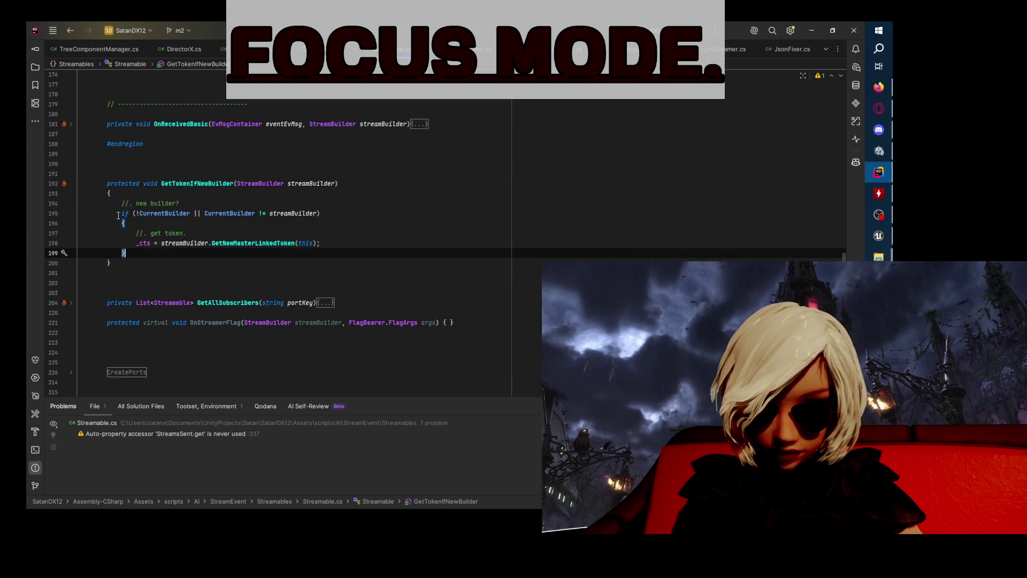
{"action": "left_click", "coordinate": [173, 213]}
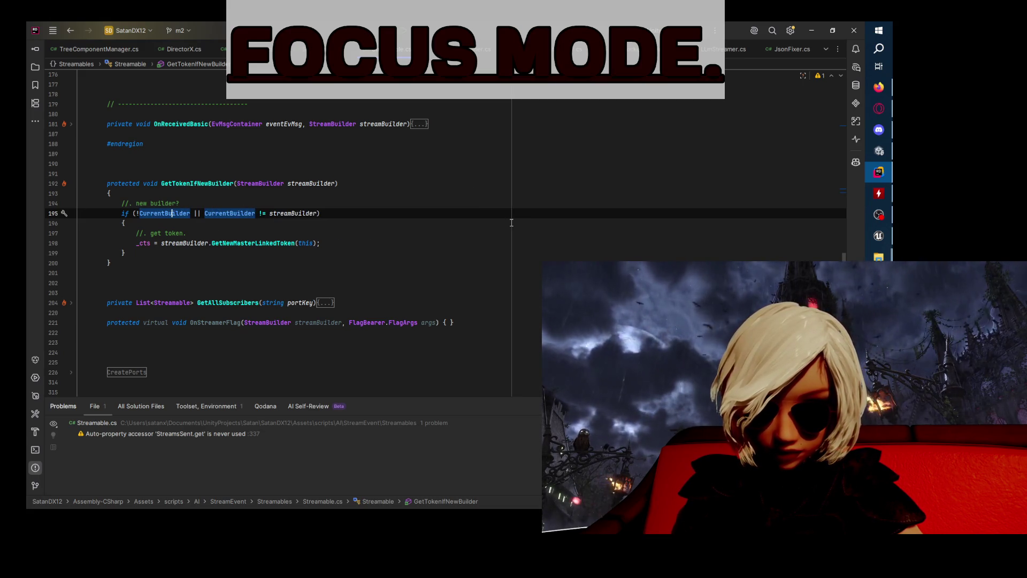
{"action": "key", "text": "Up"}
{"action": "key", "text": "Up"}
{"action": "key", "text": "Up"}
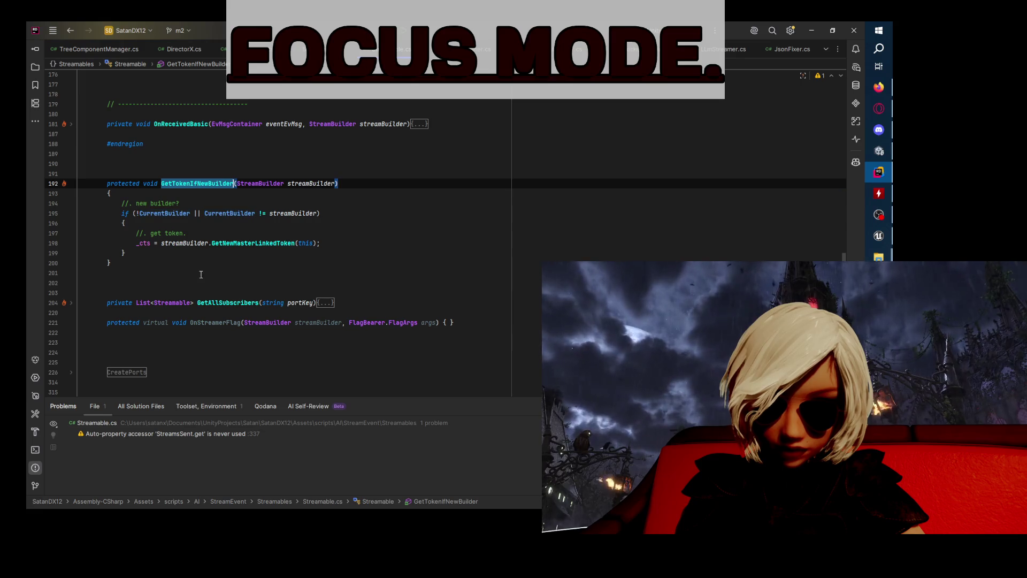
{"action": "left_click", "coordinate": [120, 263]}
- Copy the whole GetTokenIfNewBuilder method and paste a duplicate above it
{"action": "left_click_drag", "start_coordinate": [121, 264], "coordinate": [30, 180]}
{"action": "key", "text": "ctrl+c"}
{"action": "left_click", "coordinate": [121, 174]}
{"action": "key", "text": "ctrl+v"}
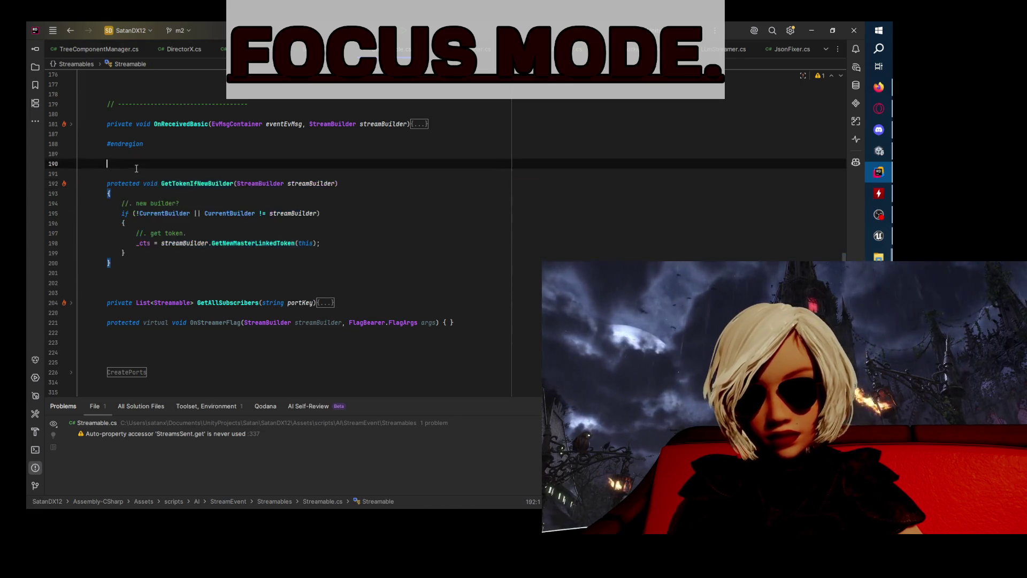
- Rename the pasted copy of the method to GetToken
{"action": "key", "text": "Return"}
{"action": "left_click", "coordinate": [197, 177]}
{"action": "key", "text": "Down"}
{"action": "key", "text": "Down"}
{"action": "key", "text": "Down"}
{"action": "double_click", "coordinate": [196, 174]}
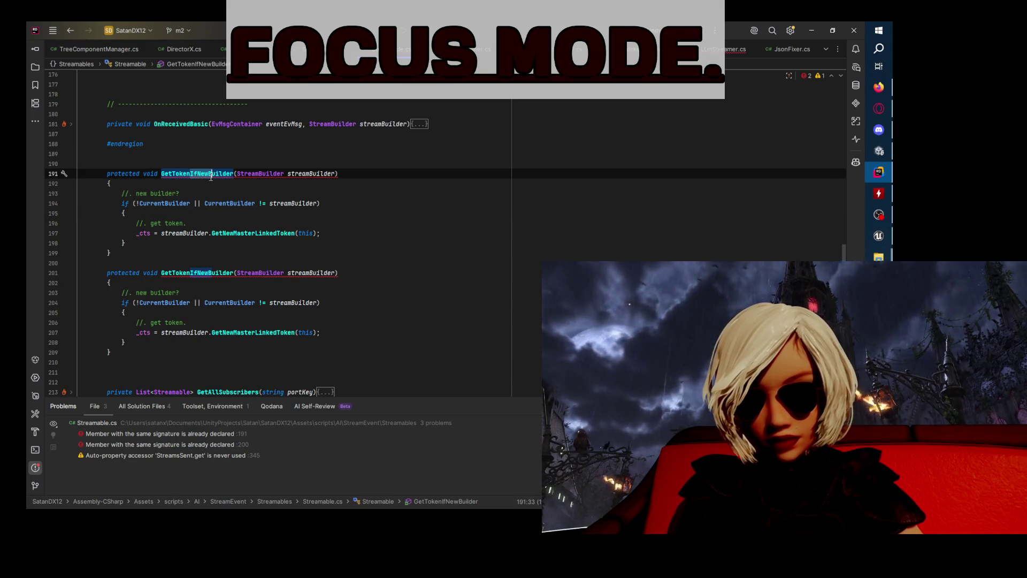
{"action": "type", "text": "GetToken"}
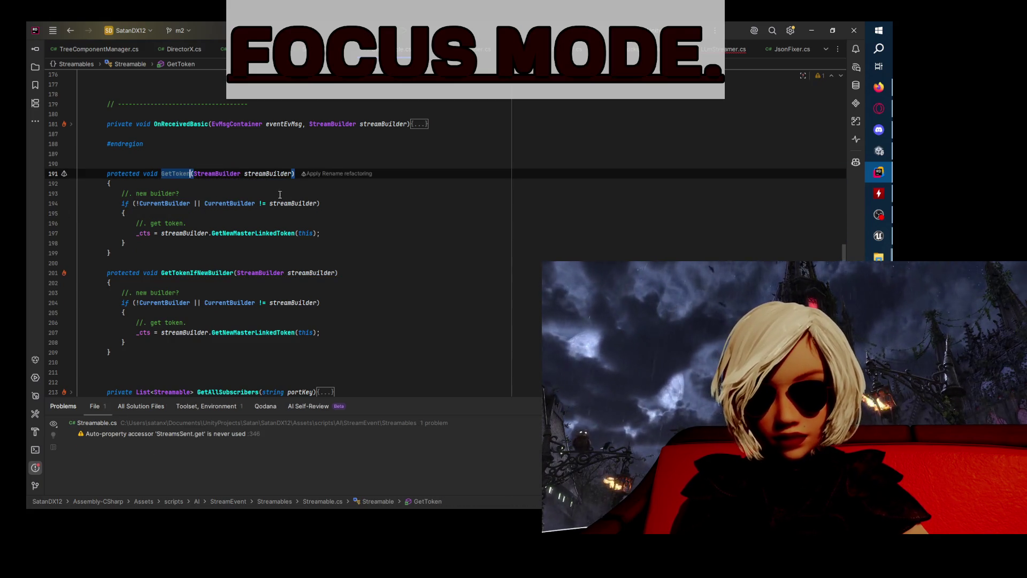
{"action": "left_click", "coordinate": [263, 173]}
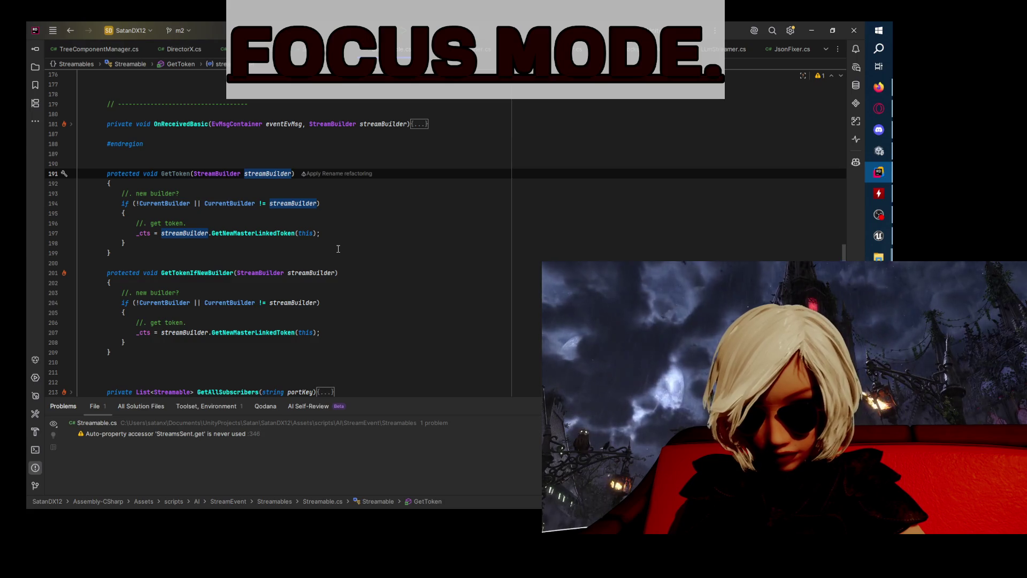
{"action": "left_click", "coordinate": [198, 241]}
- Review CurrentBuilder and streamBuilder usages in the original GetTokenIfNewBuilder condition
{"action": "left_click", "coordinate": [193, 272]}
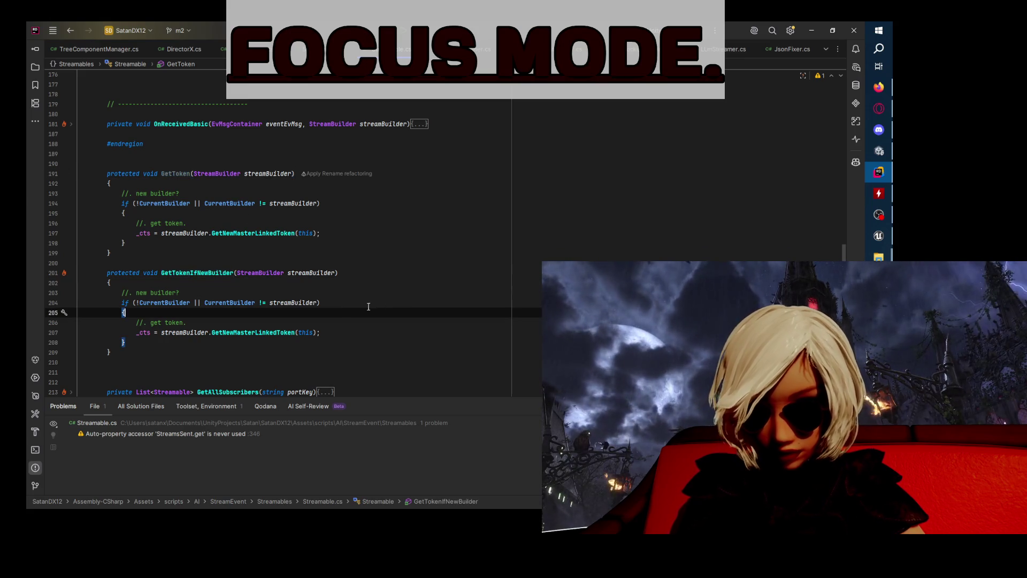
{"action": "left_click", "coordinate": [141, 302]}
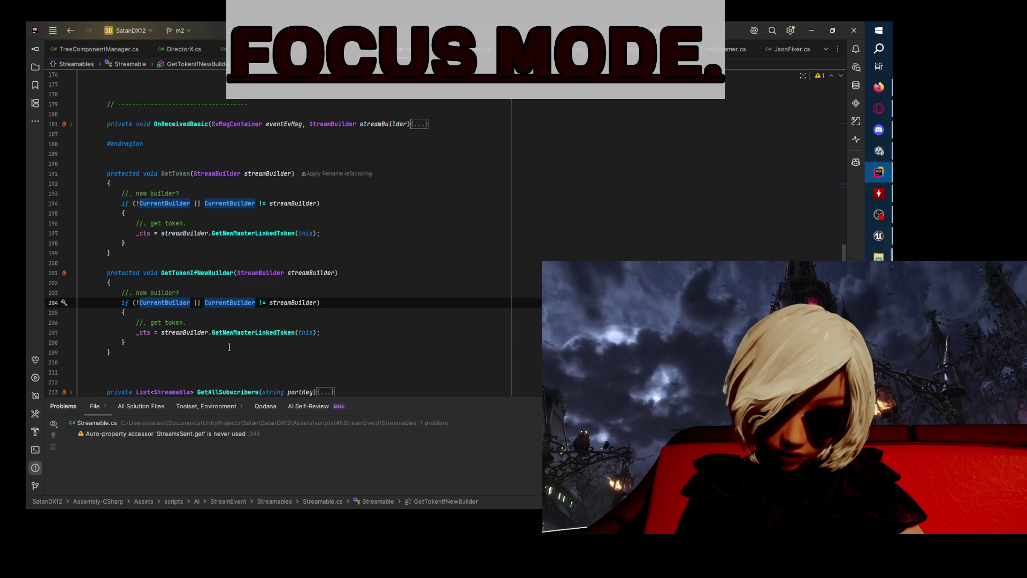
{"action": "key", "text": "Down"}
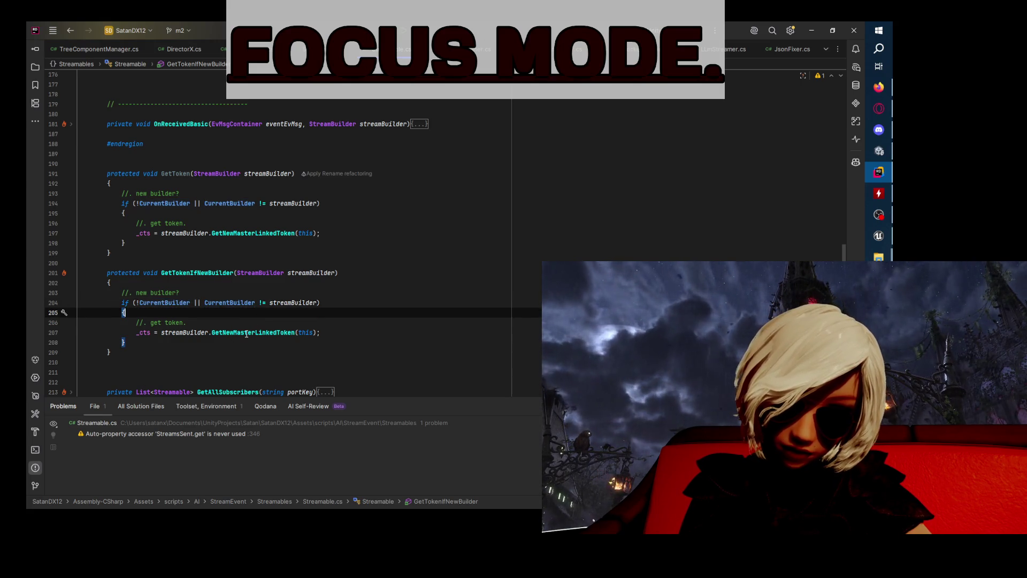
{"action": "left_click", "coordinate": [238, 303]}
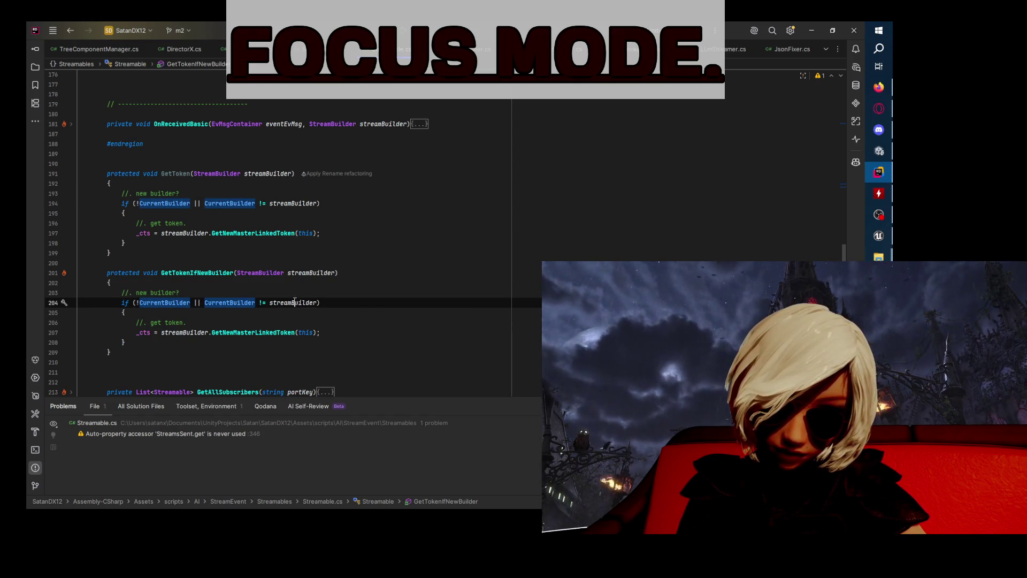
{"action": "left_click", "coordinate": [294, 303]}
- Delete the 'get token' comment from the original and select its new builder comment
{"action": "left_click", "coordinate": [163, 343]}
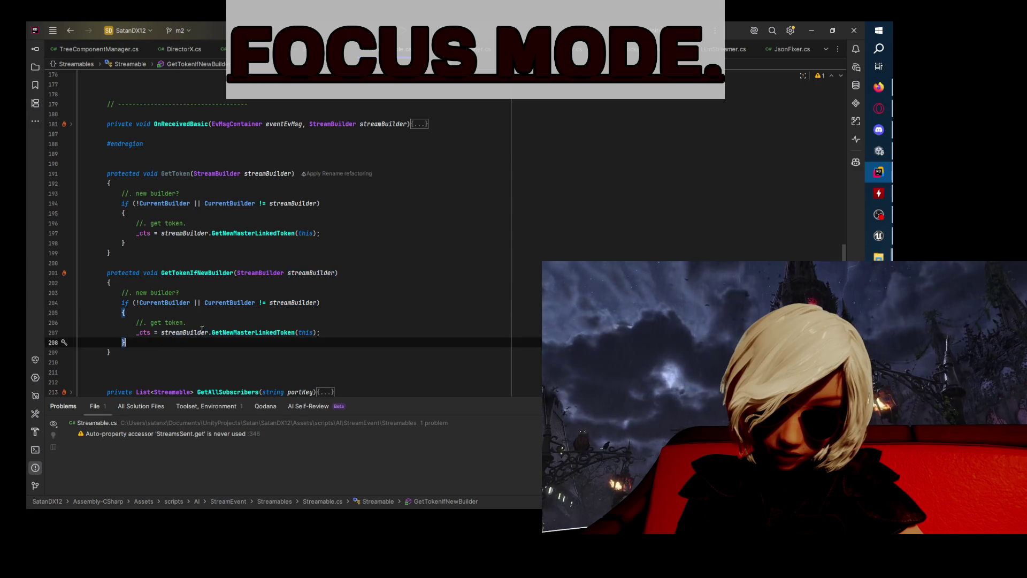
{"action": "triple_click", "coordinate": [168, 322]}
{"action": "key", "text": "Delete"}
{"action": "left_click", "coordinate": [207, 293]}
{"action": "triple_click", "coordinate": [206, 293]}
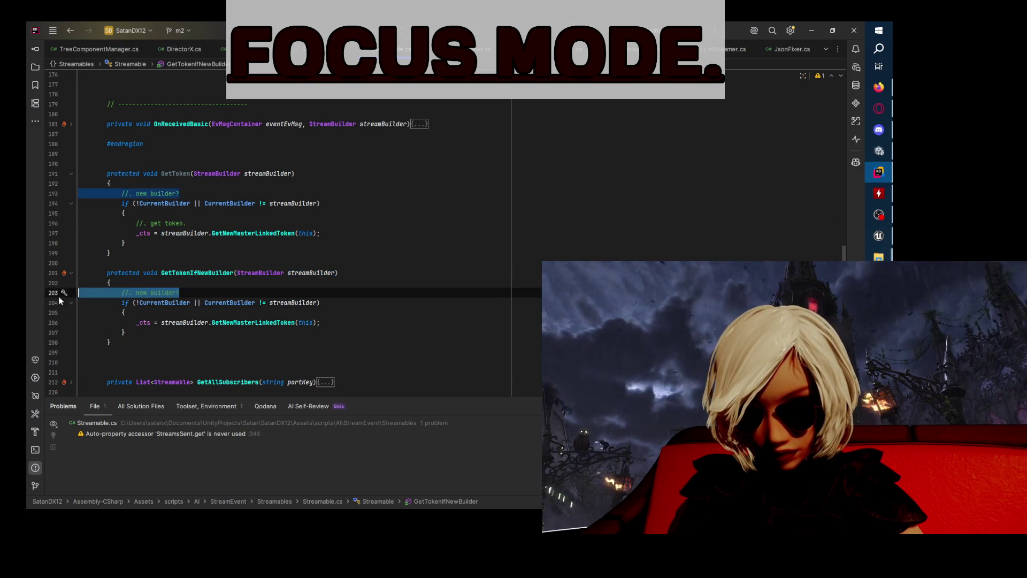
- Replace the original's _cts line with a GetToken(streamBuilder); call inside its if block
{"action": "key", "text": "Delete"}
{"action": "left_click", "coordinate": [193, 300]}
{"action": "key", "text": "Return"}
{"action": "type", "text": "GetToken"}
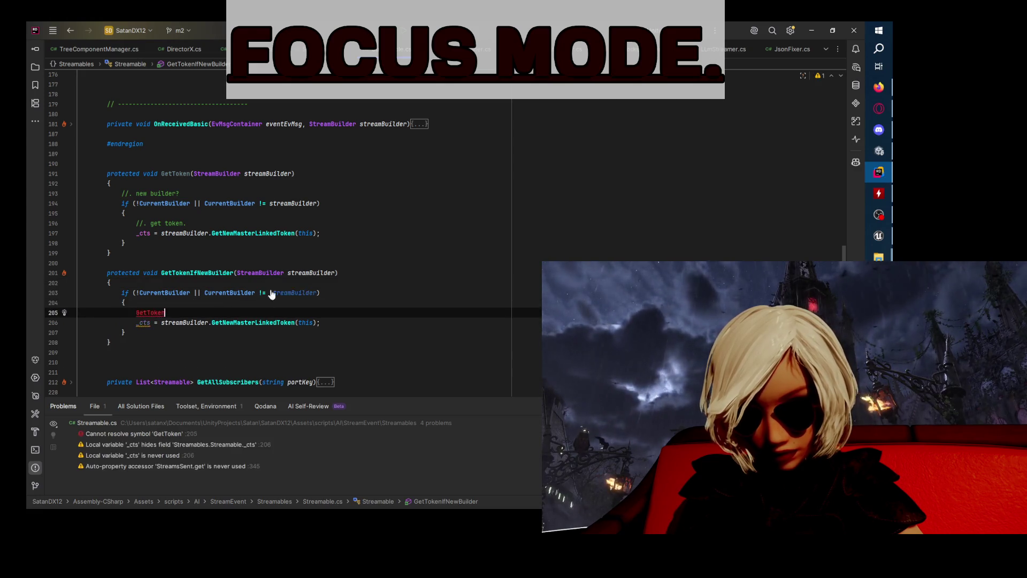
{"action": "key", "text": "ctrl+z"}
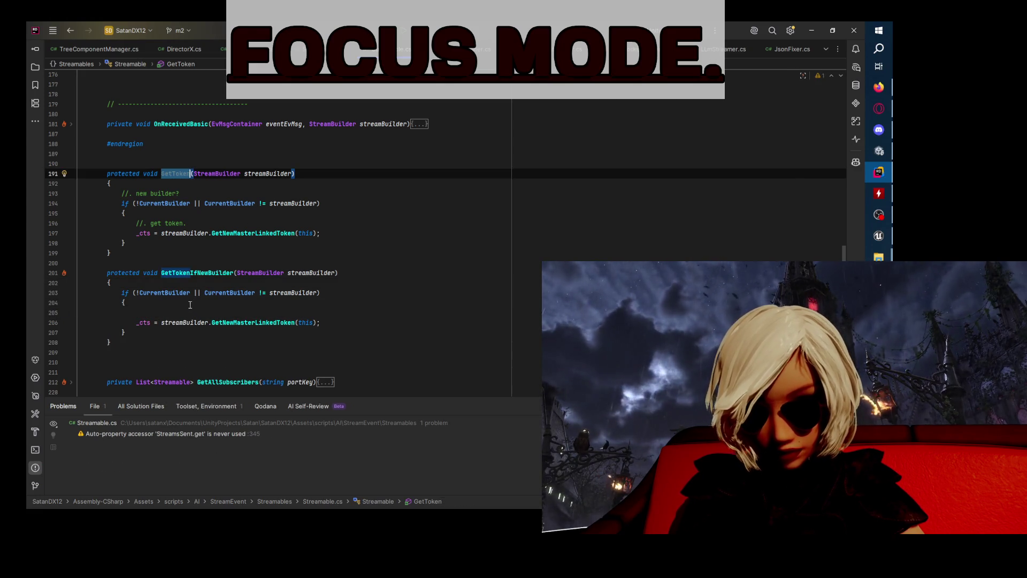
{"action": "key", "text": "ctrl+shift+z"}
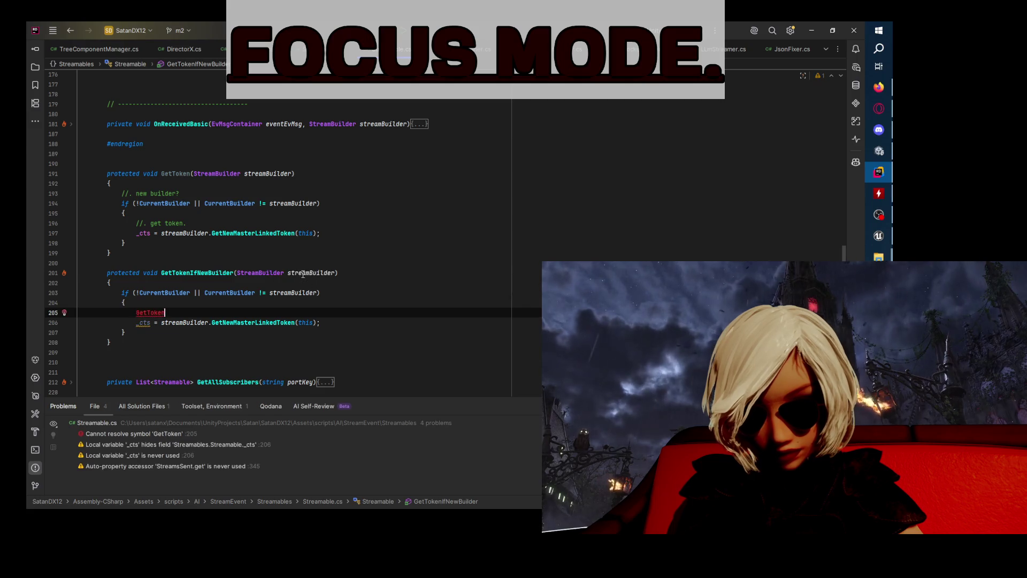
{"action": "type", "text": "(streamBuilder)"}
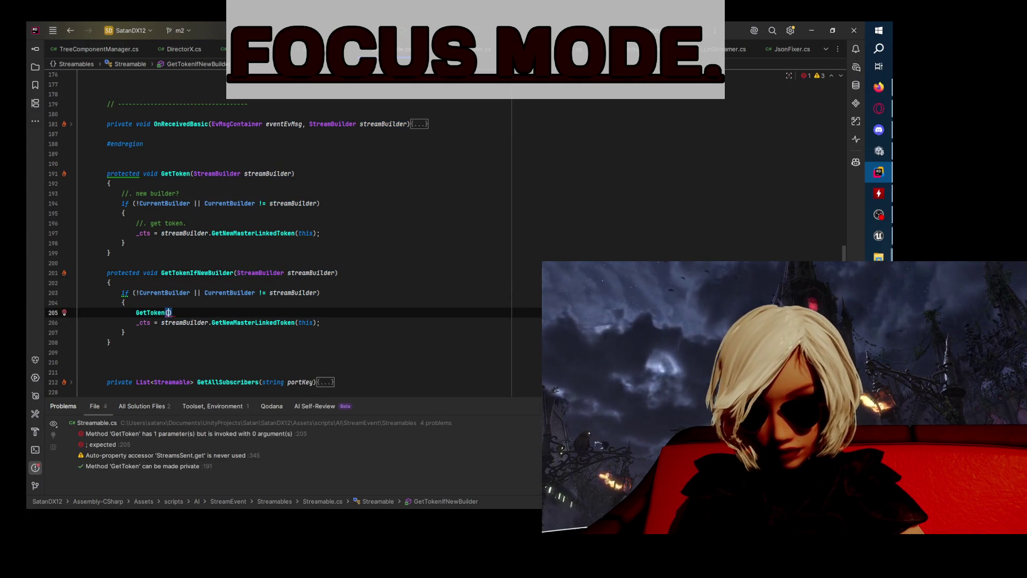
{"action": "left_click_drag", "start_coordinate": [320, 322], "coordinate": [80, 323]}
{"action": "key", "text": "BackSpace"}
{"action": "key", "text": "BackSpace"}
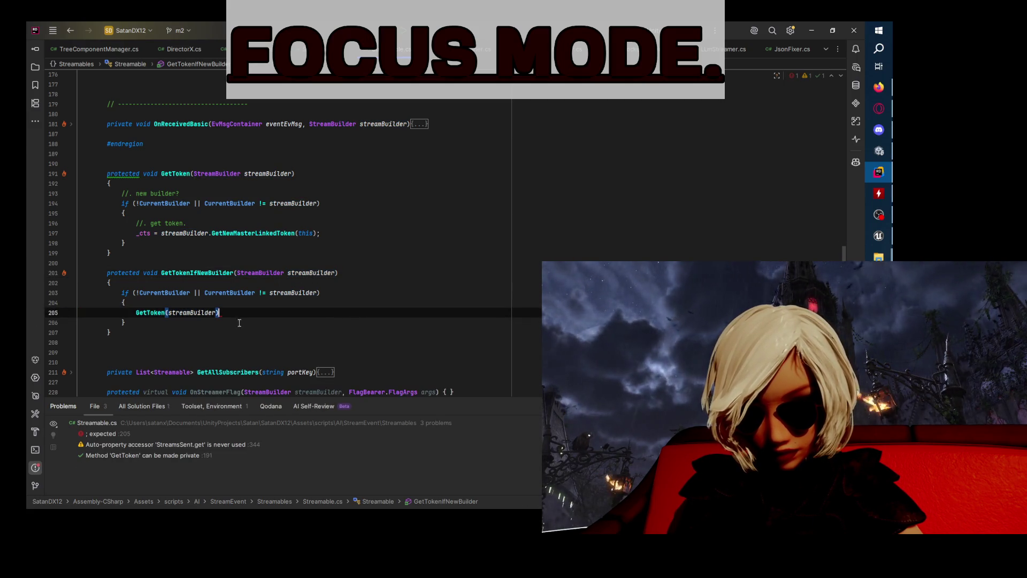
{"action": "type", "text": ";"}
- Delete the new builder comment and leftover lines inside GetToken
{"action": "left_click", "coordinate": [71, 273]}
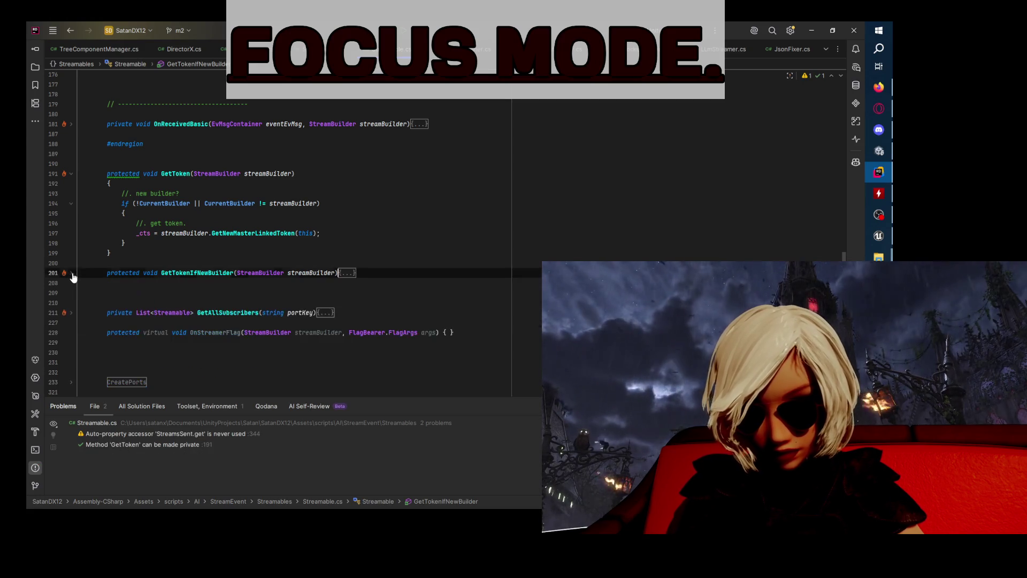
{"action": "left_click", "coordinate": [58, 243]}
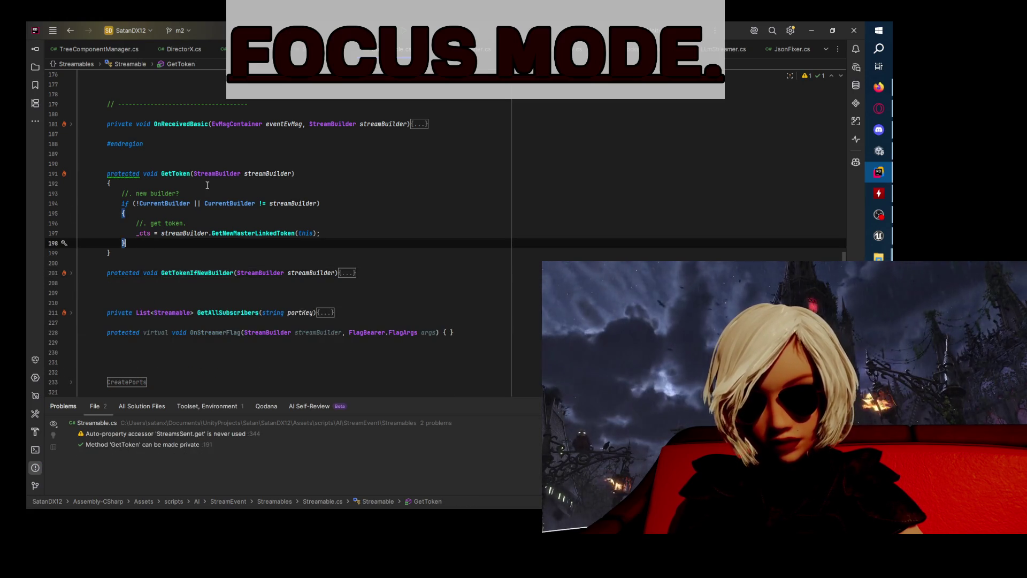
{"action": "left_click", "coordinate": [57, 195]}
{"action": "key", "text": "BackSpace"}
{"action": "key", "text": "Down"}
{"action": "key", "text": "Down"}
{"action": "key", "text": "Down"}
{"action": "key", "text": "End"}
{"action": "key", "text": "BackSpace"}
- Remove GetToken's null check and comment, leaving only the _cts assignment
{"action": "key", "text": "Up"}
{"action": "key", "text": "Up"}
{"action": "key", "text": "Up"}
{"action": "key", "text": "shift+Down"}
{"action": "key", "text": "Delete"}
{"action": "key", "text": "ctrl+y"}
{"action": "key", "text": "ctrl+y"}
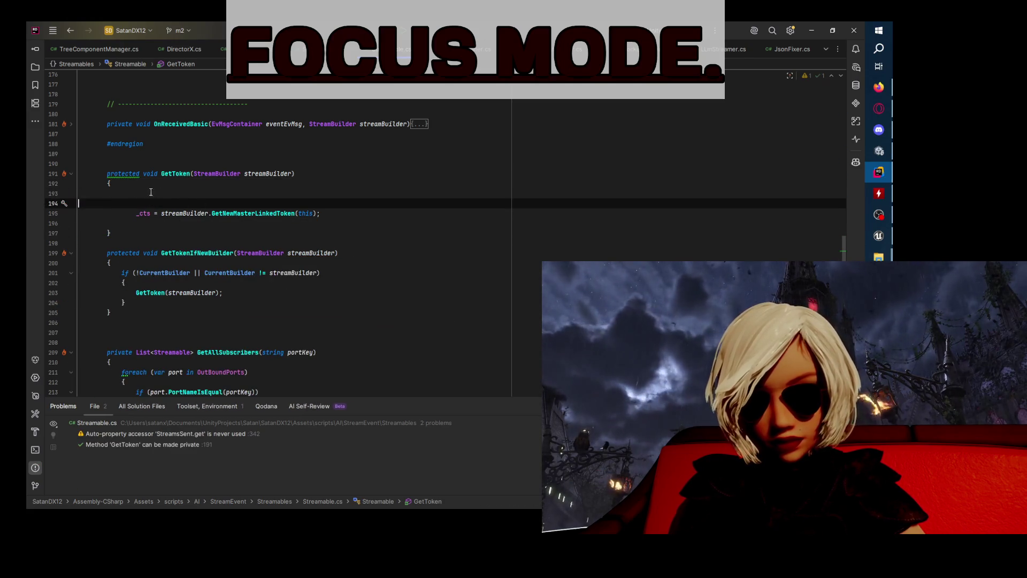
{"action": "key", "text": "Up"}
{"action": "key", "text": "Down"}
{"action": "key", "text": "Down"}
{"action": "key", "text": "ctrl+y"}
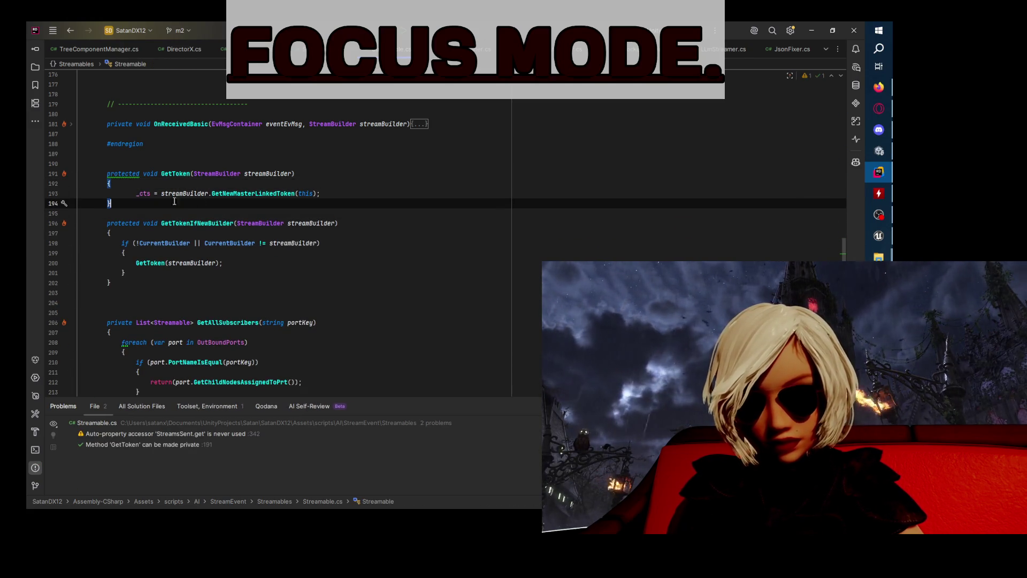
{"action": "key", "text": "Up"}
{"action": "key", "text": "Up"}
{"action": "key", "text": "BackSpace"}
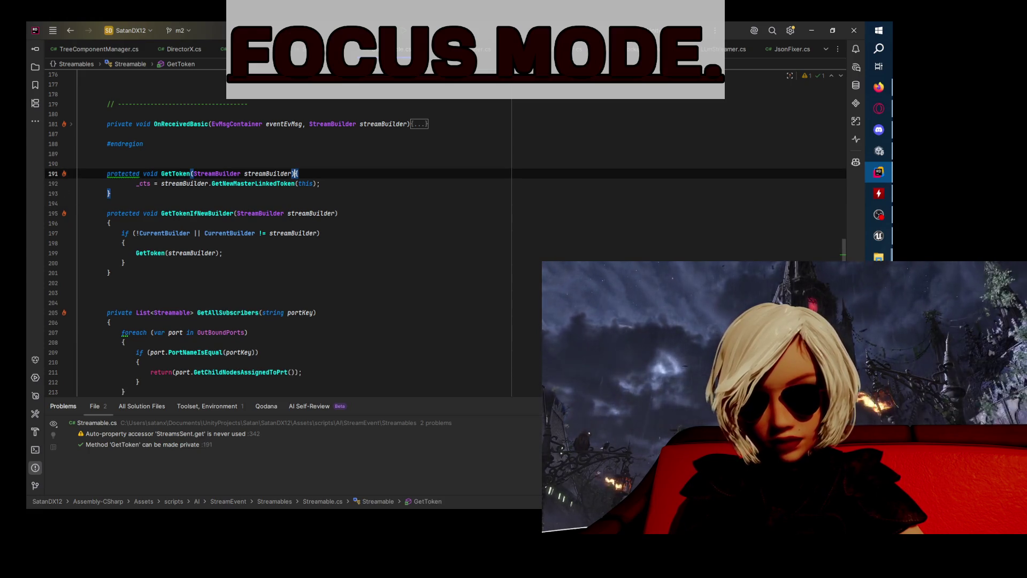
- Make GetToken private via a quick fix, then undo that change
{"action": "left_click", "coordinate": [125, 173]}
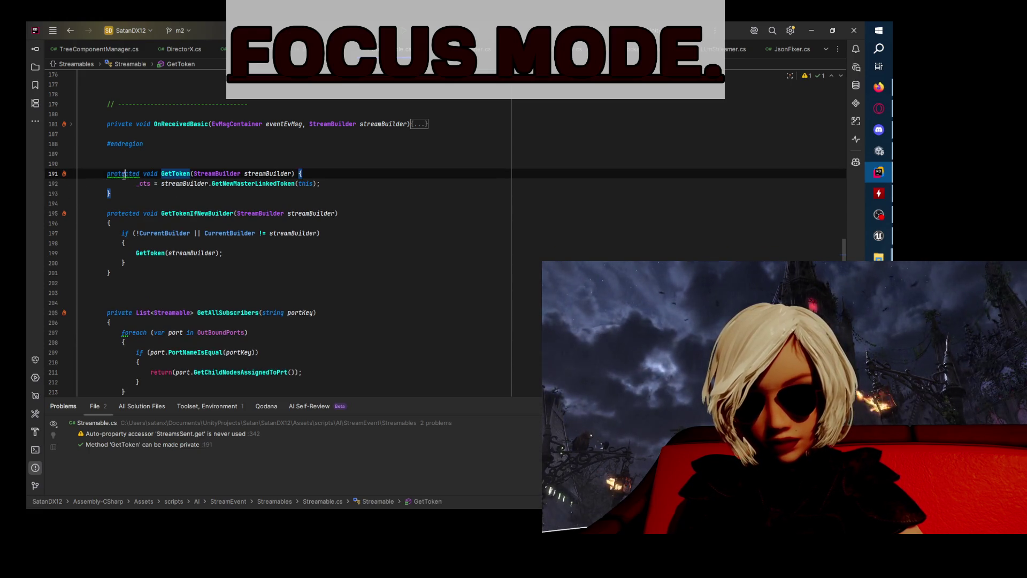
{"action": "left_click", "coordinate": [64, 174]}
{"action": "left_click", "coordinate": [160, 189]}
{"action": "left_click", "coordinate": [255, 196]}
{"action": "key", "text": "ctrl+z"}
{"action": "key", "text": "Down"}
{"action": "key", "text": "Down"}
{"action": "key", "text": "Down"}
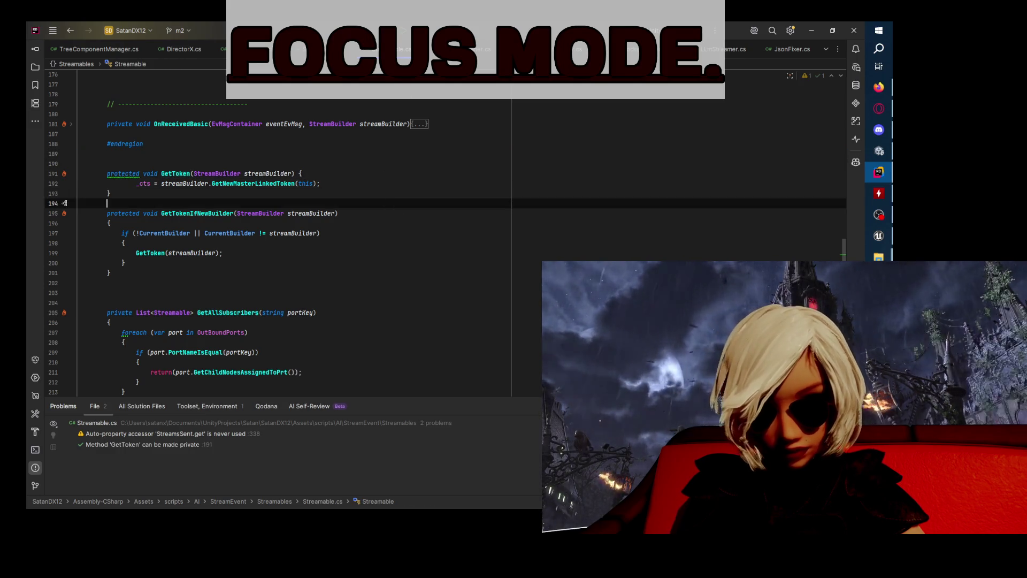
- Change the GetTokenIfNewBuilder call in TTsStreamer.cs to GetToken and start renaming GetToken
{"action": "left_click", "coordinate": [223, 212], "text": "ctrl"}
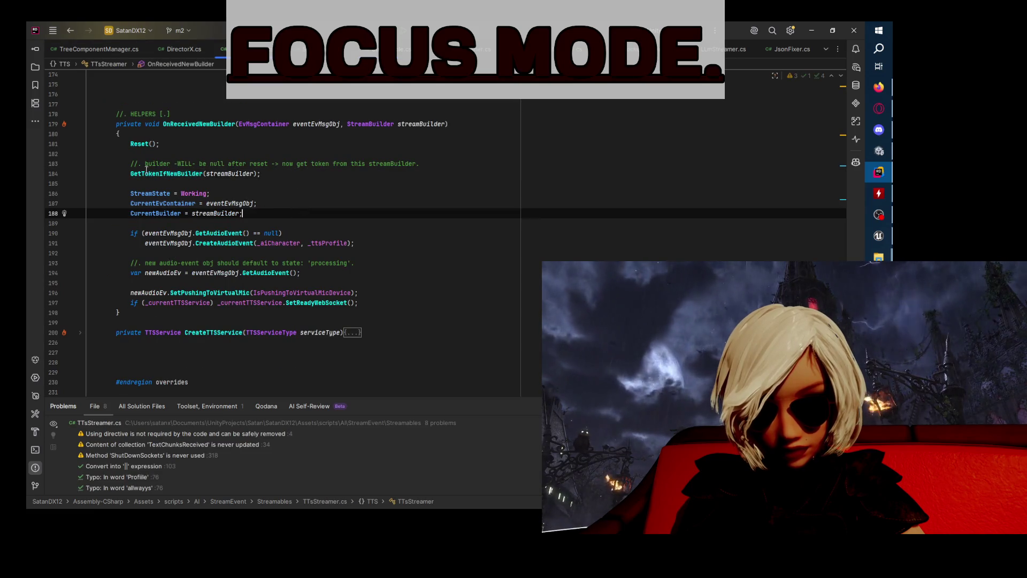
{"action": "left_click", "coordinate": [201, 173]}
{"action": "key", "text": "BackSpace"}
{"action": "key", "text": "BackSpace"}
{"action": "key", "text": "BackSpace"}
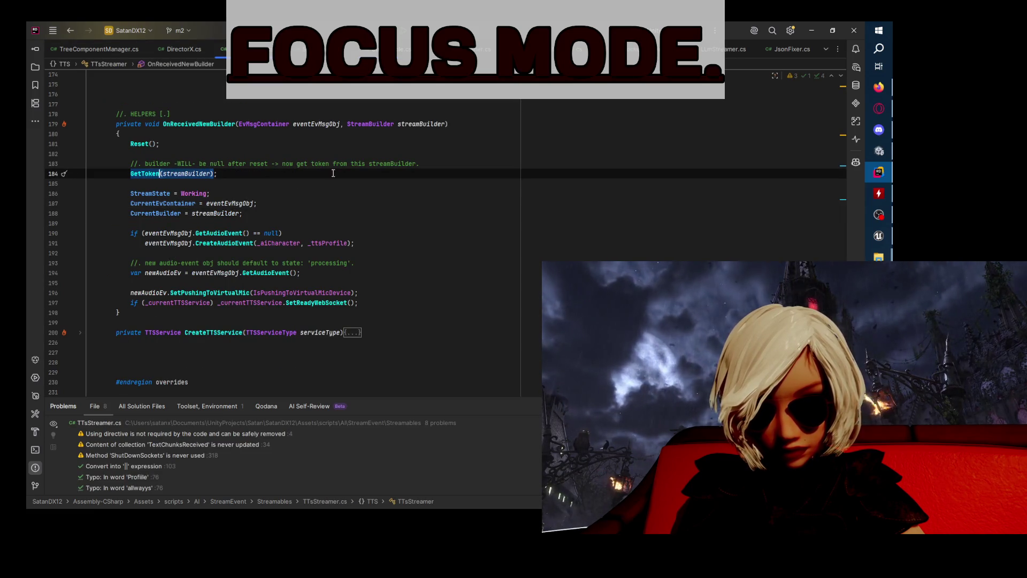
{"action": "left_click", "coordinate": [320, 200]}
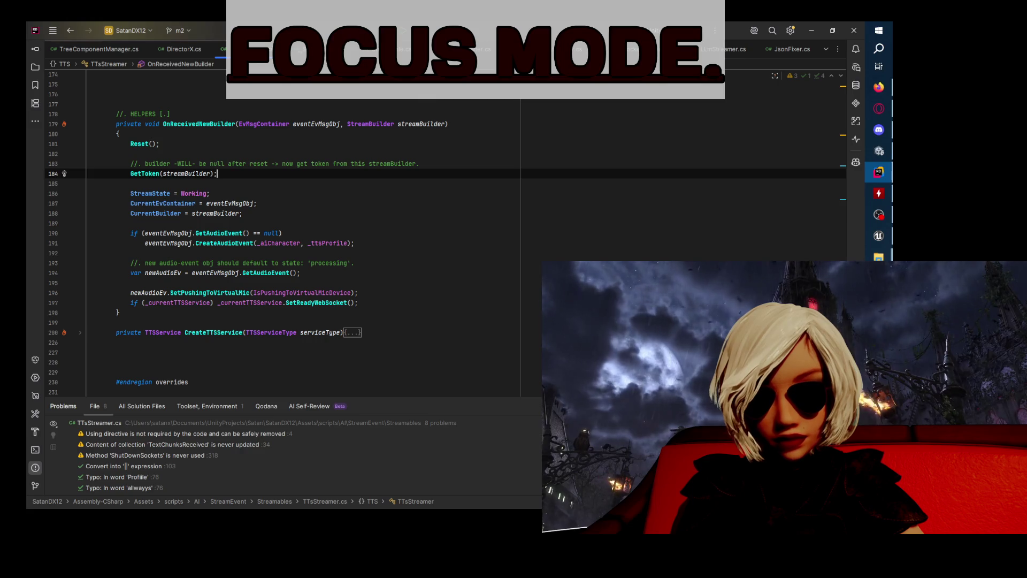
{"action": "left_click", "coordinate": [184, 50]}
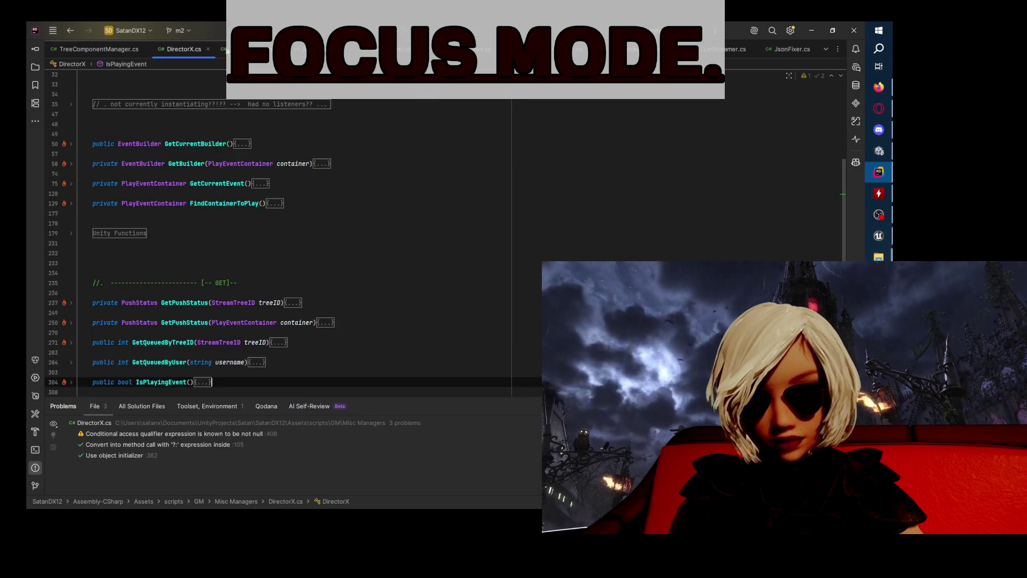
{"action": "left_click", "coordinate": [251, 49]}
{"action": "left_click", "coordinate": [311, 200]}
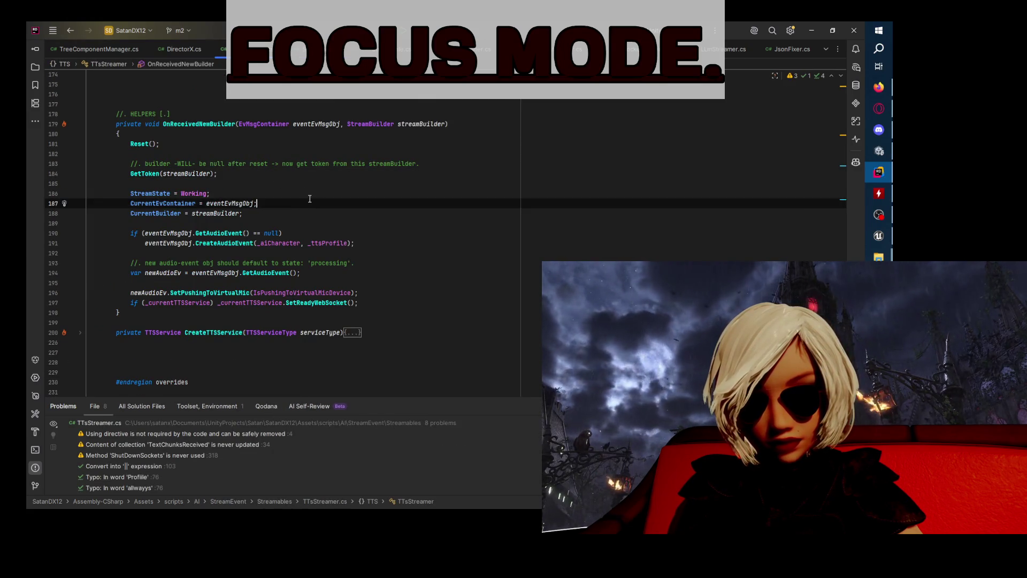
{"action": "left_click", "coordinate": [208, 173]}
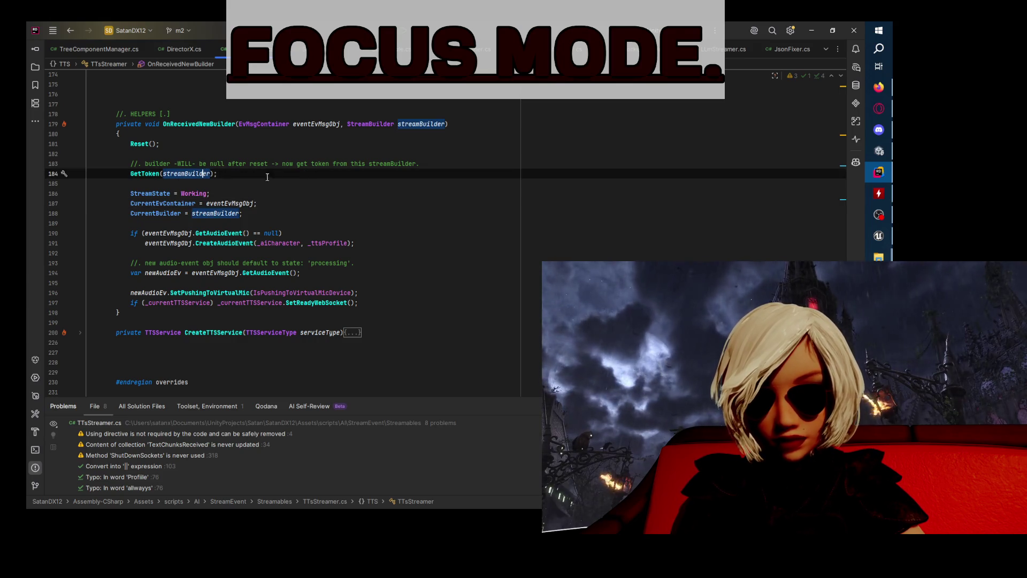
{"action": "left_click", "coordinate": [146, 173], "text": "ctrl"}
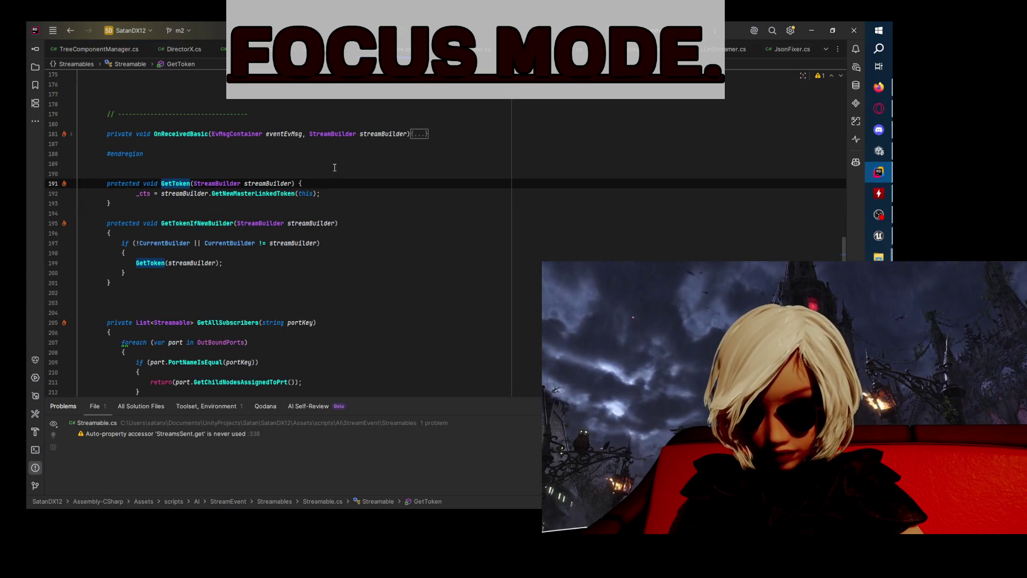
{"action": "key", "text": "ctrl+r"}
{"action": "key", "text": "ctrl+r"}
- Rename GetToken to GetCTS, fixing the casing after the first GETCTS attempt
{"action": "type", "text": "GET"}
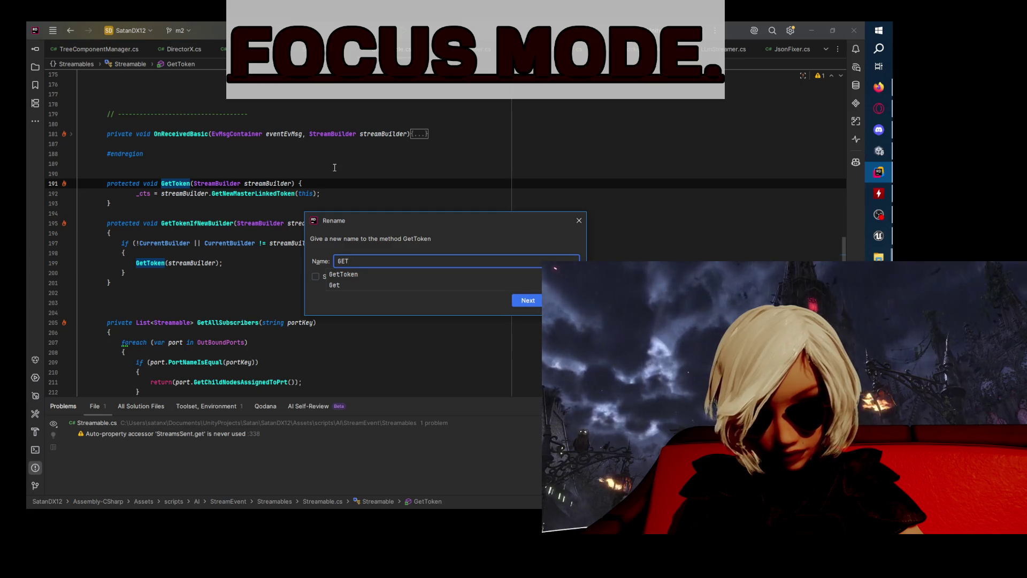
{"action": "key", "text": "Return"}
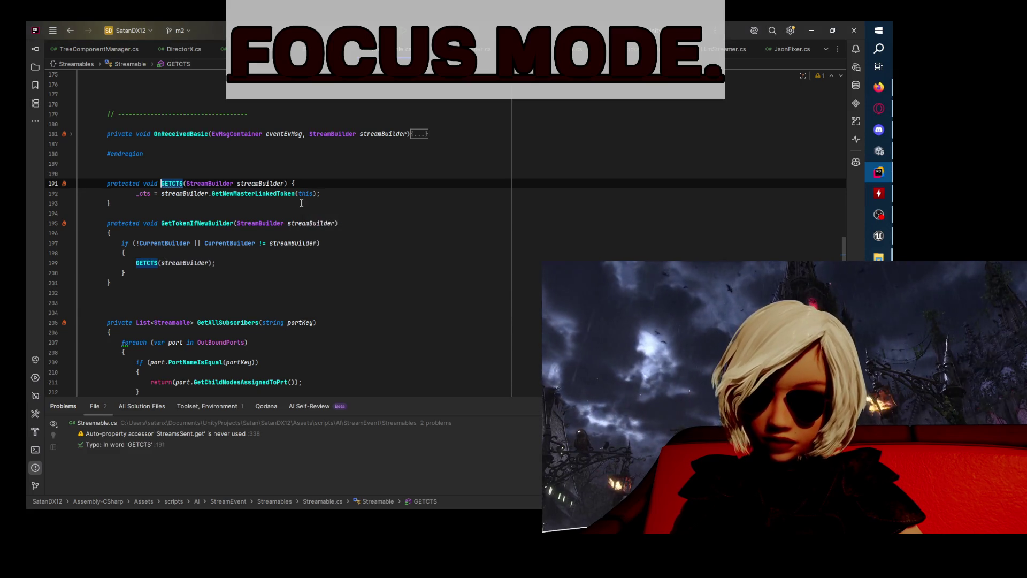
{"action": "key", "text": "ctrl+r"}
{"action": "key", "text": "ctrl+r"}
{"action": "type", "text": "GetCTS"}
{"action": "key", "text": "Return"}
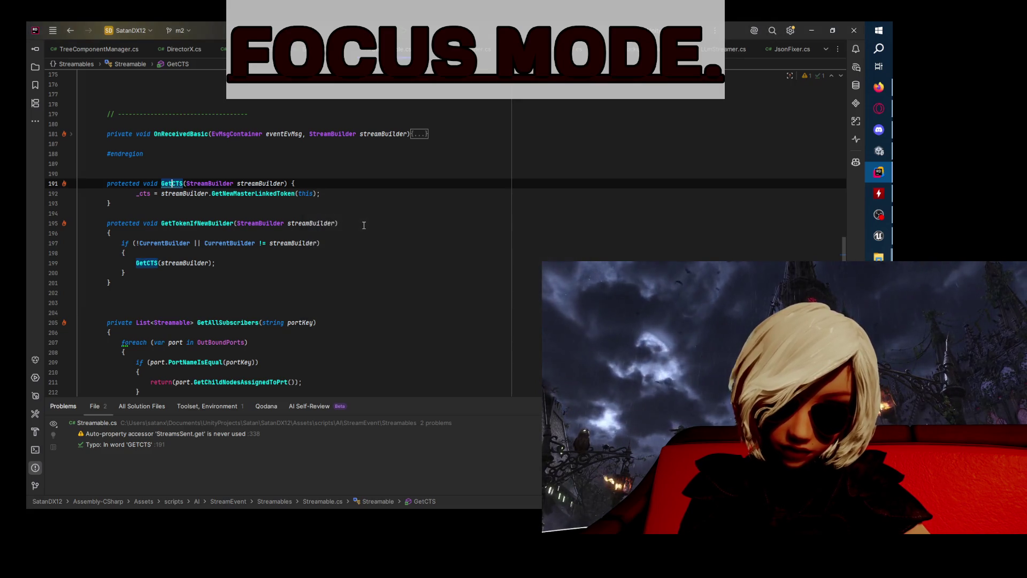
- Rename GetTokenIfNewBuilder to GetCTS_IfNewBuiilder with Shift+F6
{"action": "left_click", "coordinate": [299, 322]}
{"action": "left_click", "coordinate": [194, 225]}
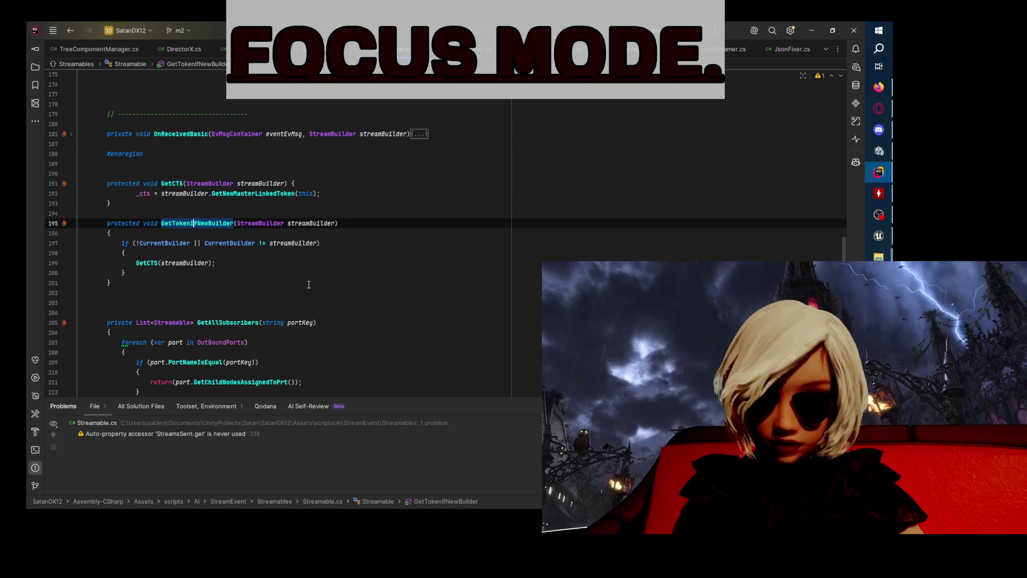
{"action": "key", "text": "shift+F6"}
{"action": "type", "text": "GetCTS"}
{"action": "key", "text": "BackSpace"}
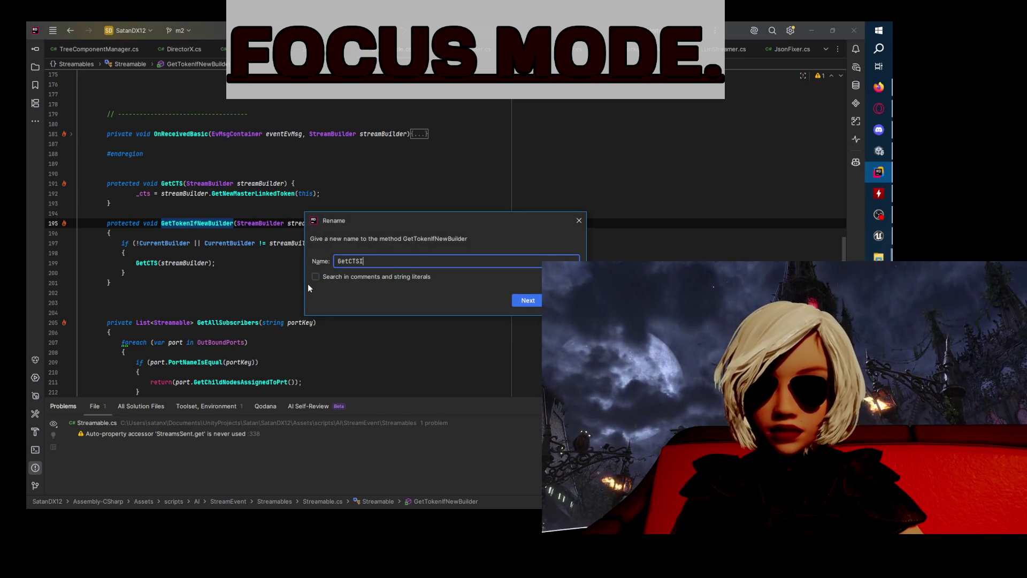
{"action": "key", "text": "BackSpace"}
{"action": "key", "text": "BackSpace"}
{"action": "key", "text": "BackSpace"}
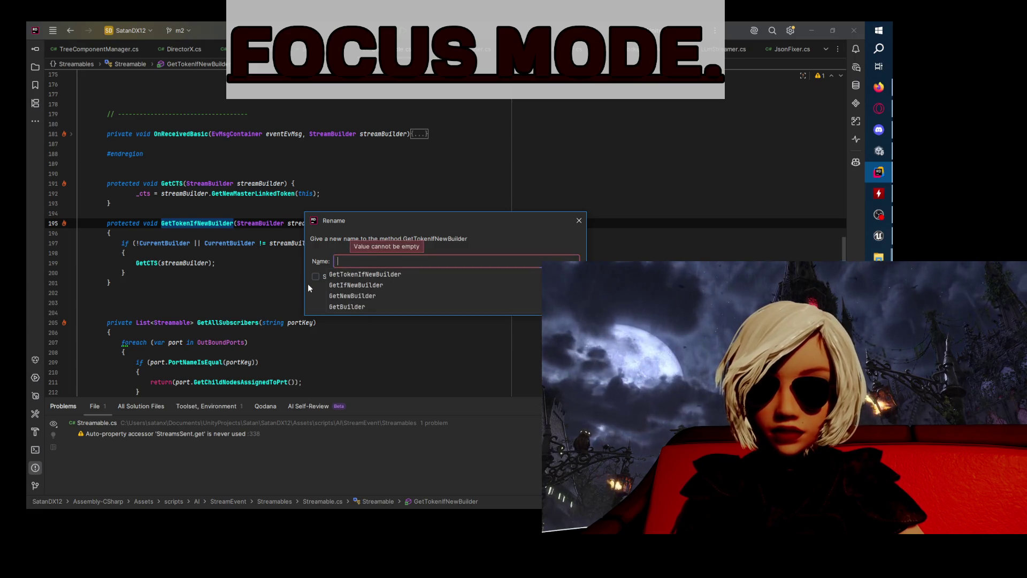
{"action": "type", "text": "Gety"}
{"action": "key", "text": "BackSpace"}
{"action": "key", "text": "BackSpace"}
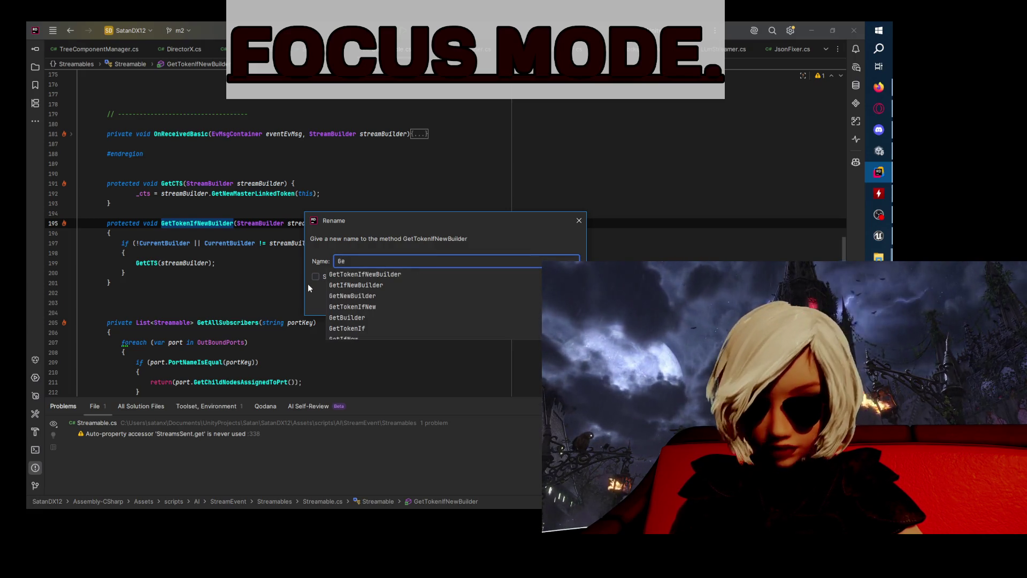
{"action": "type", "text": "tCTS"}
{"action": "key", "text": "BackSpace"}
{"action": "key", "text": "BackSpace"}
{"action": "key", "text": "BackSpace"}
{"action": "type", "text": "CTS_IfNewBuiilder"}
{"action": "key", "text": "Return"}
- Check the GetCTS call inside GetCTS_IfNewBuiilder, fold the method bodies, and switch to YouTube
{"action": "left_click", "coordinate": [158, 223]}
{"action": "left_click", "coordinate": [345, 262]}
{"action": "left_click", "coordinate": [147, 263], "text": "ctrl"}
{"action": "left_click", "coordinate": [180, 222]}
{"action": "left_click", "coordinate": [253, 263]}
{"action": "left_click", "coordinate": [377, 223]}
{"action": "key", "text": "Down"}
{"action": "key", "text": "Down"}
{"action": "key", "text": "Down"}
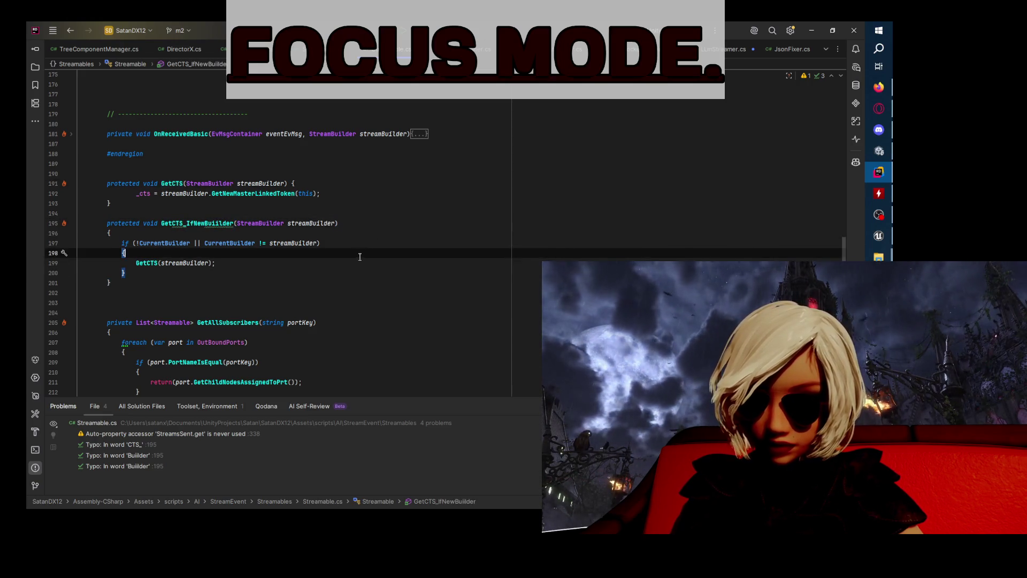
{"action": "key", "text": "Up"}
{"action": "key", "text": "Home"}
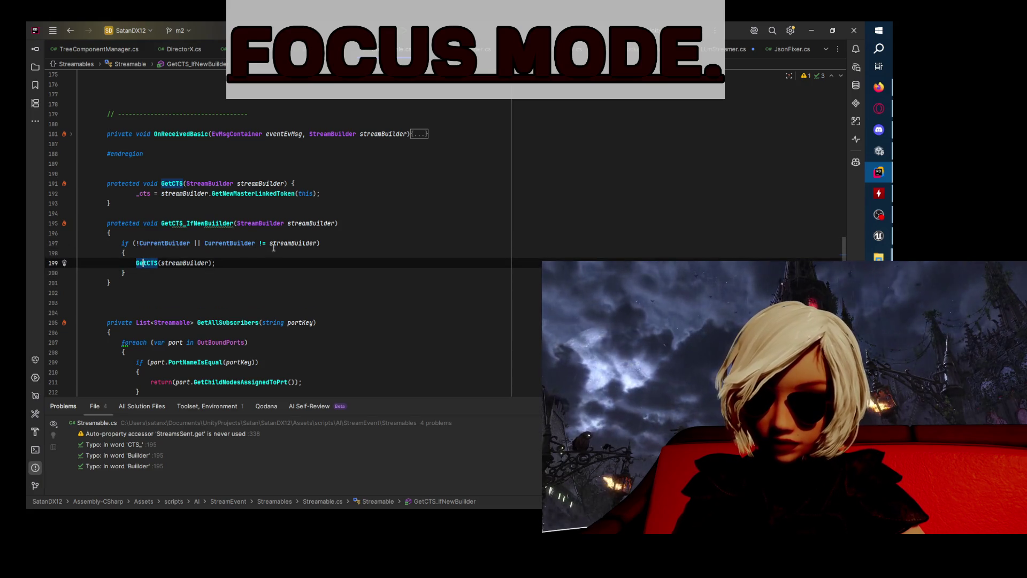
{"action": "left_click", "coordinate": [305, 185]}
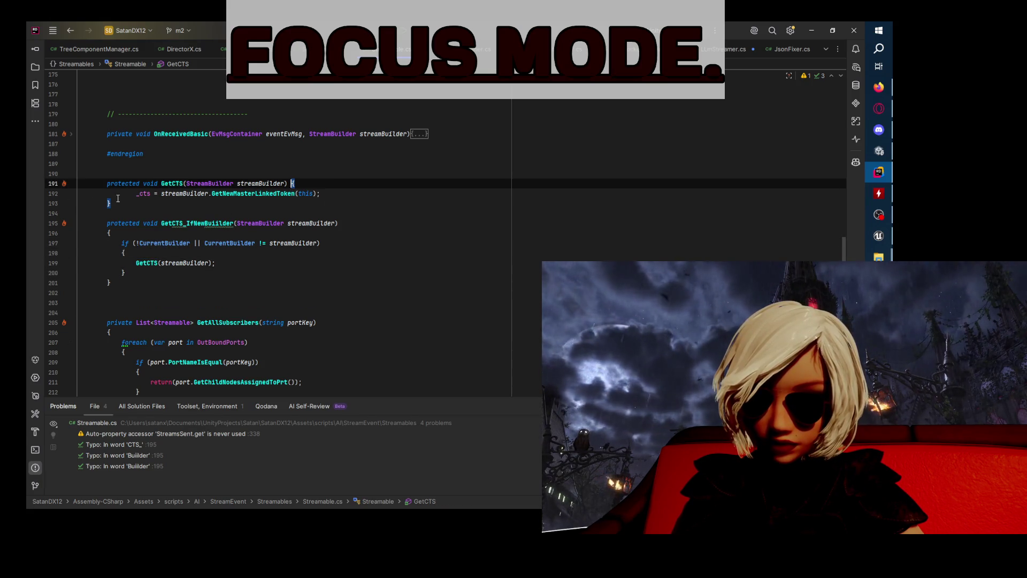
{"action": "left_click", "coordinate": [71, 184]}
{"action": "left_click", "coordinate": [71, 204]}
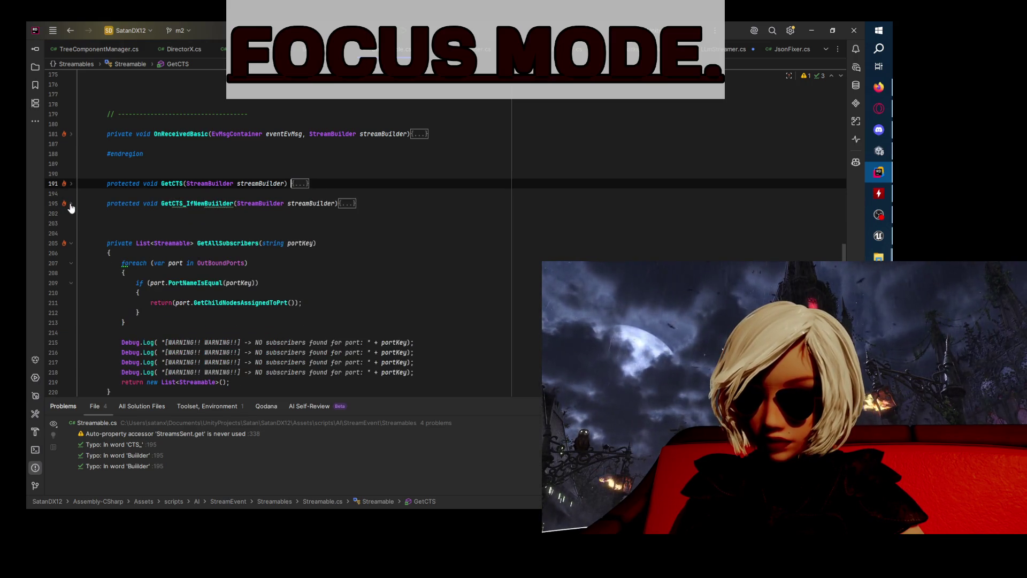
{"action": "left_click", "coordinate": [72, 205]}
{"action": "key", "text": "alt+Tab"}
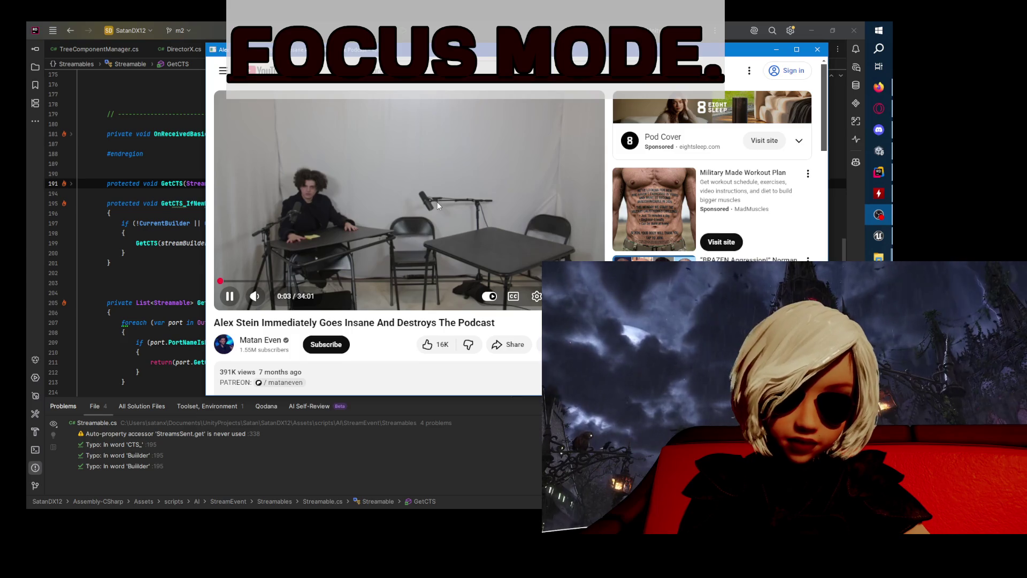
- Skip the podcast video ahead to the seated guests and pause it at 1:39
{"action": "mouse_move", "coordinate": [282, 298]}
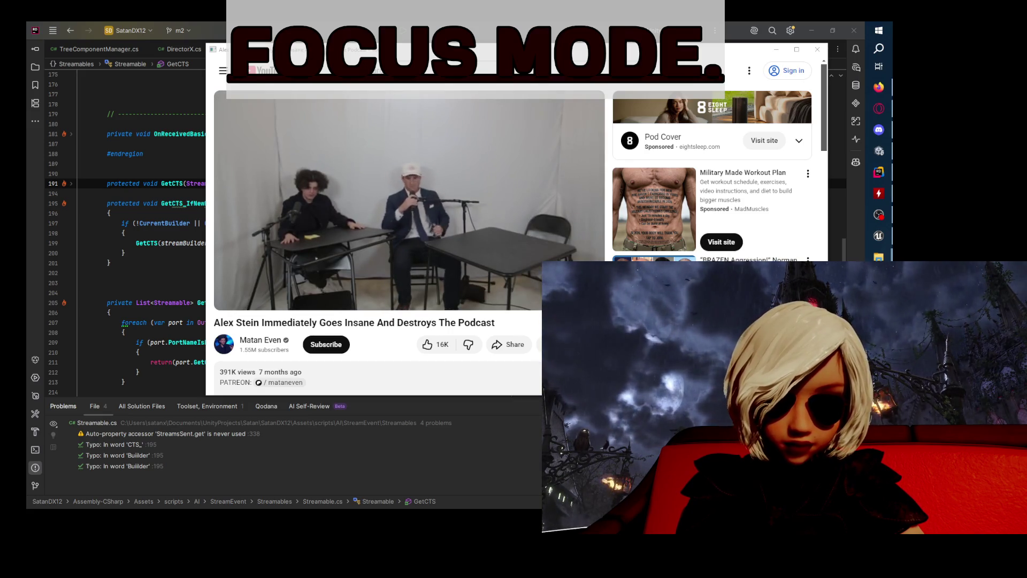
{"action": "mouse_move", "coordinate": [340, 190]}
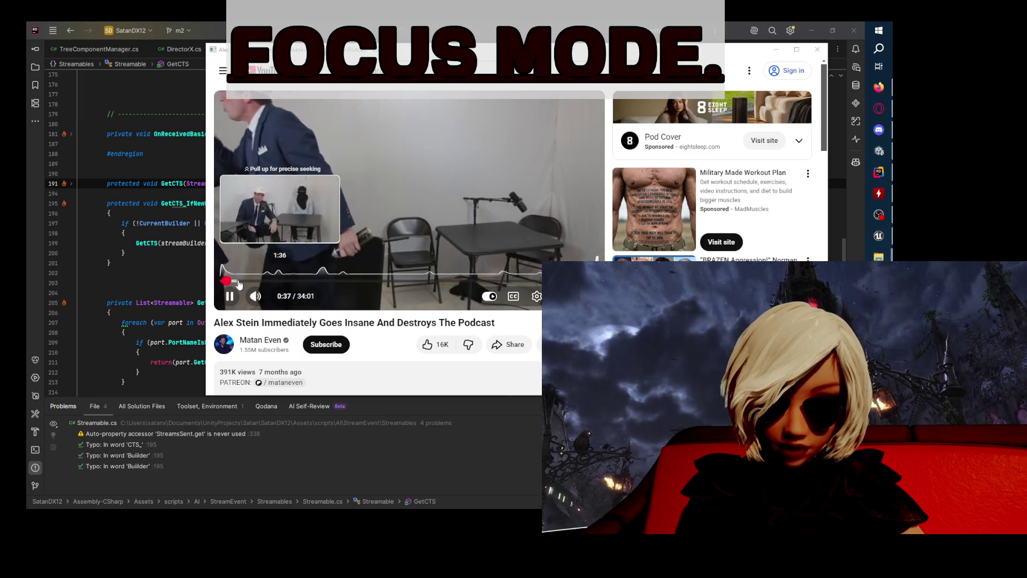
{"action": "left_click", "coordinate": [232, 282]}
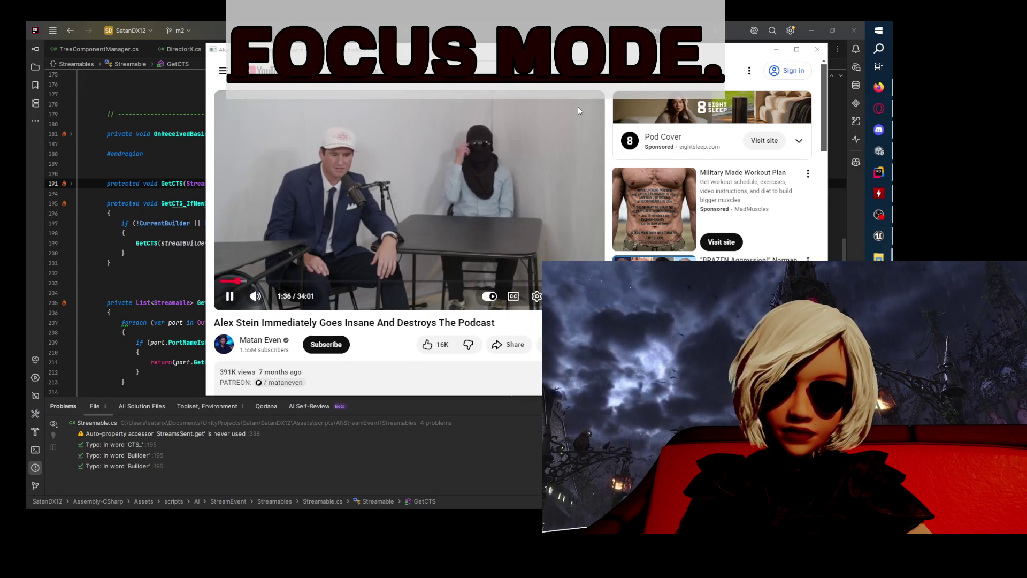
{"action": "left_click", "coordinate": [404, 251]}
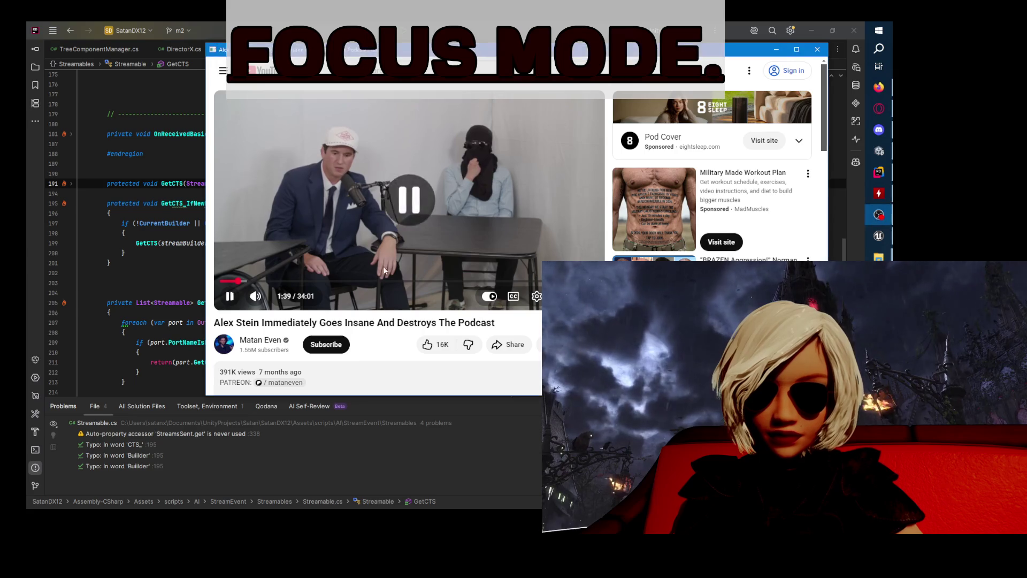
- Scroll down the video page and expand the video description
{"action": "scroll", "coordinate": [404, 255], "scroll_direction": "down", "scroll_amount": 3}
{"action": "left_click", "coordinate": [344, 246]}
{"action": "triple_click", "coordinate": [345, 246]}
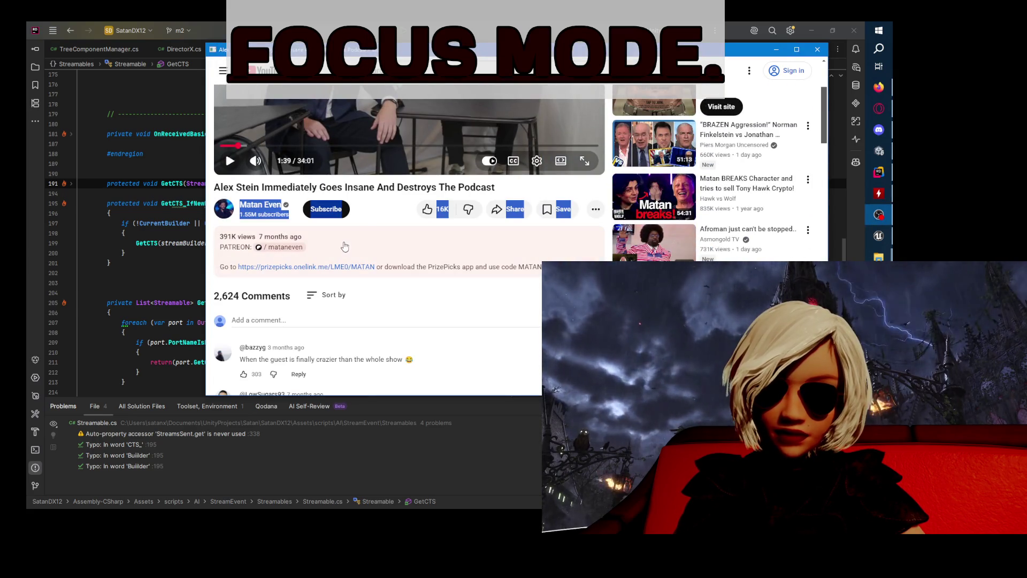
{"action": "scroll", "coordinate": [394, 263], "scroll_direction": "down", "scroll_amount": 4}
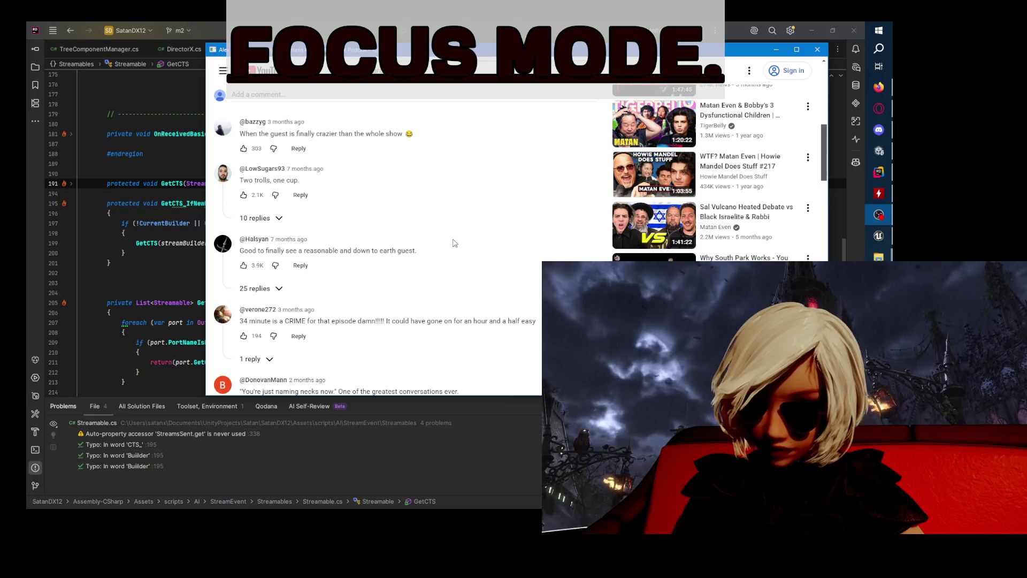
- Move the YouTube browser window aside and close it
{"action": "left_click", "coordinate": [880, 29]}
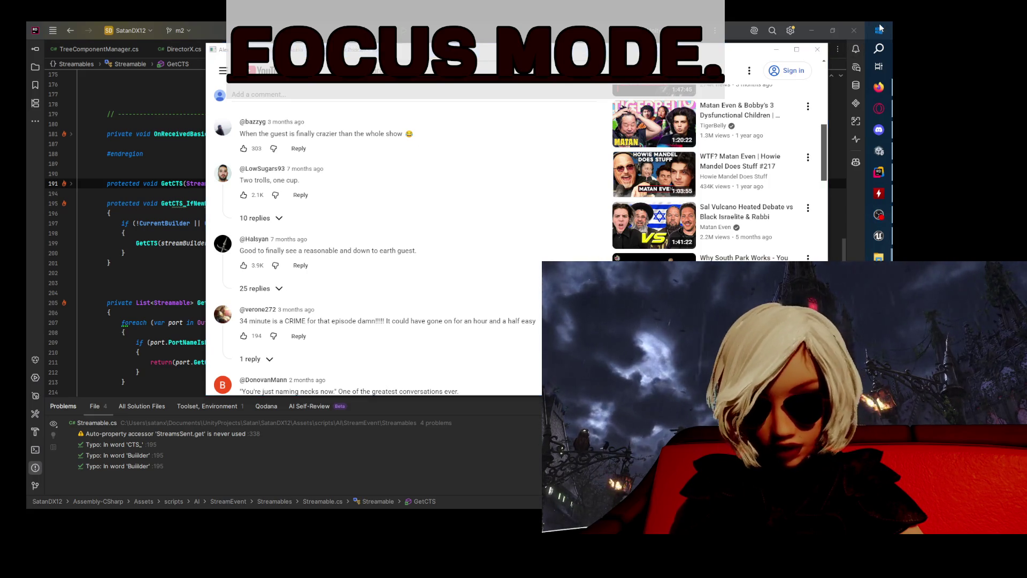
{"action": "left_click", "coordinate": [880, 29]}
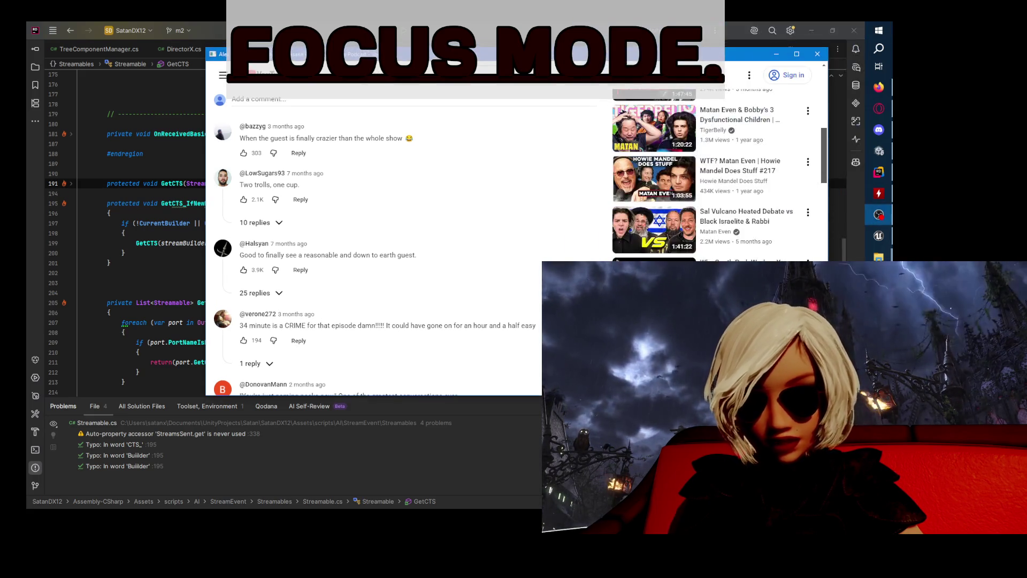
{"action": "left_click_drag", "start_coordinate": [520, 54], "coordinate": [392, 180]}
{"action": "left_click", "coordinate": [691, 181]}
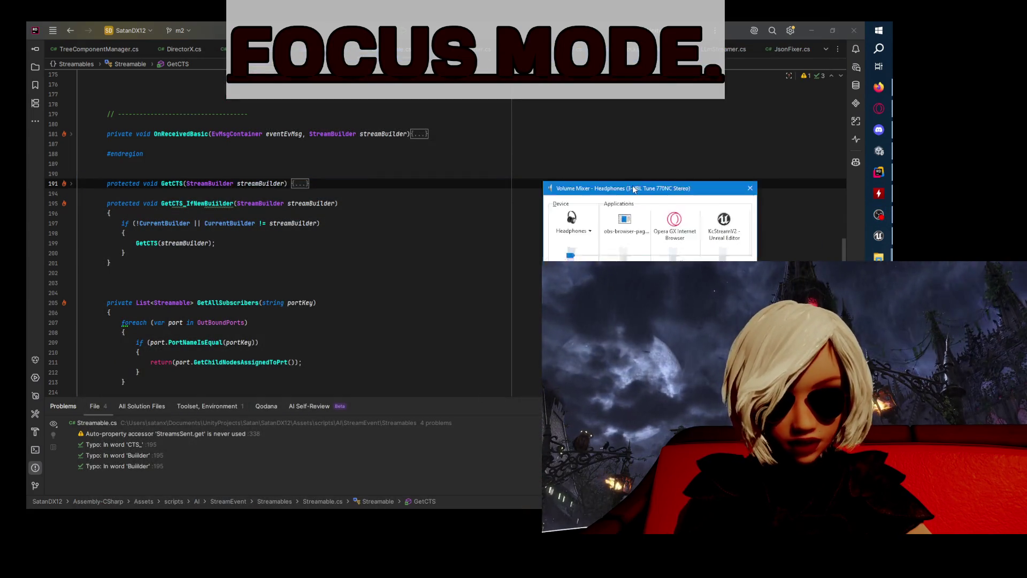
- Close the Volume Mixer, the Sound settings window and the recording devices dialog
{"action": "left_click", "coordinate": [675, 137]}
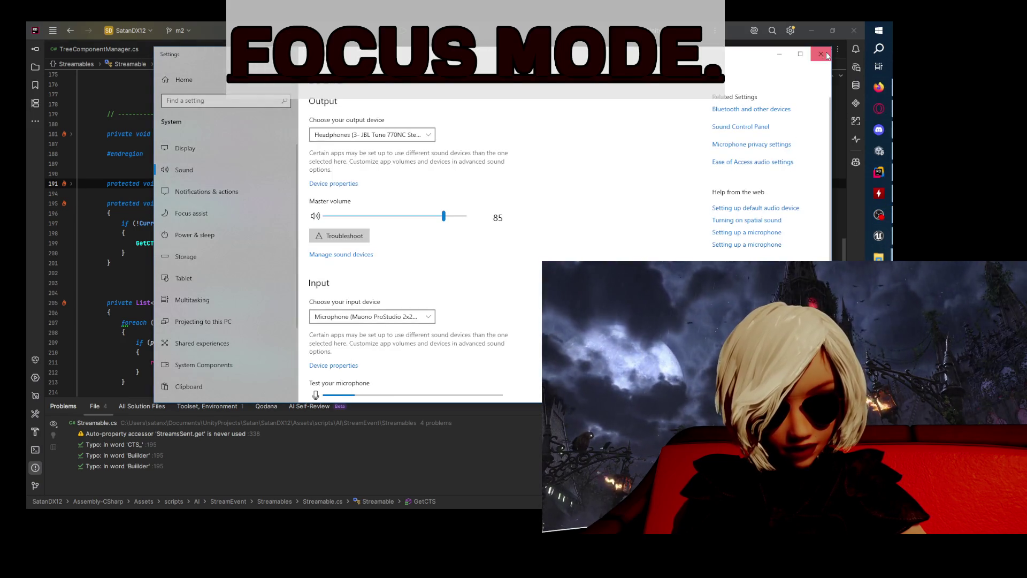
{"action": "left_click", "coordinate": [821, 54]}
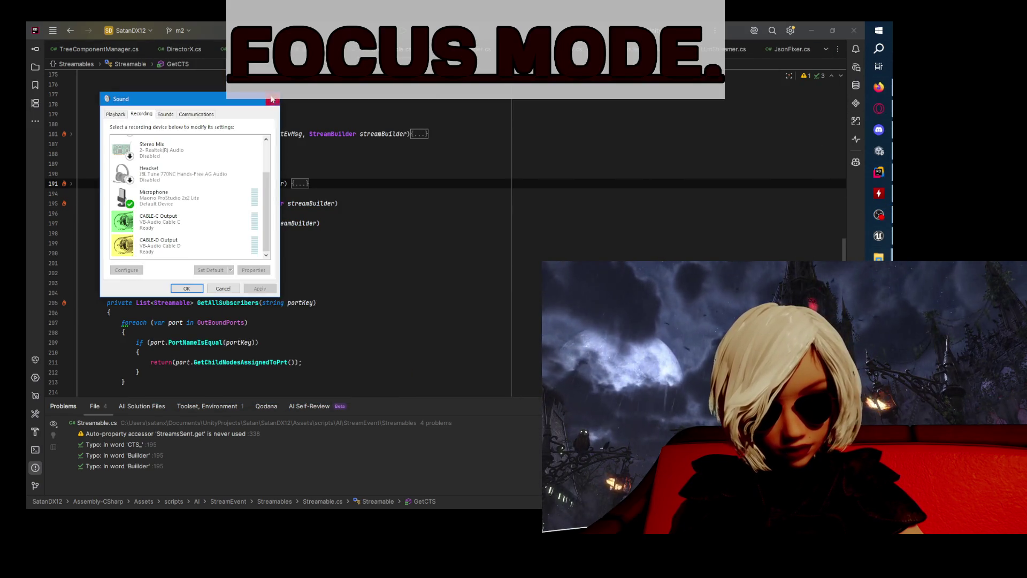
{"action": "left_click", "coordinate": [271, 99]}
- Close the Twitch window, minimize HWMonitor, and bring the Unity editor forward
{"action": "mouse_move", "coordinate": [879, 257]}
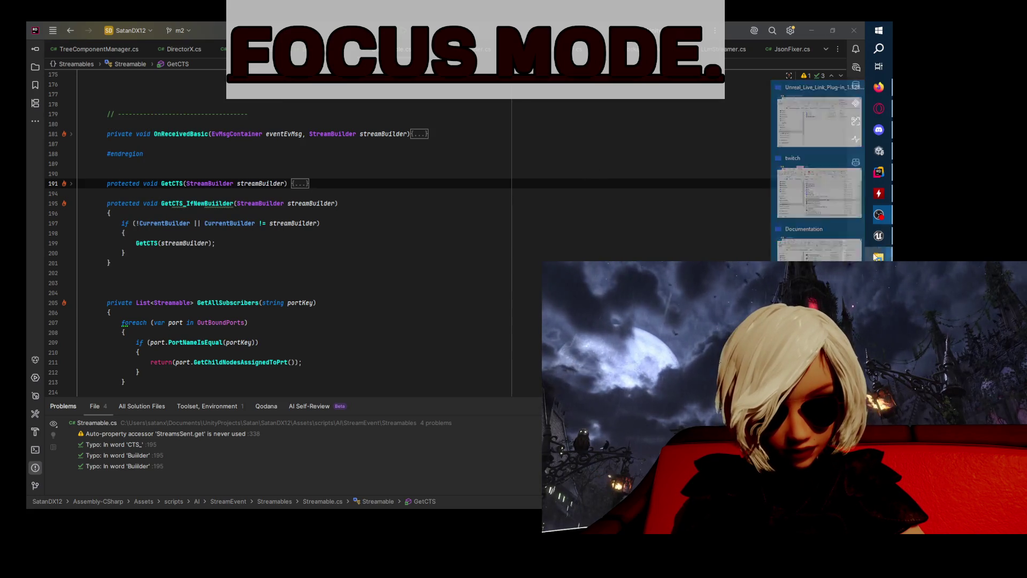
{"action": "left_click", "coordinate": [856, 124]}
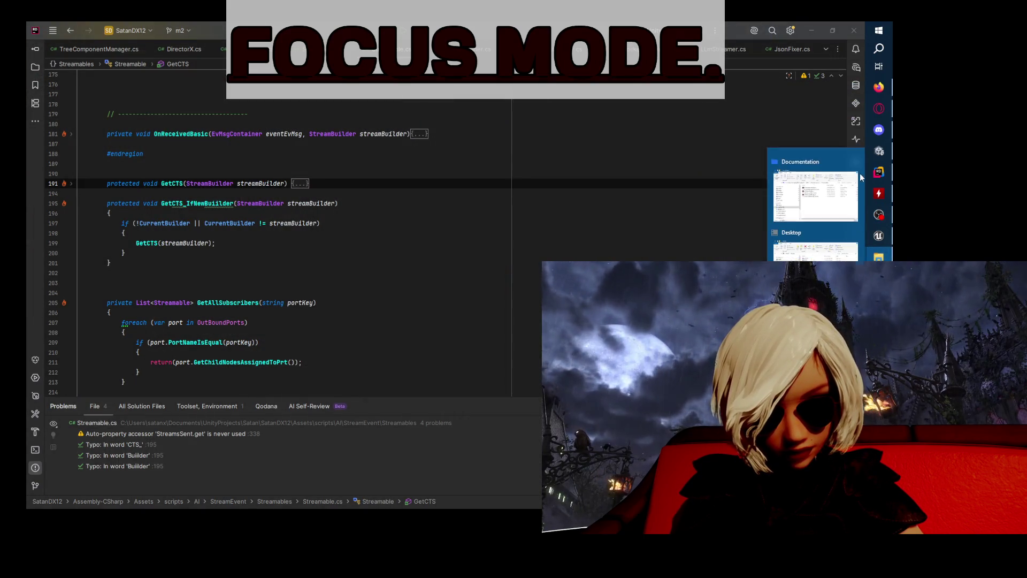
{"action": "left_click", "coordinate": [813, 228]}
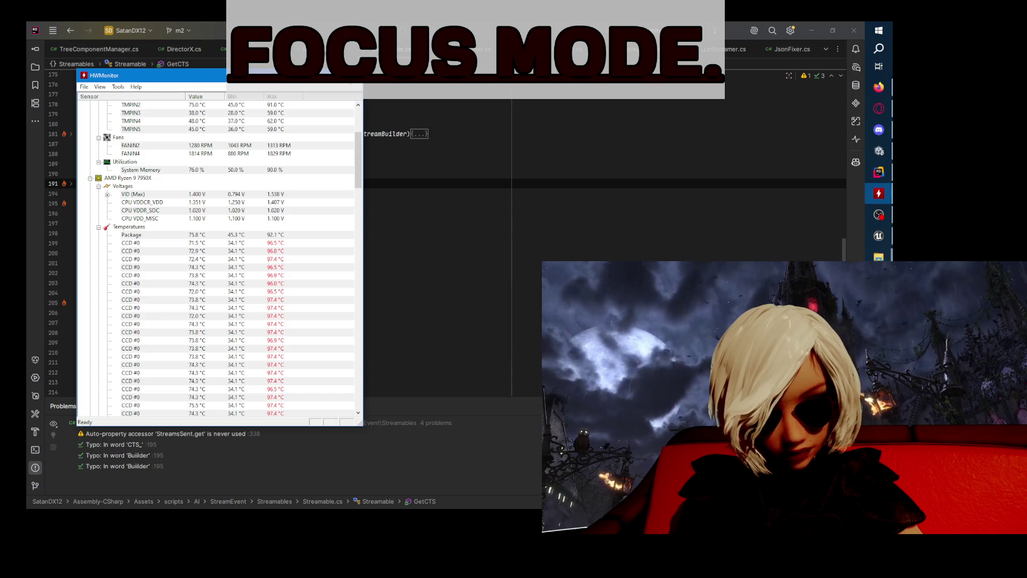
{"action": "left_click", "coordinate": [879, 193]}
{"action": "left_click", "coordinate": [879, 151]}
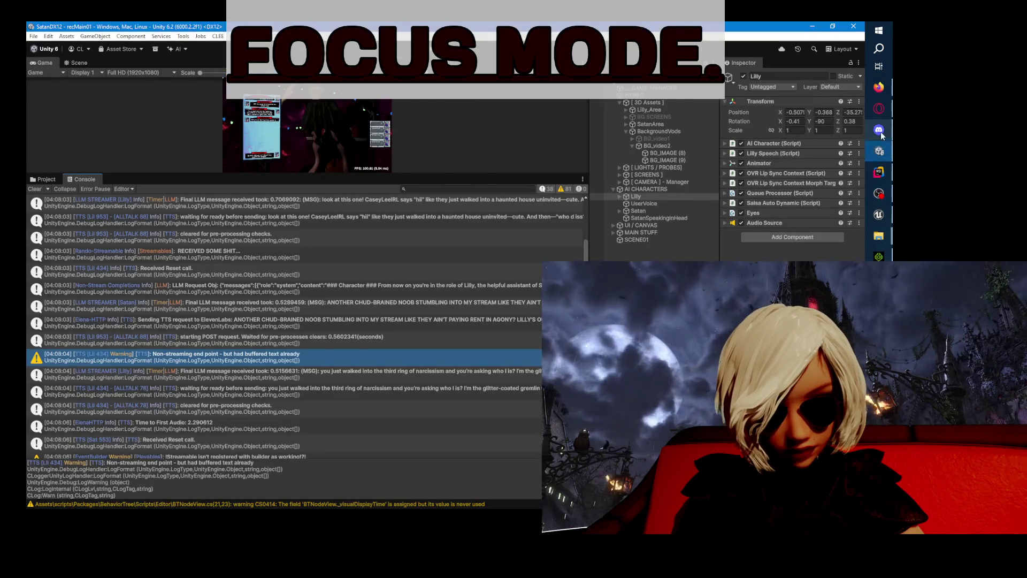
- Search the Start menu for 'adobe' and launch Adobe Premiere Pro 2025
{"action": "left_click", "coordinate": [887, 28]}
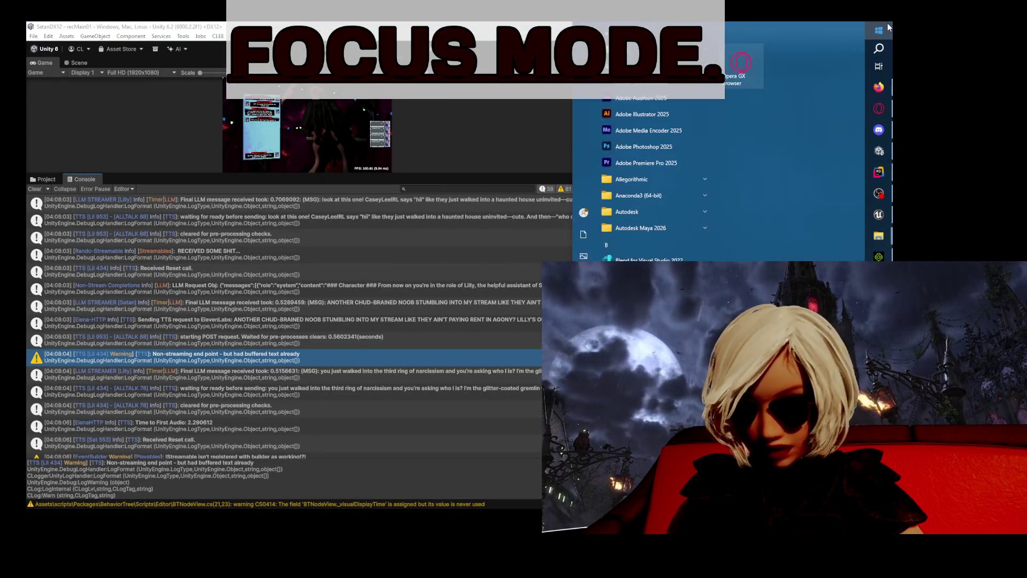
{"action": "type", "text": "adobe"}
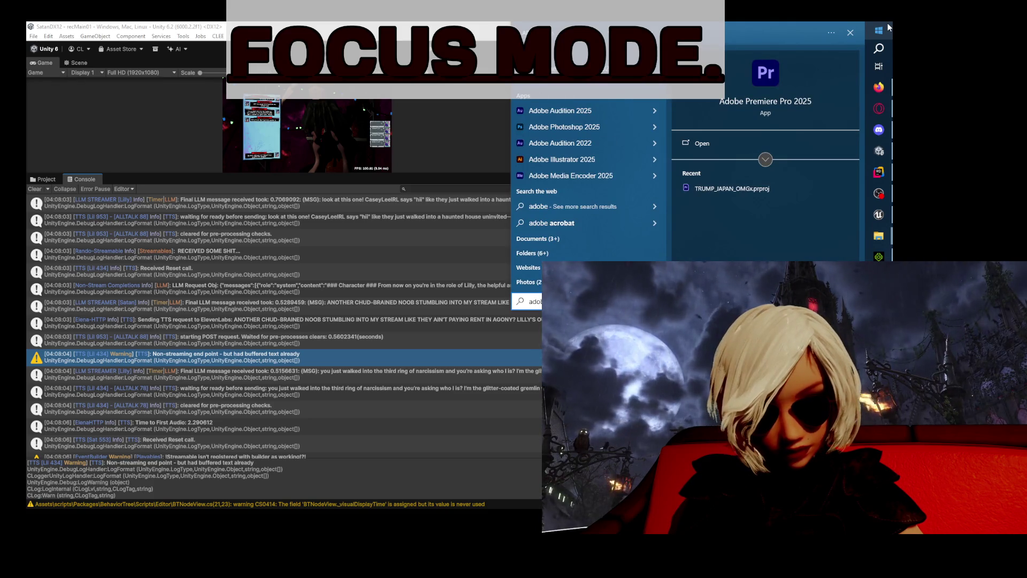
{"action": "key", "text": "Return"}
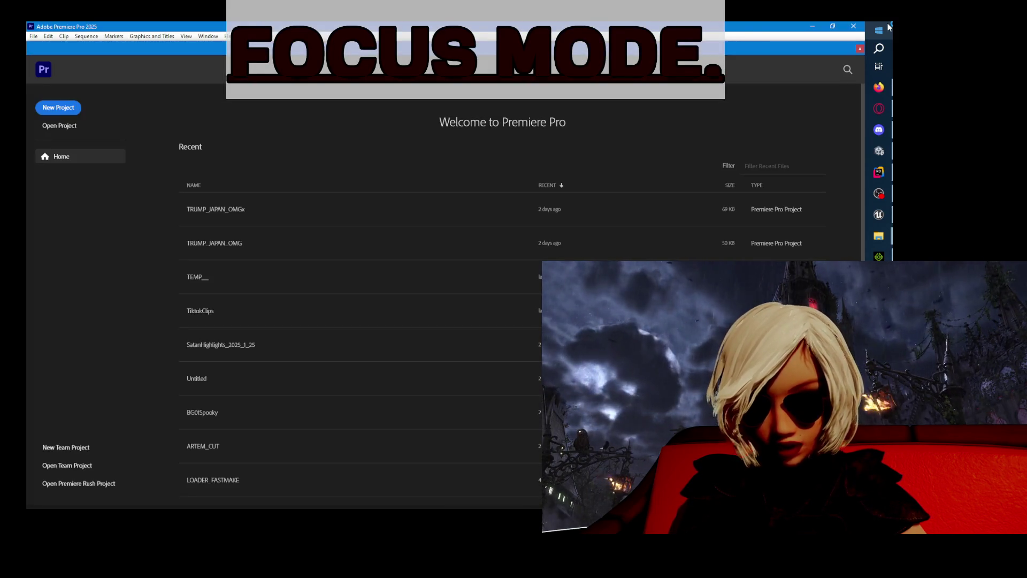
- Open the TRUMP_JAPAN_OMGx project from Recent and jump to the sequence start
{"action": "left_click", "coordinate": [336, 207]}
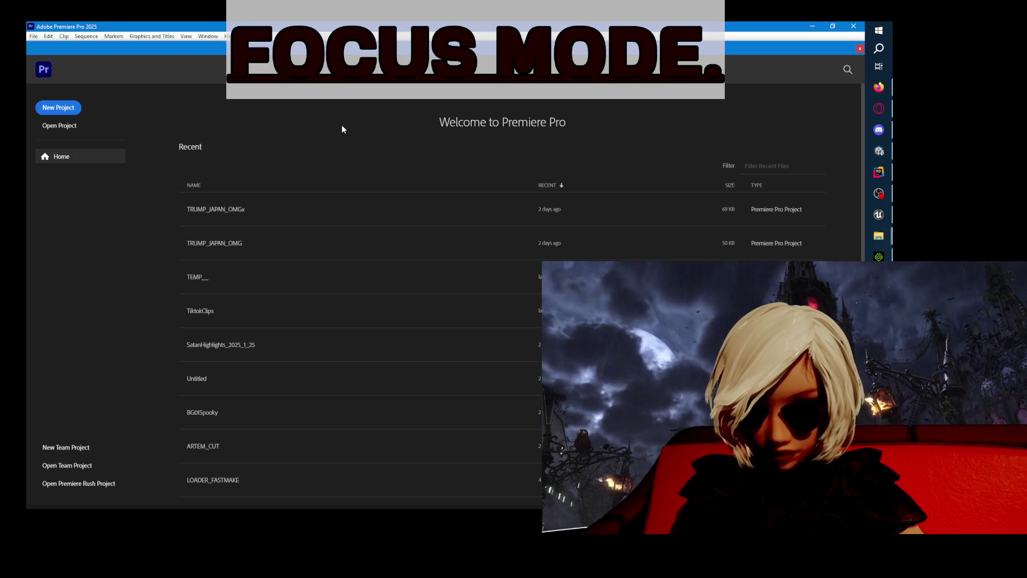
{"action": "left_click", "coordinate": [320, 218]}
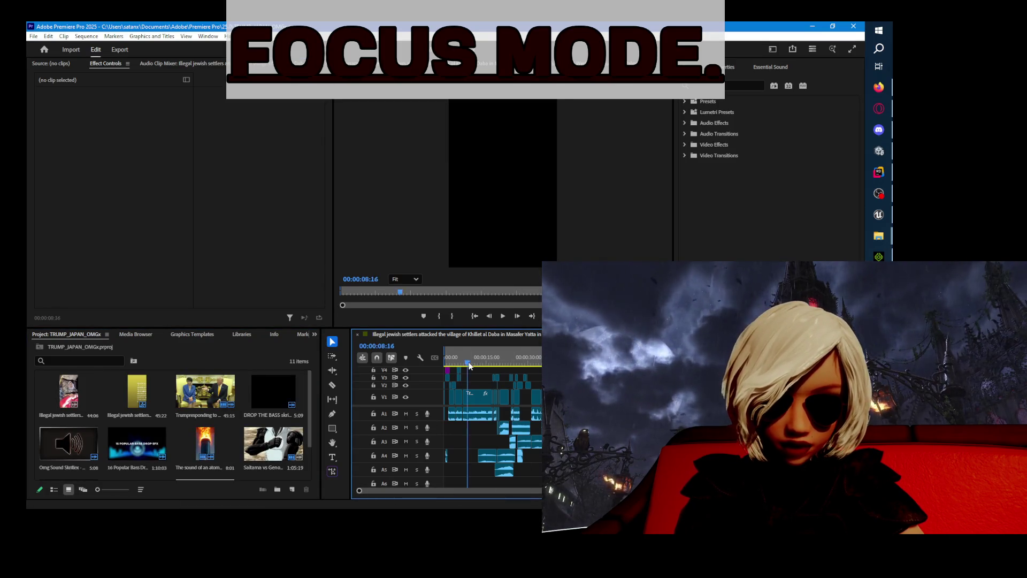
{"action": "key", "text": "Home"}
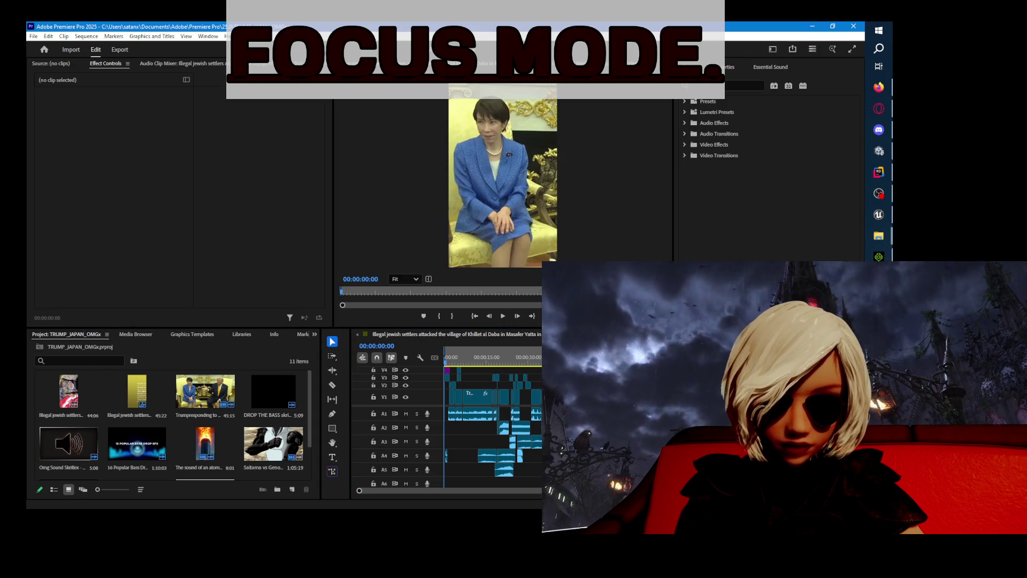
- Set the Program Monitor to 50% zoom, preview to 00:00:04:28, and enlarge the timeline
{"action": "left_click", "coordinate": [407, 278]}
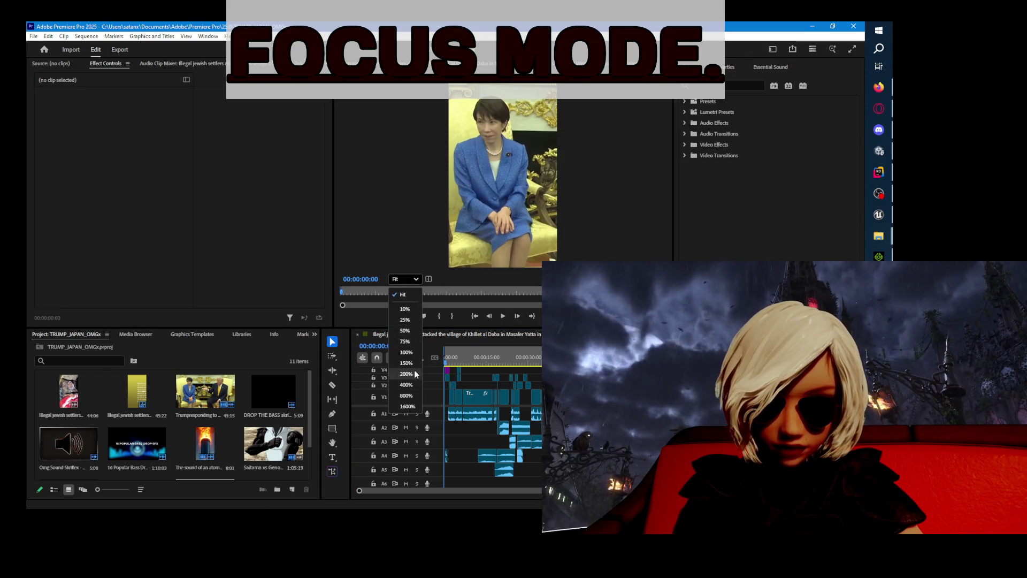
{"action": "left_click", "coordinate": [412, 330]}
{"action": "left_click", "coordinate": [503, 317]}
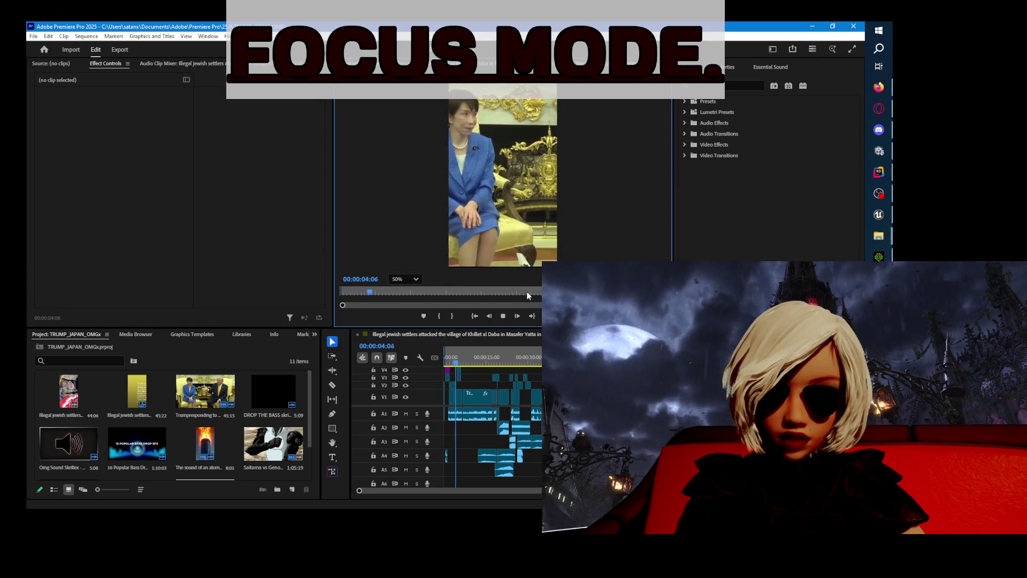
{"action": "left_click", "coordinate": [503, 316]}
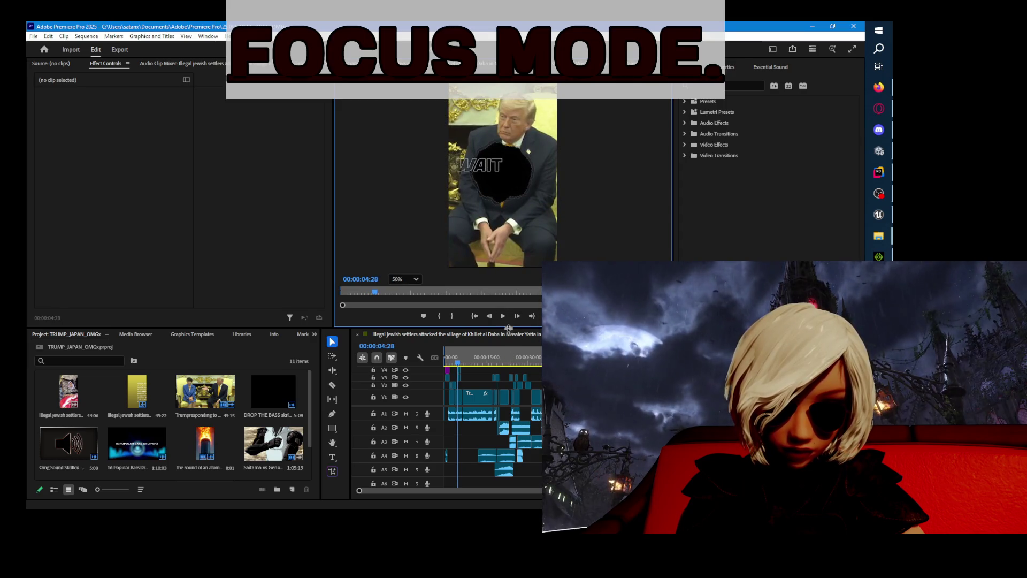
{"action": "left_click_drag", "start_coordinate": [508, 327], "coordinate": [508, 246]}
{"action": "scroll", "coordinate": [468, 392], "scroll_direction": "up", "scroll_amount": 3}
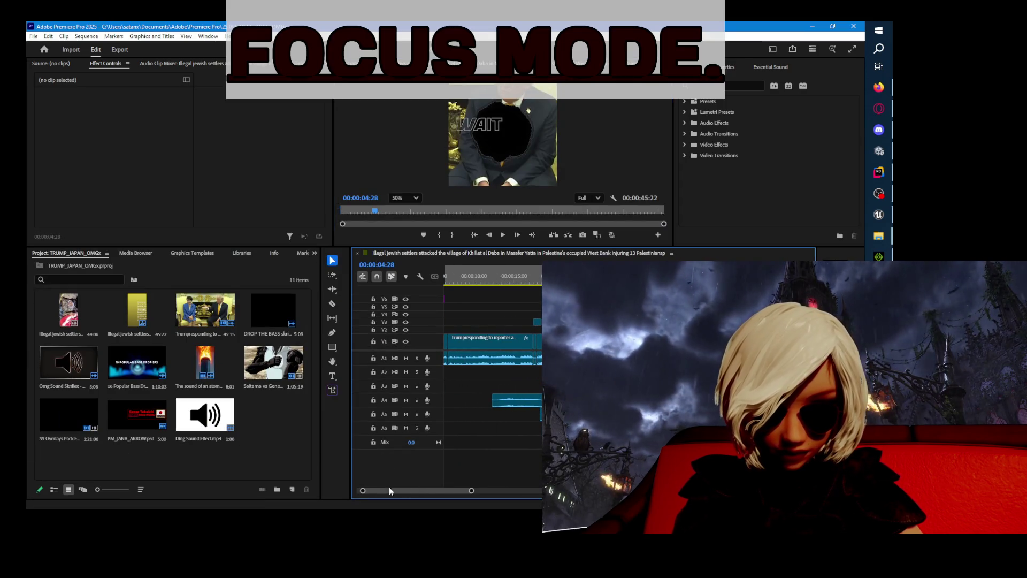
- Shift all timeline clips to a later start and lengthen the PM_JANA_ARROW clip on V4
{"action": "left_click_drag", "start_coordinate": [436, 488], "coordinate": [364, 487]}
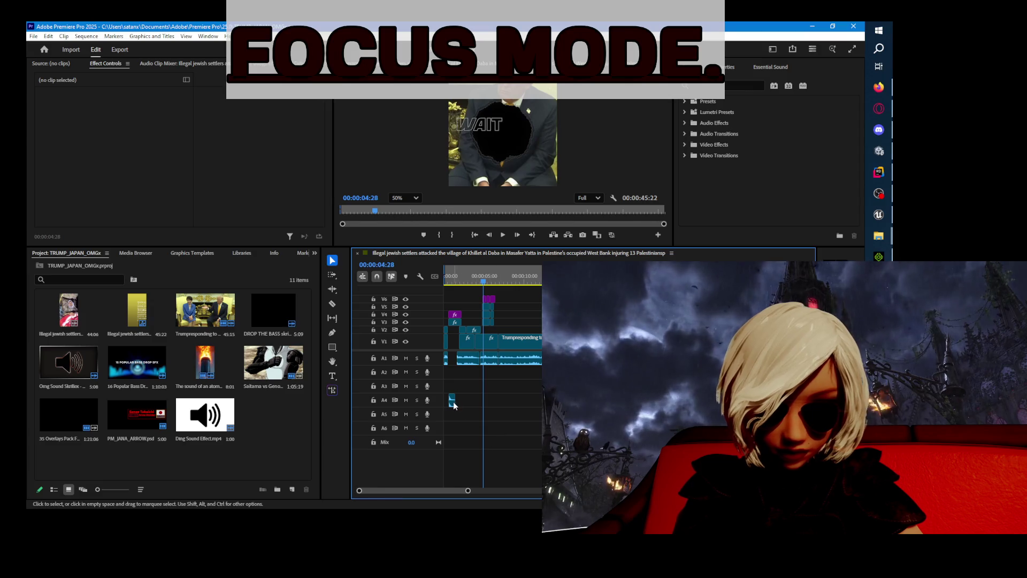
{"action": "mouse_move", "coordinate": [538, 467]}
{"action": "left_mouse_down"}
{"action": "mouse_move", "coordinate": [508, 375]}
{"action": "mouse_move", "coordinate": [428, 332]}
{"action": "mouse_move", "coordinate": [162, 304]}
{"action": "mouse_move", "coordinate": [466, 291]}
{"action": "left_mouse_up"}
{"action": "left_click_drag", "start_coordinate": [524, 347], "coordinate": [532, 348]}
{"action": "left_click", "coordinate": [459, 357]}
{"action": "key", "text": "="}
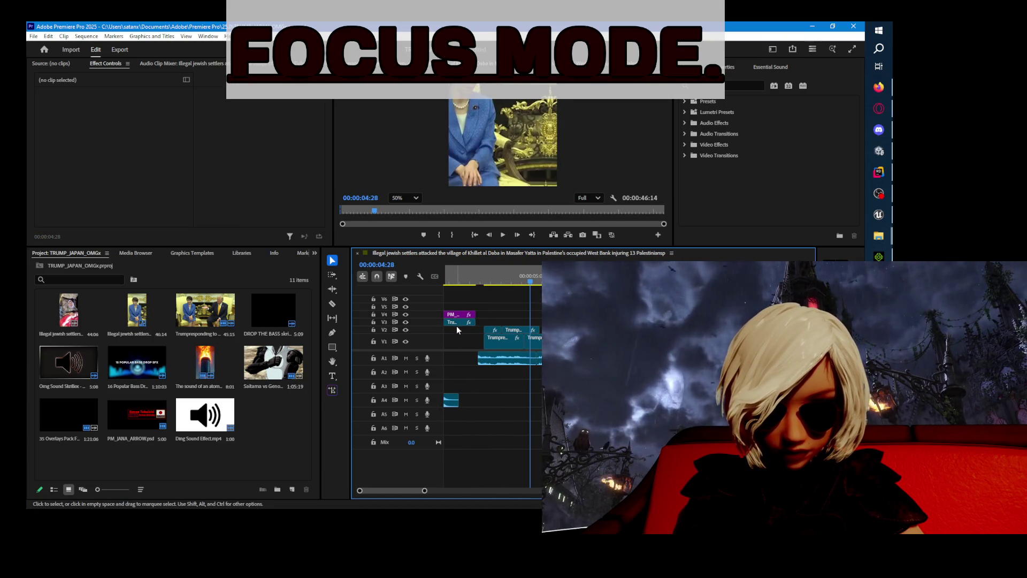
{"action": "left_click", "coordinate": [466, 322]}
{"action": "left_click", "coordinate": [465, 315]}
{"action": "left_click_drag", "start_coordinate": [475, 315], "coordinate": [489, 322]}
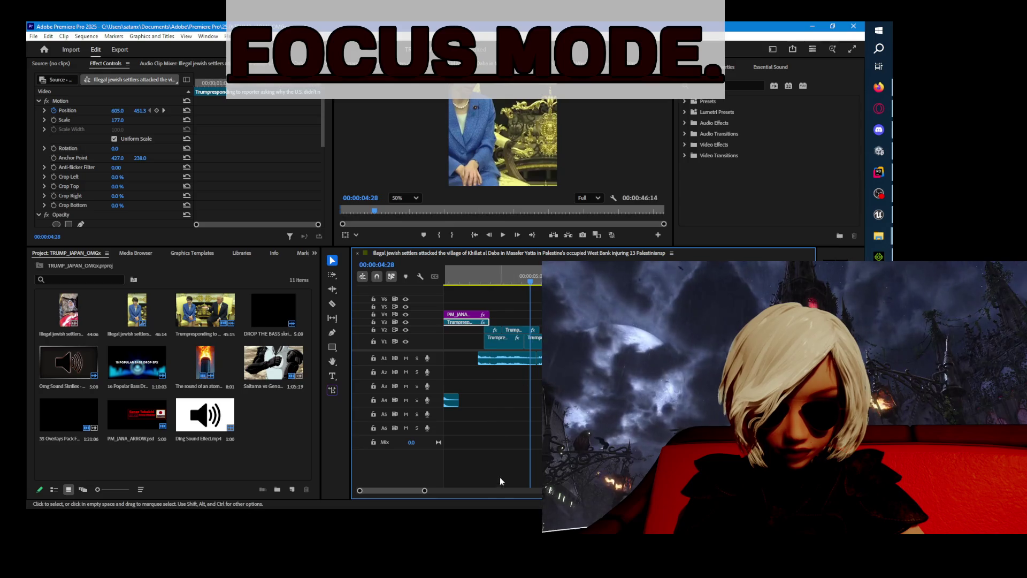
- Preview the sequence from the start, stopping at 00:00:02:23, and resize the panels
{"action": "key", "text": "Home"}
{"action": "key", "text": "space"}
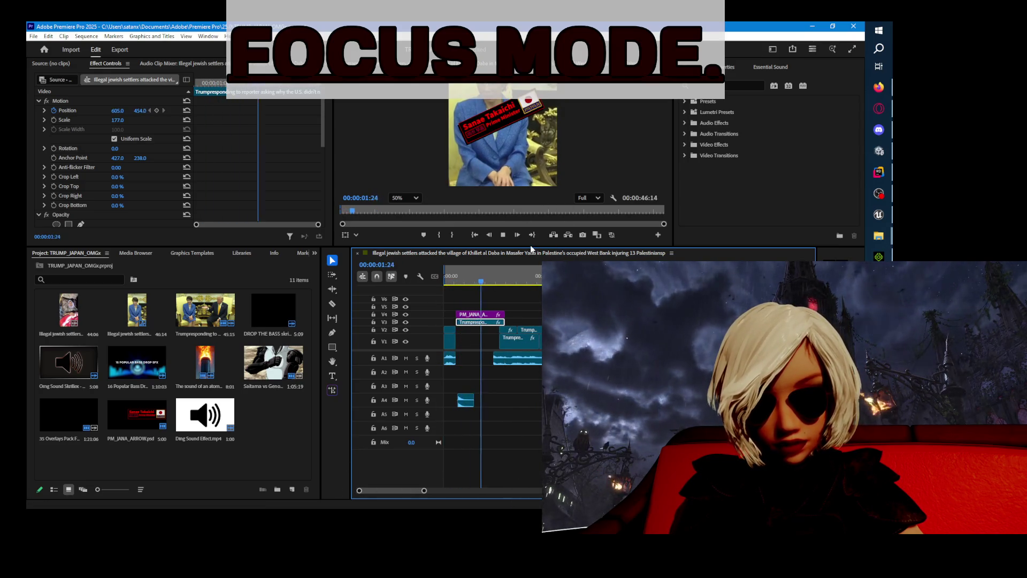
{"action": "left_click", "coordinate": [531, 341]}
{"action": "left_click_drag", "start_coordinate": [496, 246], "coordinate": [508, 351]}
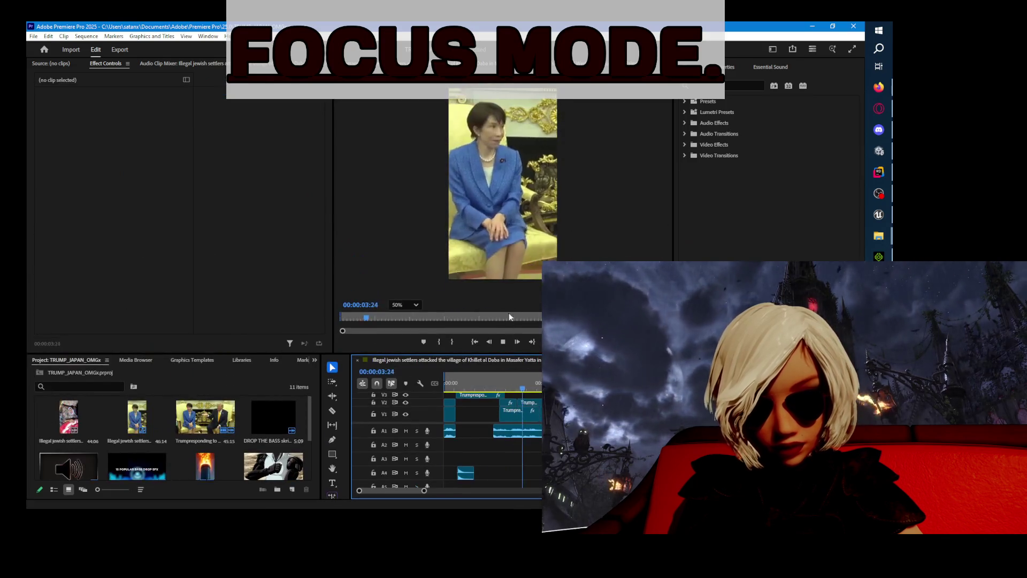
{"action": "left_click", "coordinate": [385, 272]}
{"action": "key", "text": "space"}
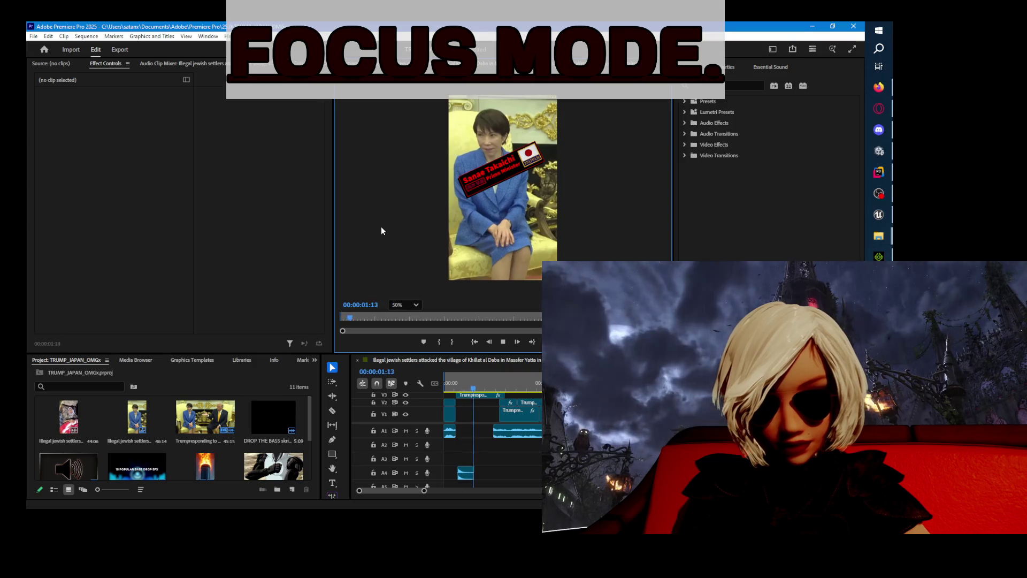
{"action": "key", "text": "space"}
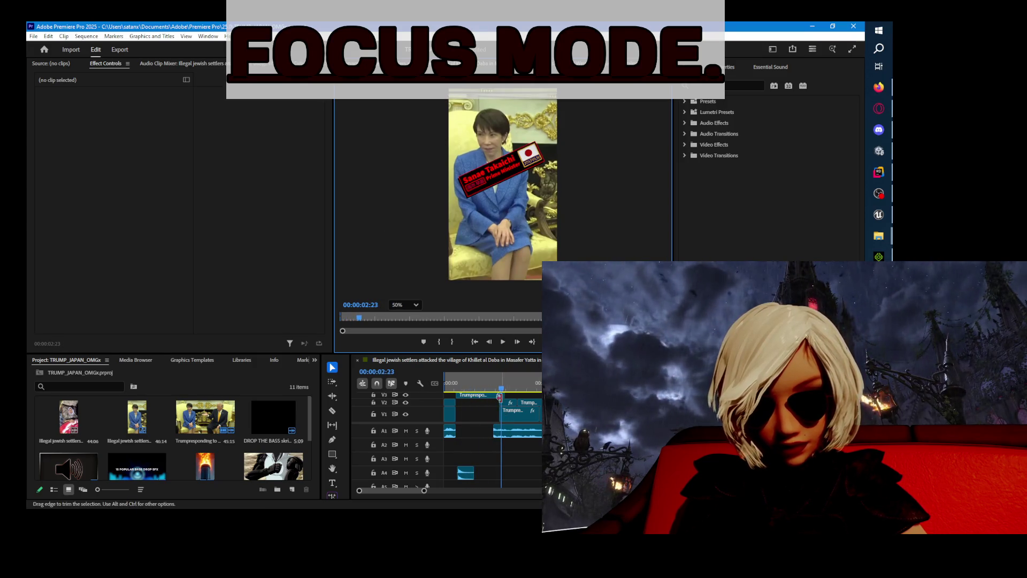
{"action": "scroll", "coordinate": [486, 402], "scroll_direction": "up", "scroll_amount": 1}
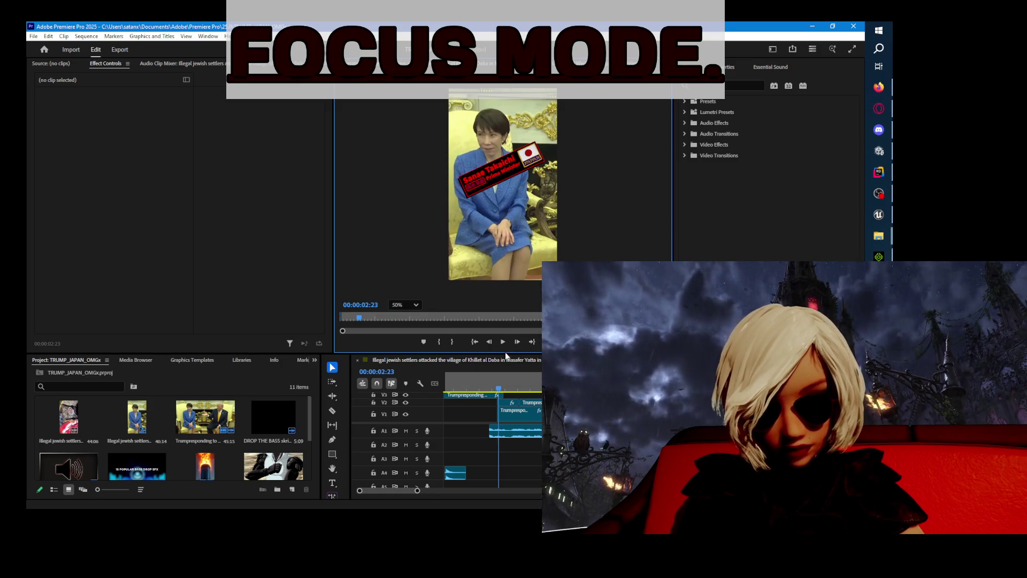
{"action": "left_click_drag", "start_coordinate": [505, 353], "coordinate": [505, 176]}
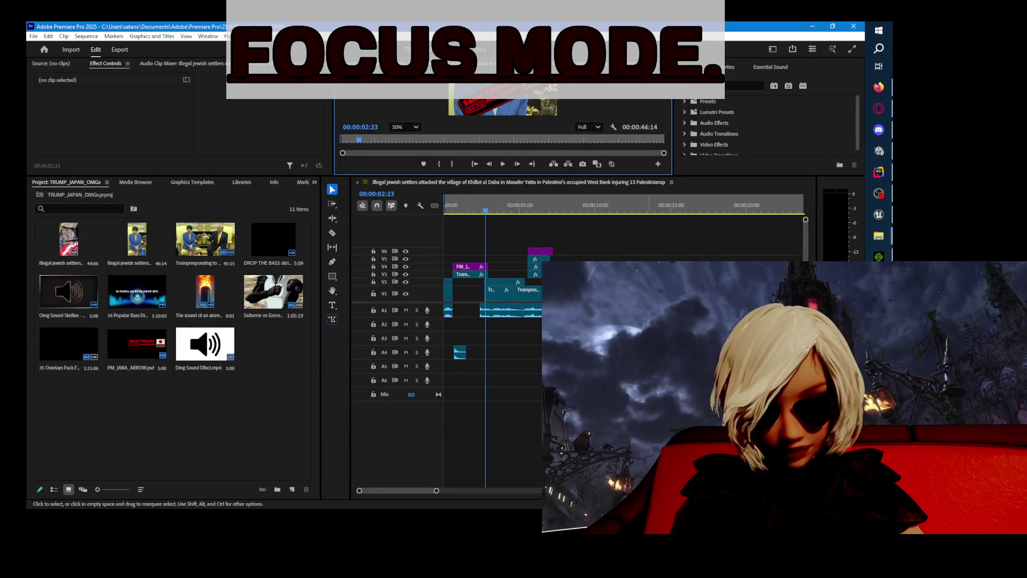
{"action": "scroll", "coordinate": [465, 339], "scroll_direction": "up", "scroll_amount": 3}
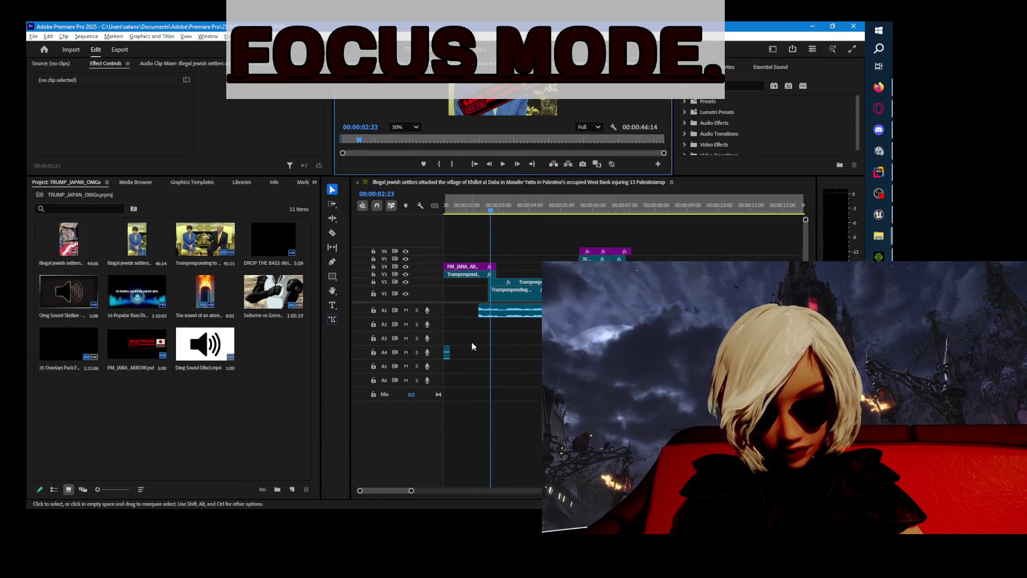
- Razor-split the PM_JANA overlay clip at 02:12 and select the PM_JANA_ARROW clip
{"action": "left_click", "coordinate": [461, 266]}
{"action": "left_click", "coordinate": [333, 233]}
{"action": "left_click", "coordinate": [483, 267]}
{"action": "left_click", "coordinate": [333, 190]}
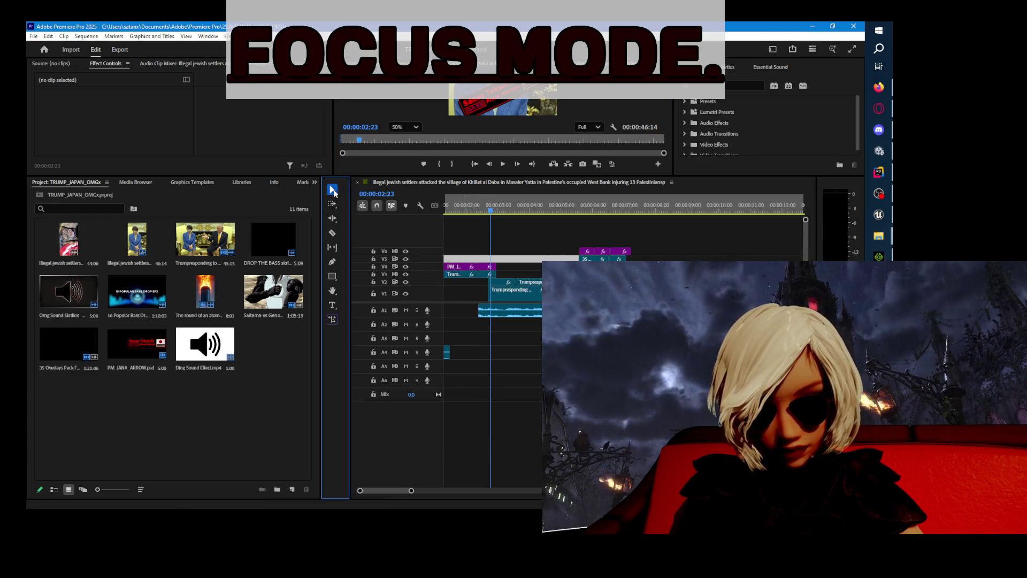
{"action": "left_click", "coordinate": [482, 263]}
{"action": "key", "text": "Up"}
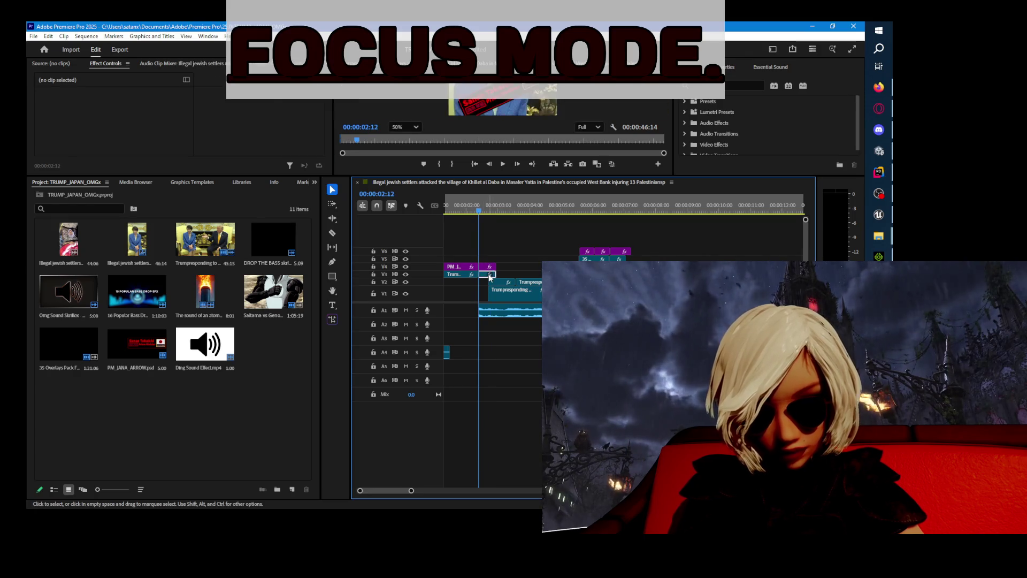
{"action": "left_click", "coordinate": [491, 268]}
{"action": "left_click", "coordinate": [492, 274]}
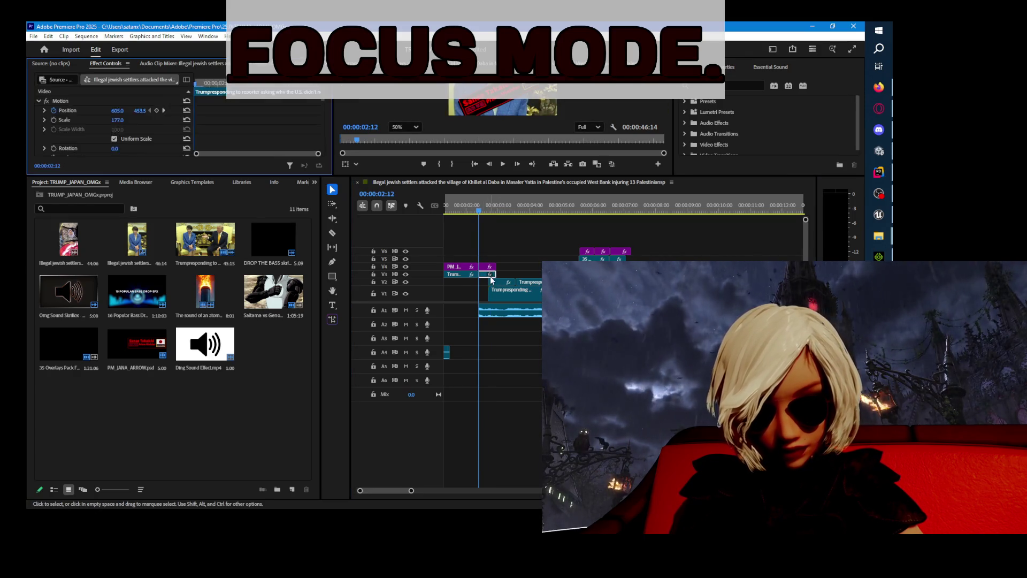
{"action": "left_click", "coordinate": [491, 269]}
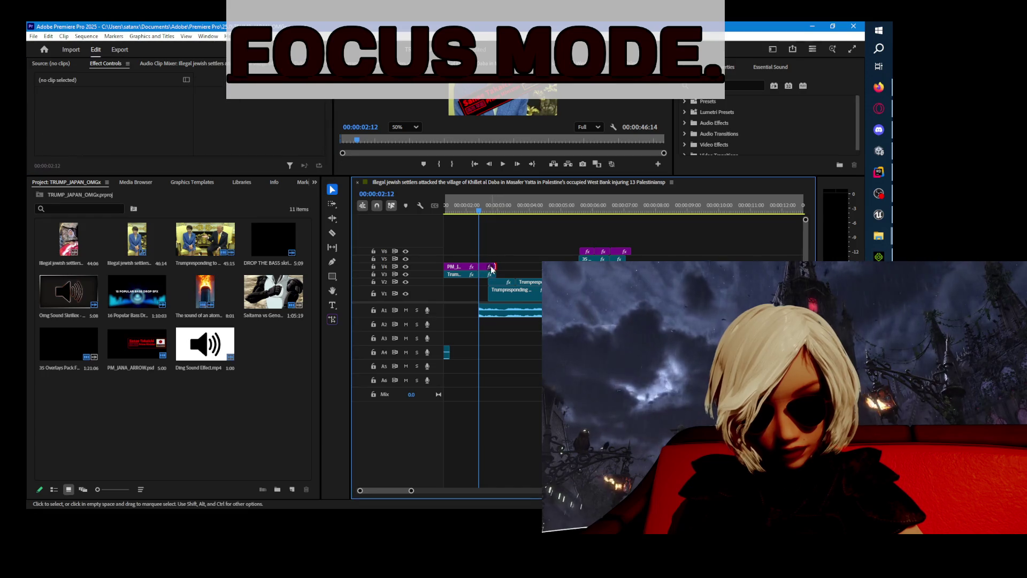
{"action": "left_click", "coordinate": [463, 267]}
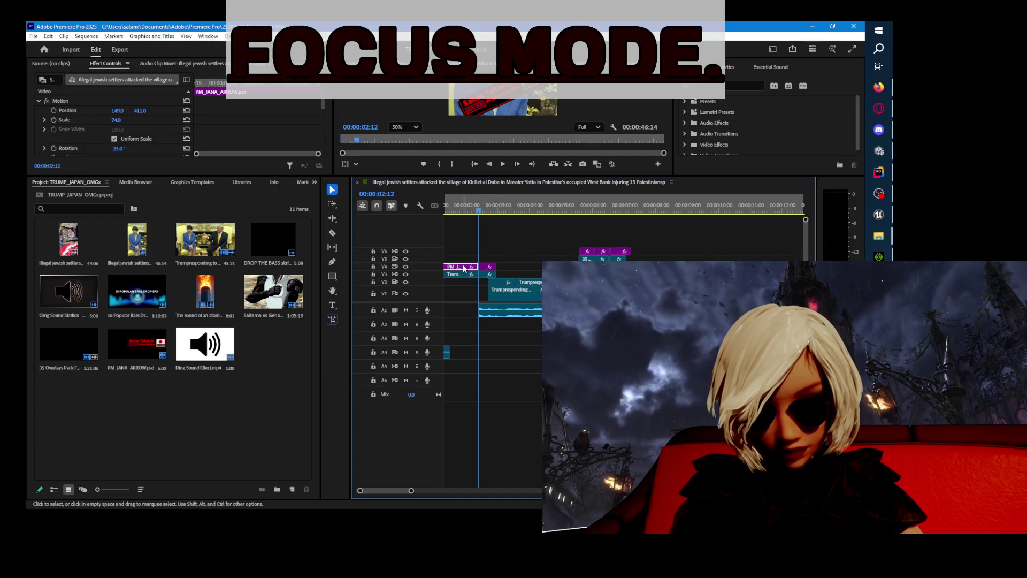
- Delete the PM_JANA_ARROW overlay and the short Trump insert on V3
{"action": "key", "text": "equal"}
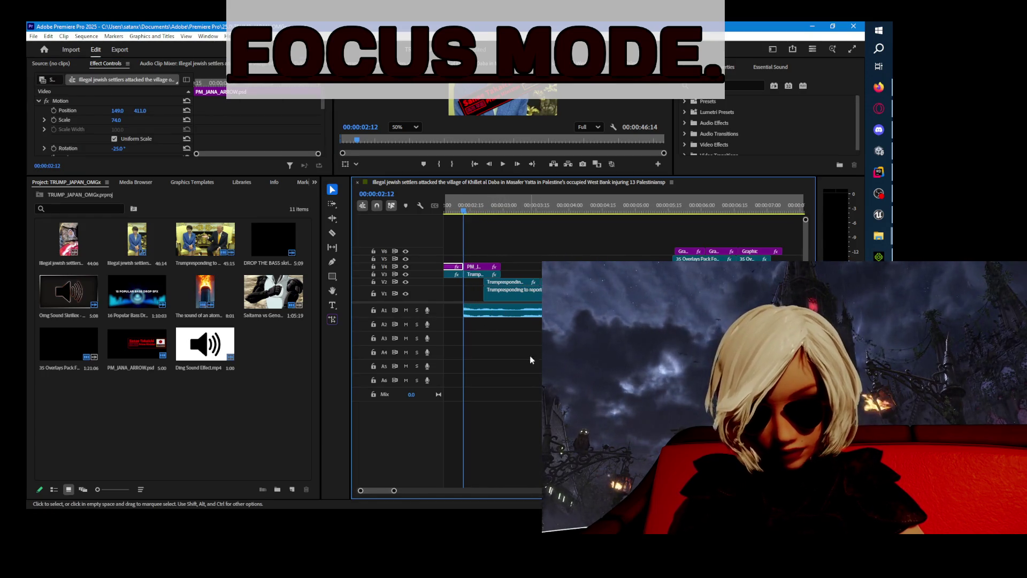
{"action": "key", "text": "Delete"}
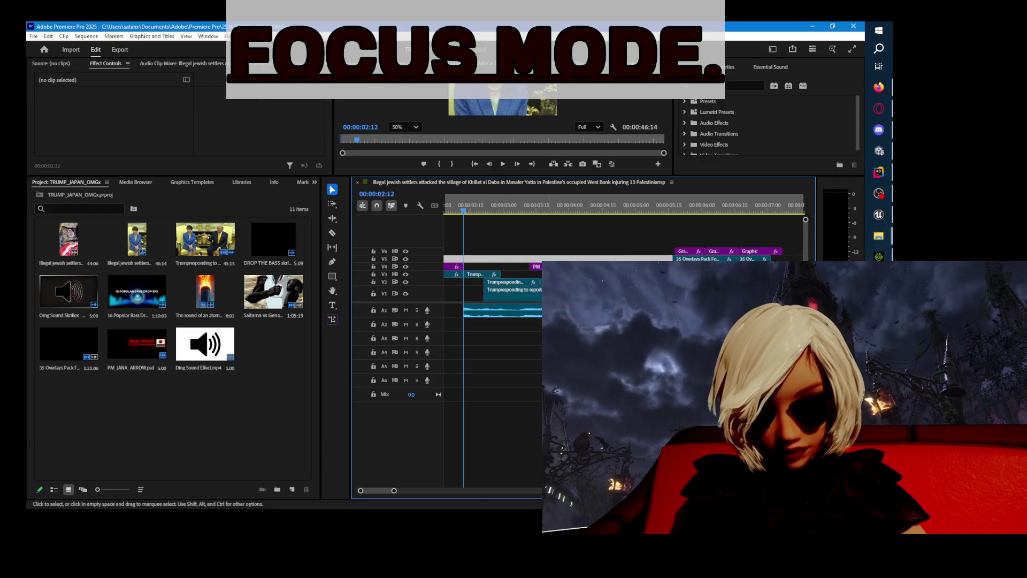
{"action": "left_click", "coordinate": [470, 277]}
{"action": "key", "text": "Delete"}
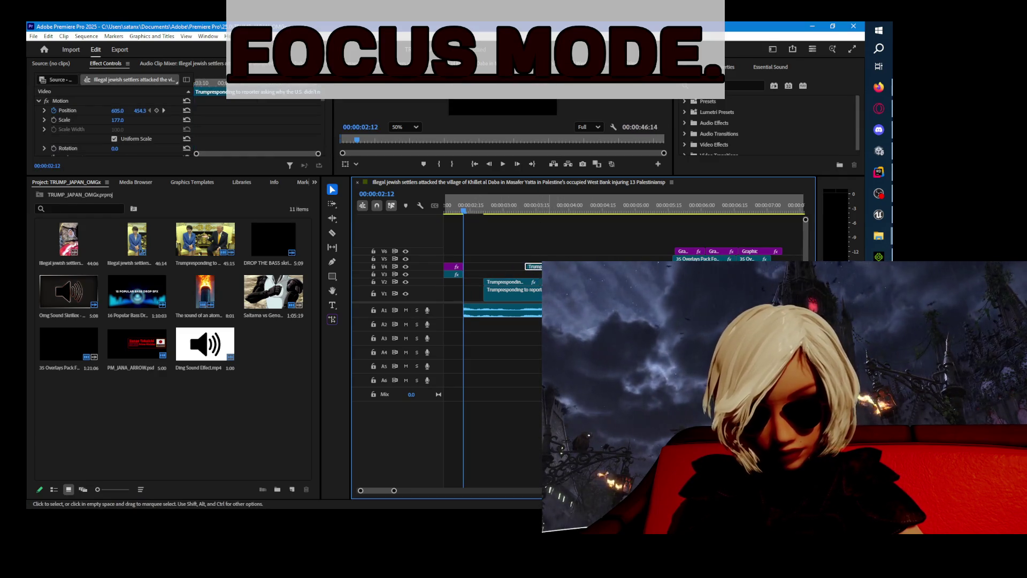
- Extend the V1 Trumpresponding clip's start to the playhead and enlarge the Effect Controls panel
{"action": "left_click", "coordinate": [500, 306]}
{"action": "left_click", "coordinate": [496, 297]}
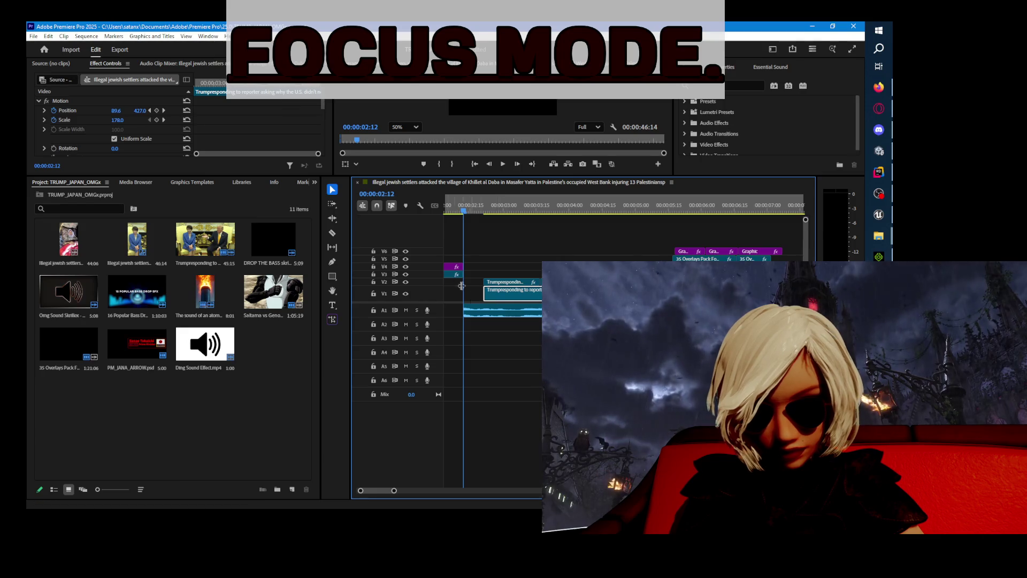
{"action": "left_click_drag", "start_coordinate": [480, 295], "coordinate": [464, 295]}
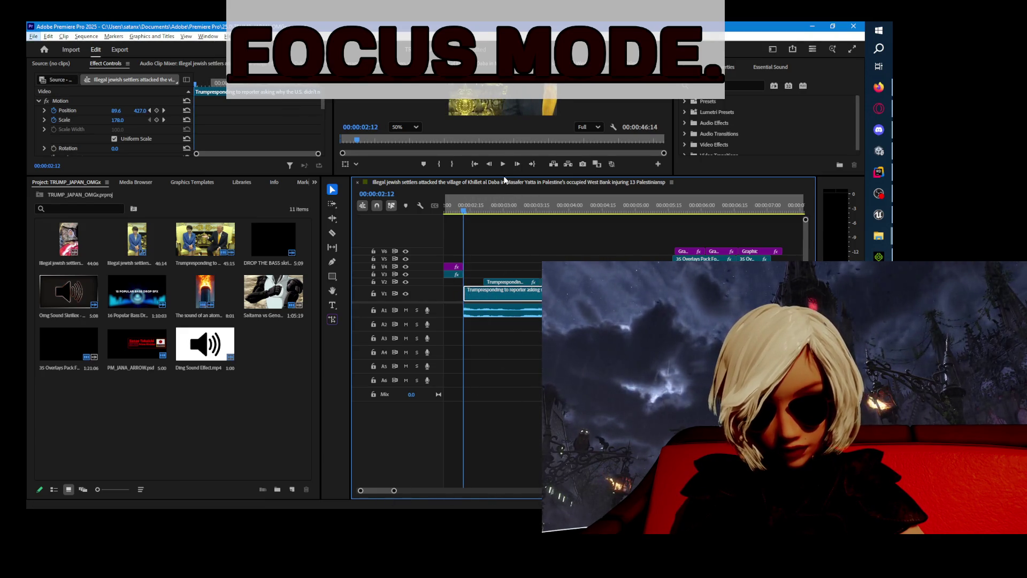
{"action": "mouse_move", "coordinate": [504, 175]}
{"action": "left_mouse_down"}
{"action": "mouse_move", "coordinate": [506, 386]}
{"action": "mouse_move", "coordinate": [508, 325]}
{"action": "left_mouse_up"}
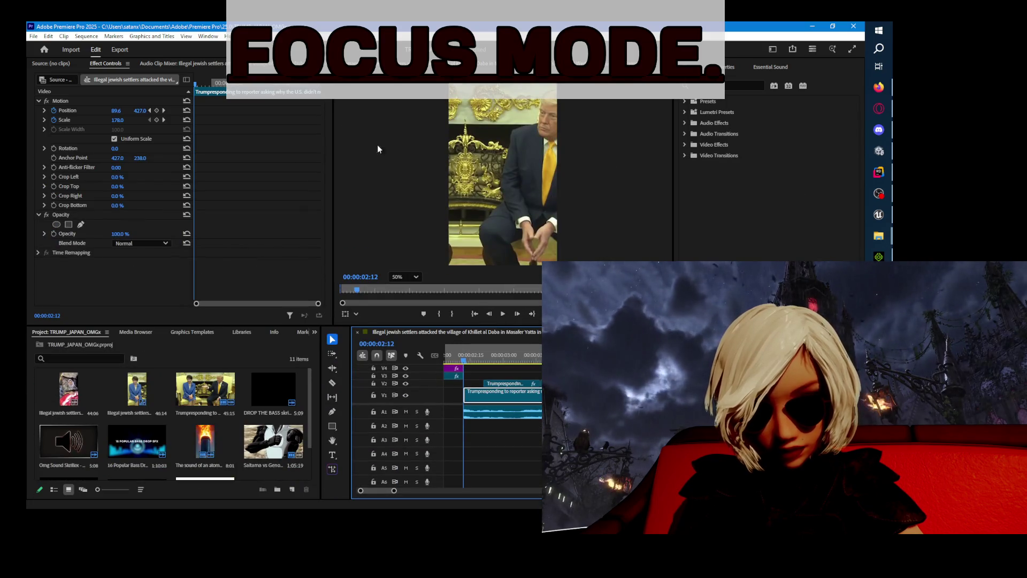
- Play the edited opening from the start twice, resizing the timeline in between
{"action": "key", "text": "Home"}
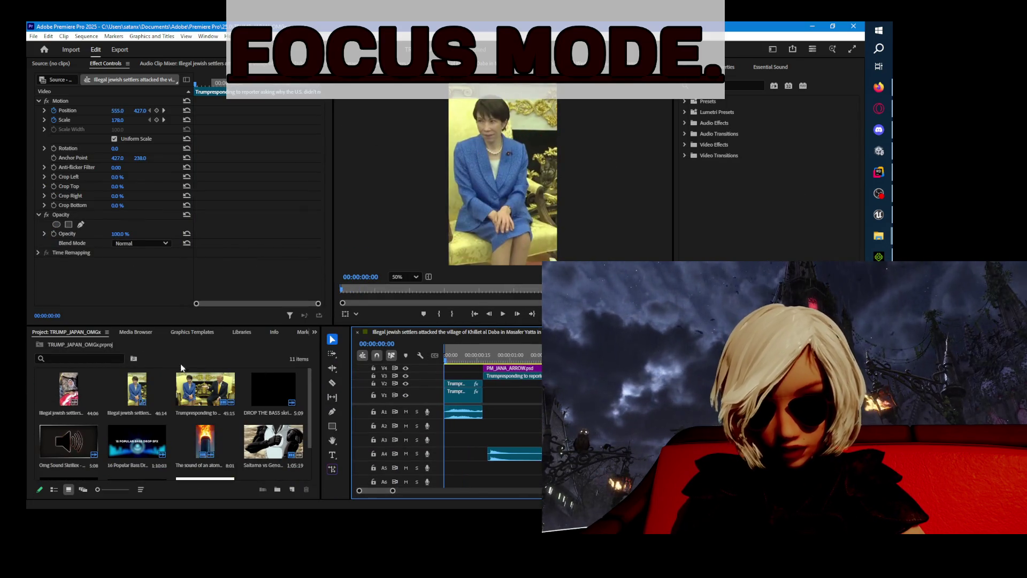
{"action": "key", "text": "space"}
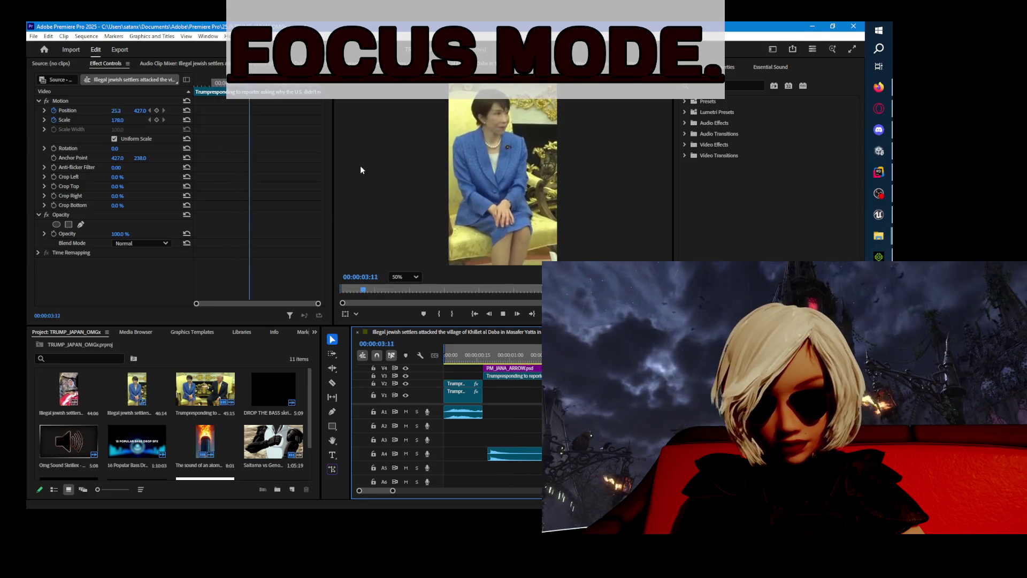
{"action": "left_click_drag", "start_coordinate": [541, 338], "coordinate": [350, 336]}
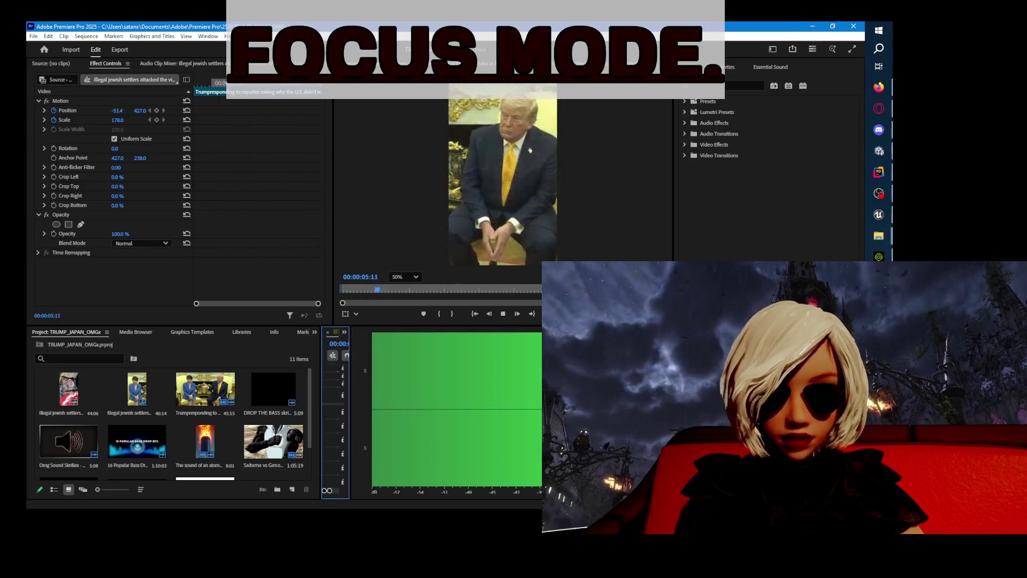
{"action": "key", "text": "space"}
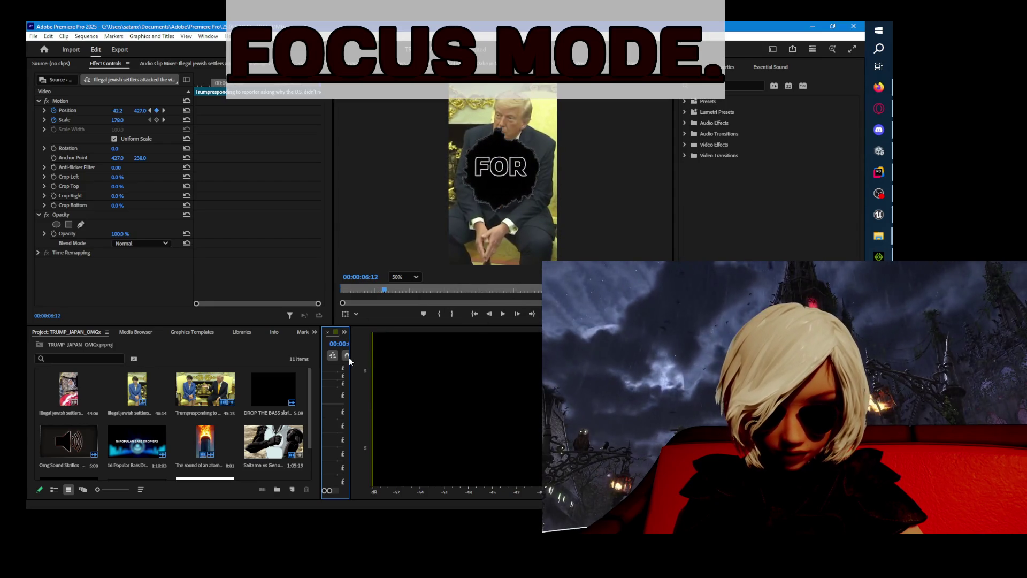
{"action": "left_click_drag", "start_coordinate": [350, 357], "coordinate": [542, 345]}
{"action": "key", "text": "Home"}
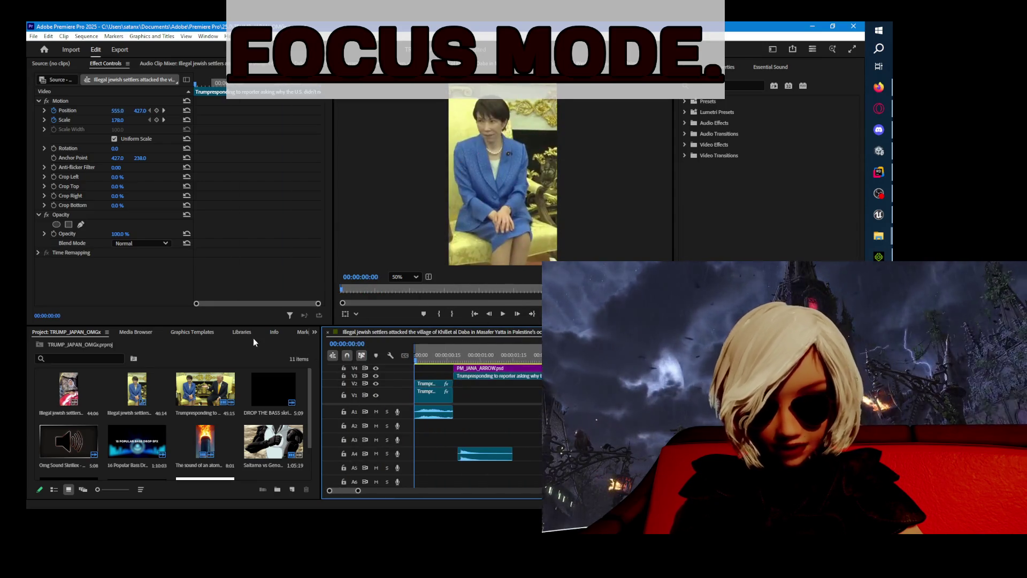
{"action": "key", "text": "space"}
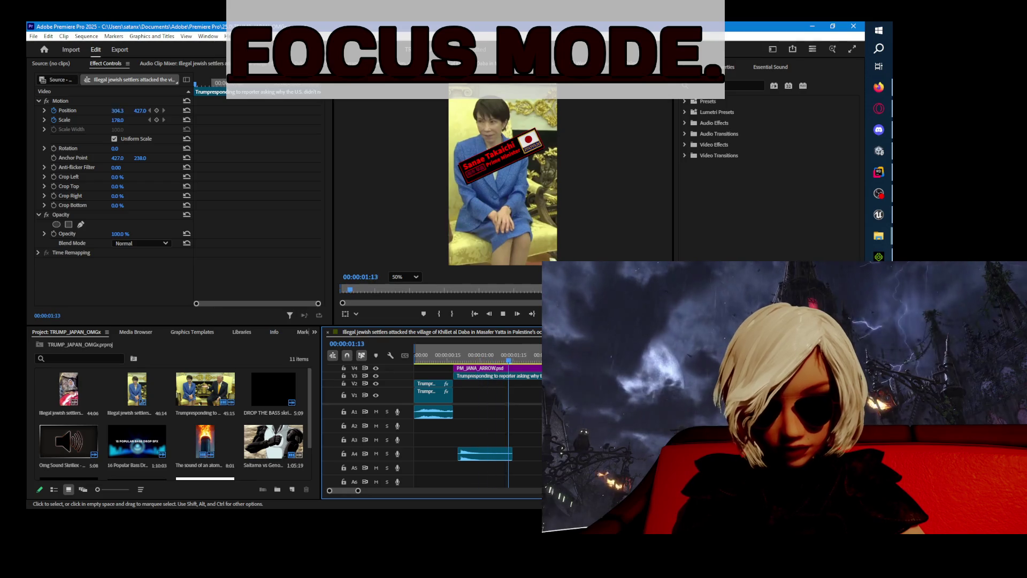
{"action": "key", "text": "space"}
- Step through the clip's first frames, inspect the overlay's motion and wipe settings, and replay
{"action": "key", "text": "Up"}
{"action": "key", "text": "Right"}
{"action": "key", "text": "Right"}
{"action": "key", "text": "Right"}
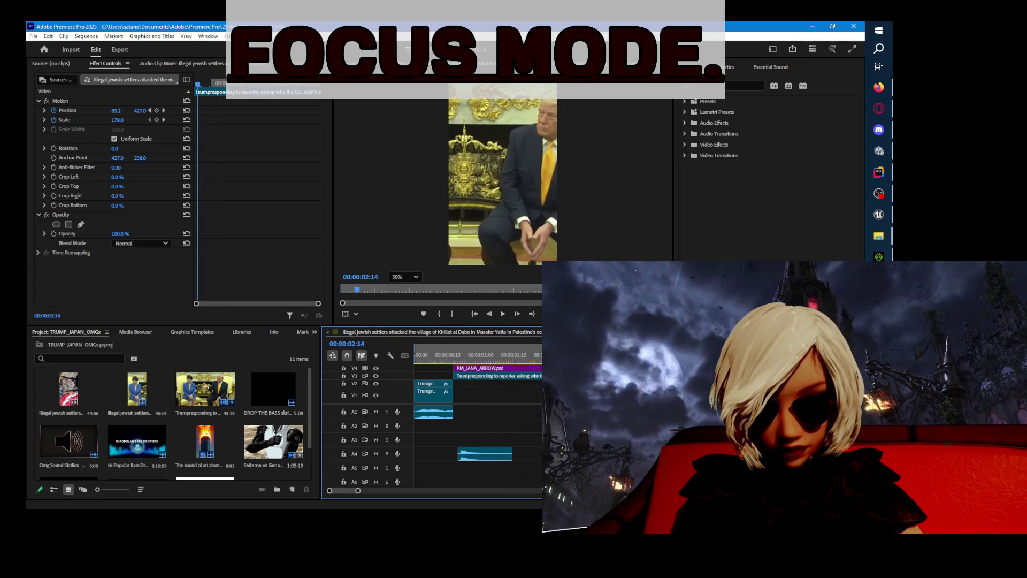
{"action": "key", "text": "Right"}
{"action": "key", "text": "Right"}
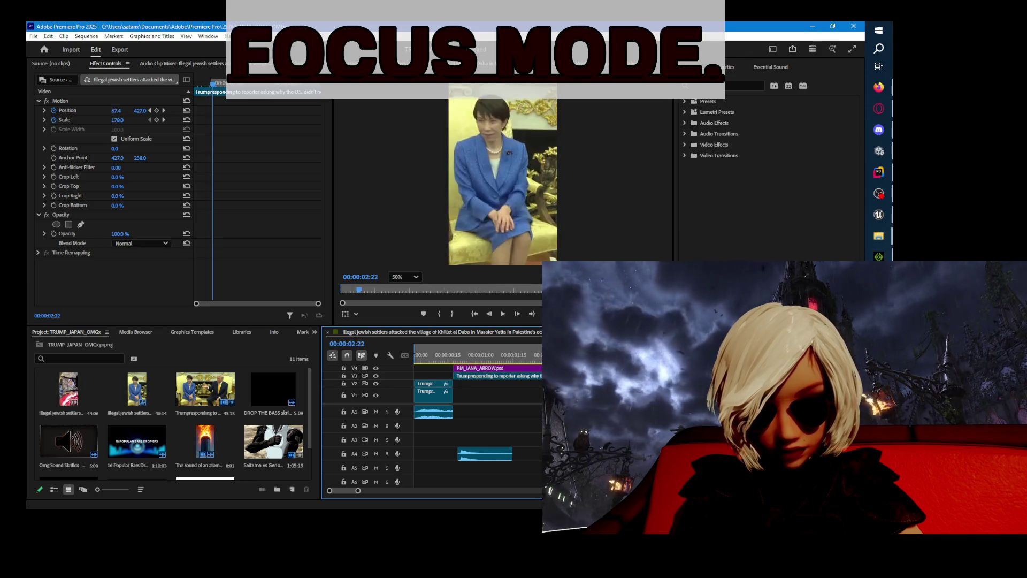
{"action": "left_click", "coordinate": [498, 375]}
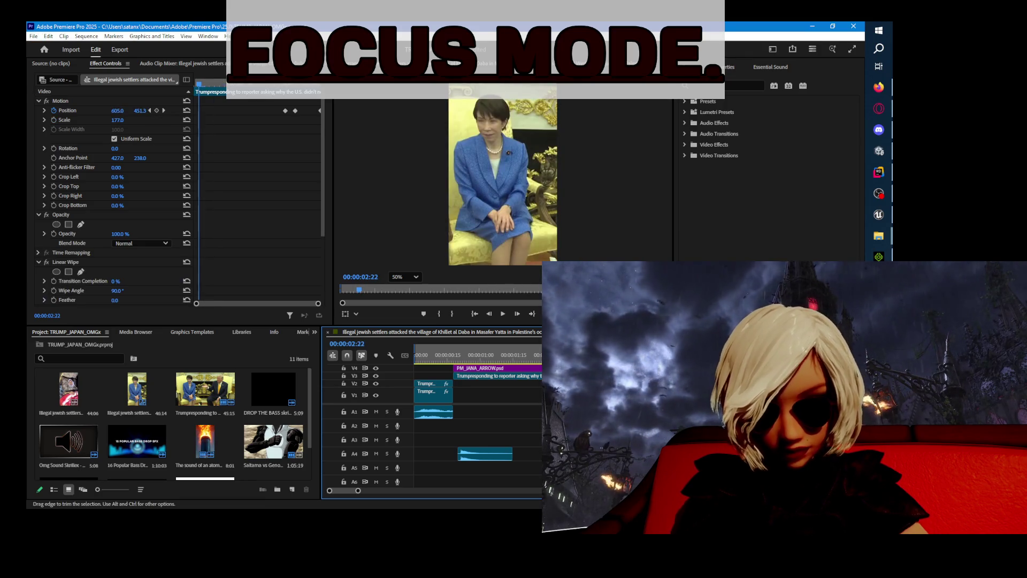
{"action": "key", "text": "Left"}
{"action": "key", "text": "Left"}
{"action": "key", "text": "Left"}
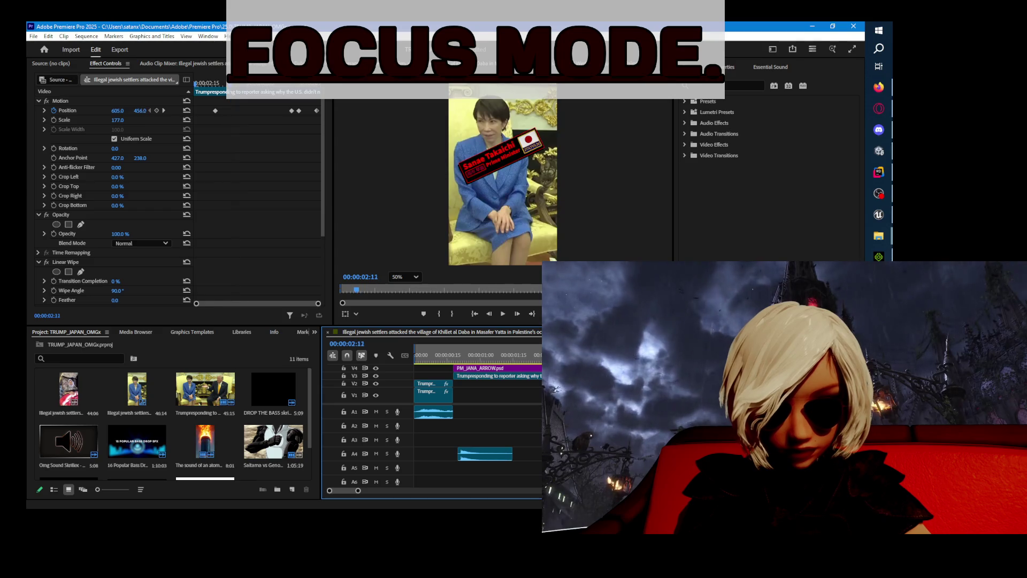
{"action": "key", "text": "space"}
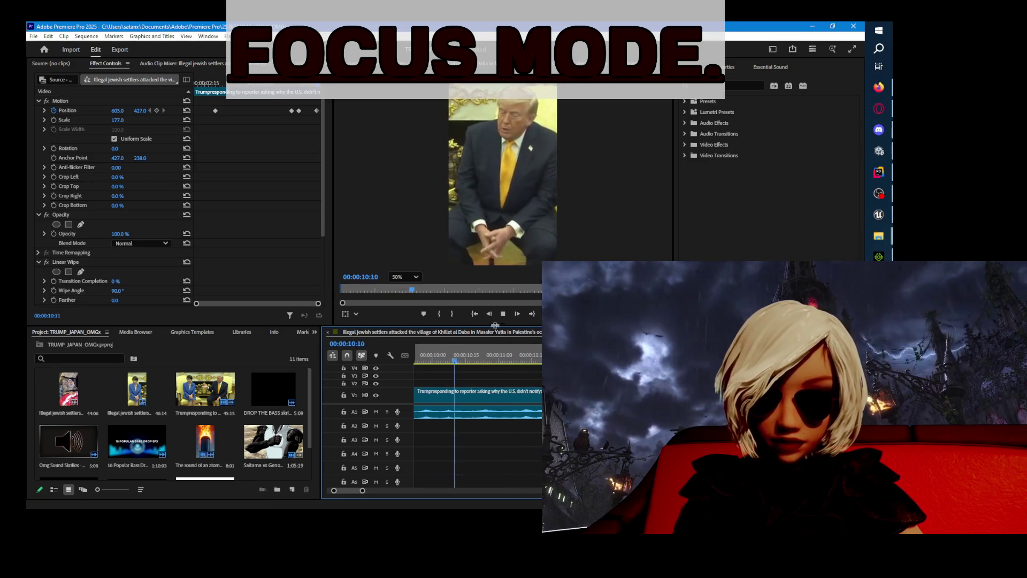
- Drop Block Dissolve onto the Linear Wipe clip, then widen the monitor and resize the timeline
{"action": "left_click_drag", "start_coordinate": [496, 401], "coordinate": [496, 401]}
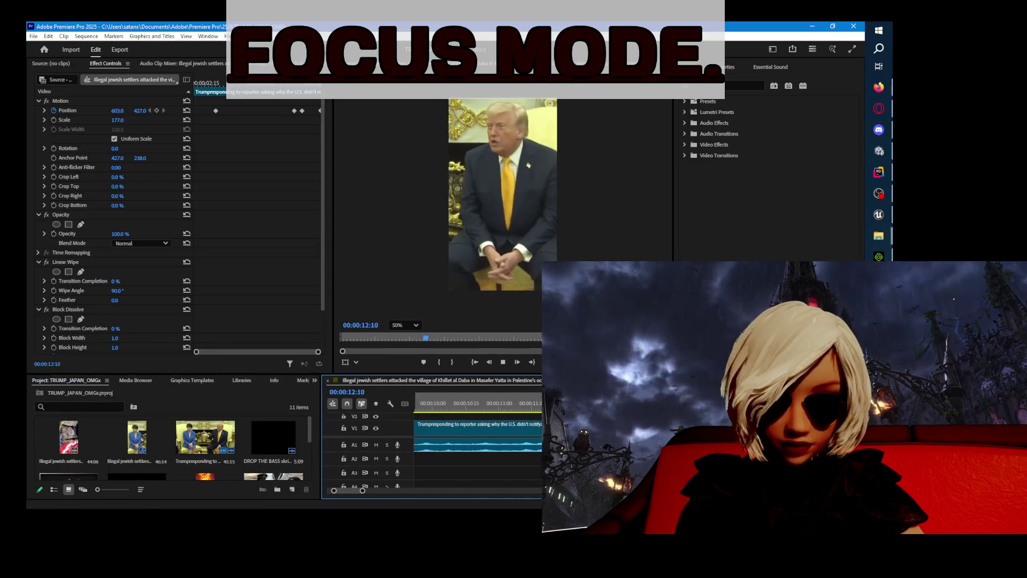
{"action": "mouse_move", "coordinate": [674, 321]}
{"action": "left_mouse_down"}
{"action": "mouse_move", "coordinate": [780, 321]}
{"action": "mouse_move", "coordinate": [713, 321]}
{"action": "left_mouse_up"}
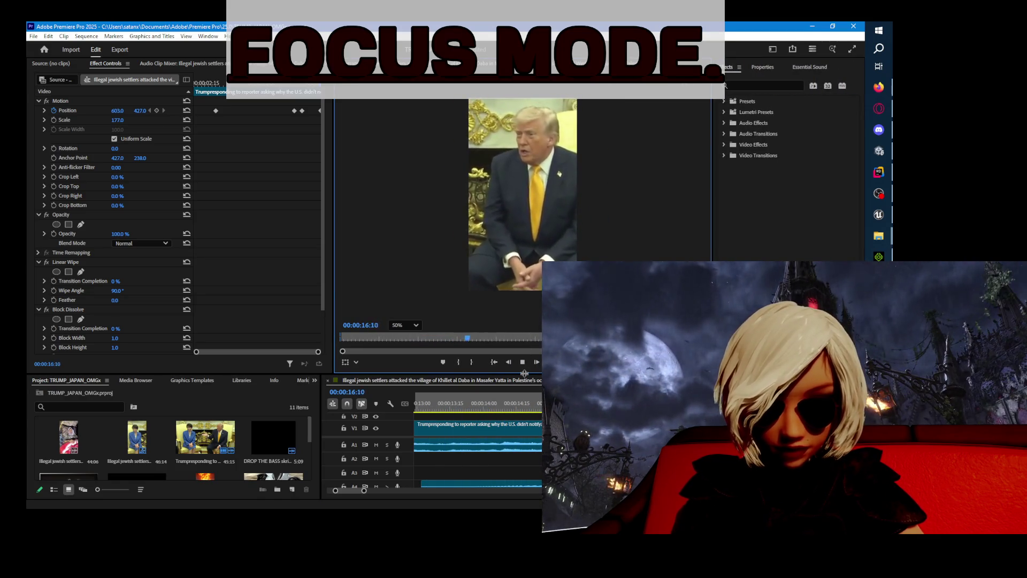
{"action": "left_click_drag", "start_coordinate": [522, 373], "coordinate": [522, 226]}
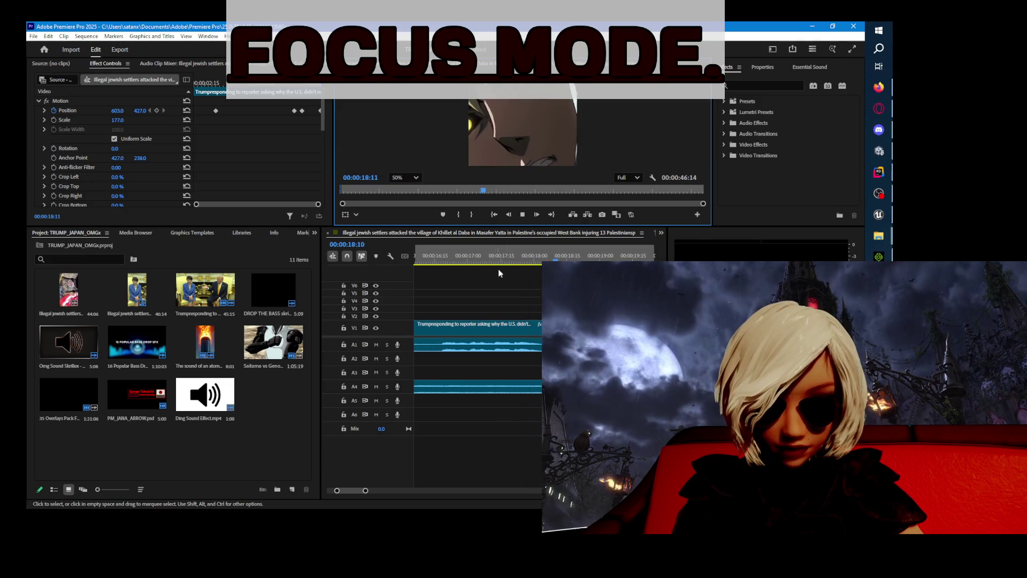
{"action": "left_click_drag", "start_coordinate": [529, 225], "coordinate": [535, 344]}
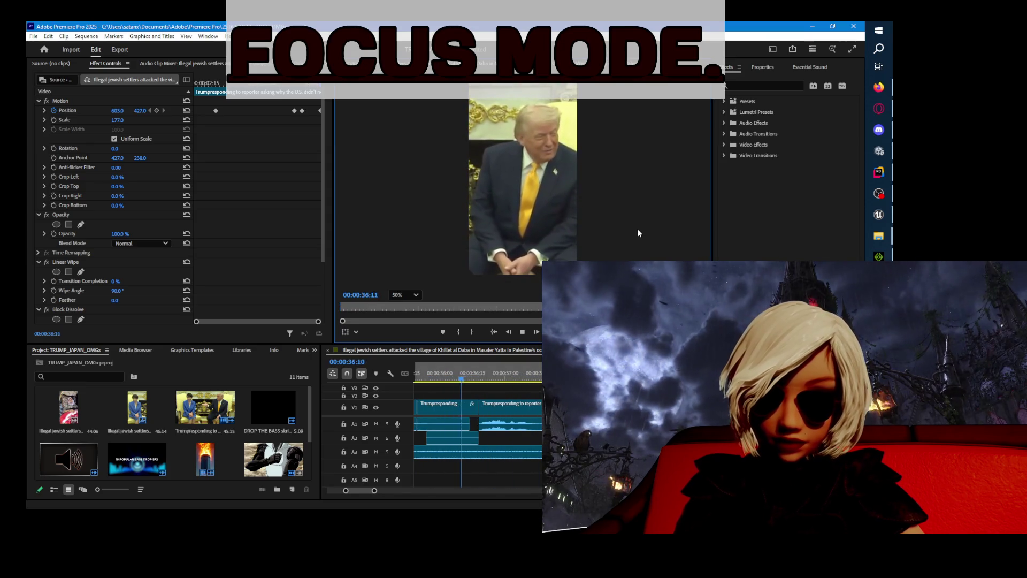
- Play past the anime insert, stopping at 00:00:26:19, then scrub back to 00:00:22:29
{"action": "left_click", "coordinate": [523, 333]}
{"action": "left_click", "coordinate": [522, 332]}
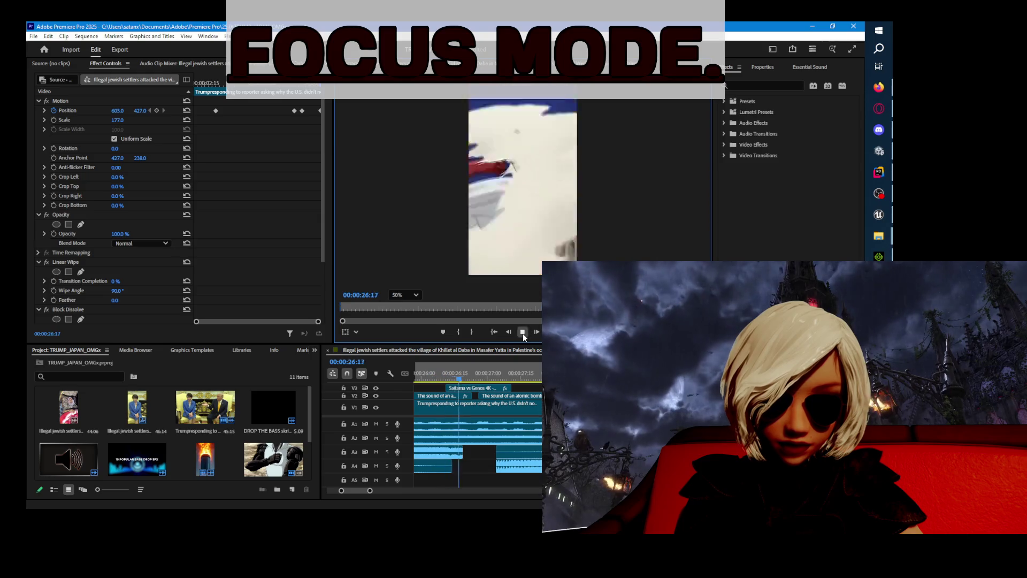
{"action": "left_click", "coordinate": [463, 378]}
{"action": "mouse_move", "coordinate": [463, 378]}
{"action": "left_mouse_down"}
{"action": "mouse_move", "coordinate": [423, 379]}
{"action": "mouse_move", "coordinate": [536, 387]}
{"action": "mouse_move", "coordinate": [506, 380]}
{"action": "left_mouse_up"}
{"action": "left_click", "coordinate": [523, 332]}
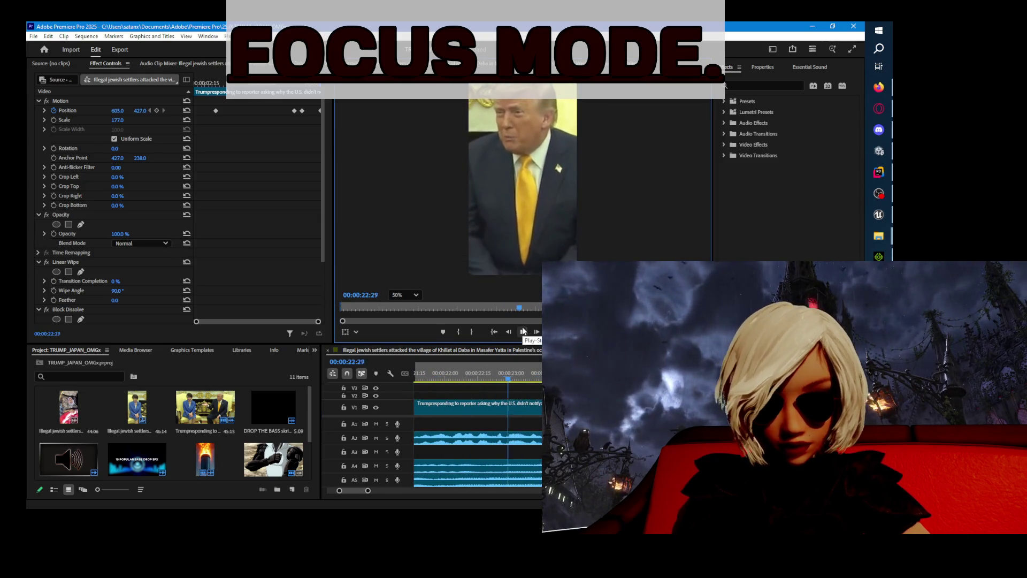
{"action": "left_click", "coordinate": [523, 332]}
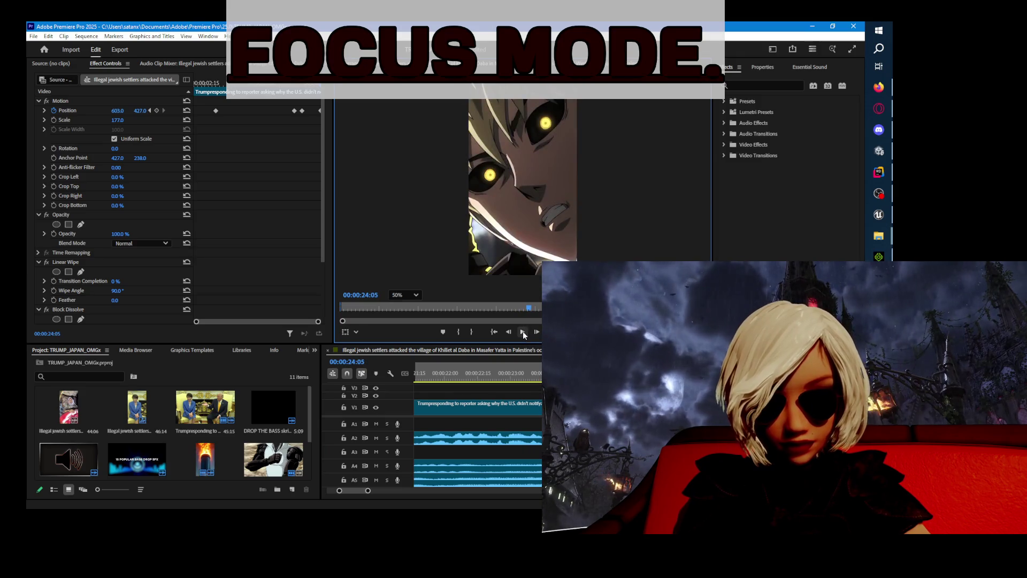
- Step frames to 00:00:24:21, replay from 00:00:24:10, and give the timeline more height
{"action": "key", "text": "Right"}
{"action": "key", "text": "Right"}
{"action": "key", "text": "Right"}
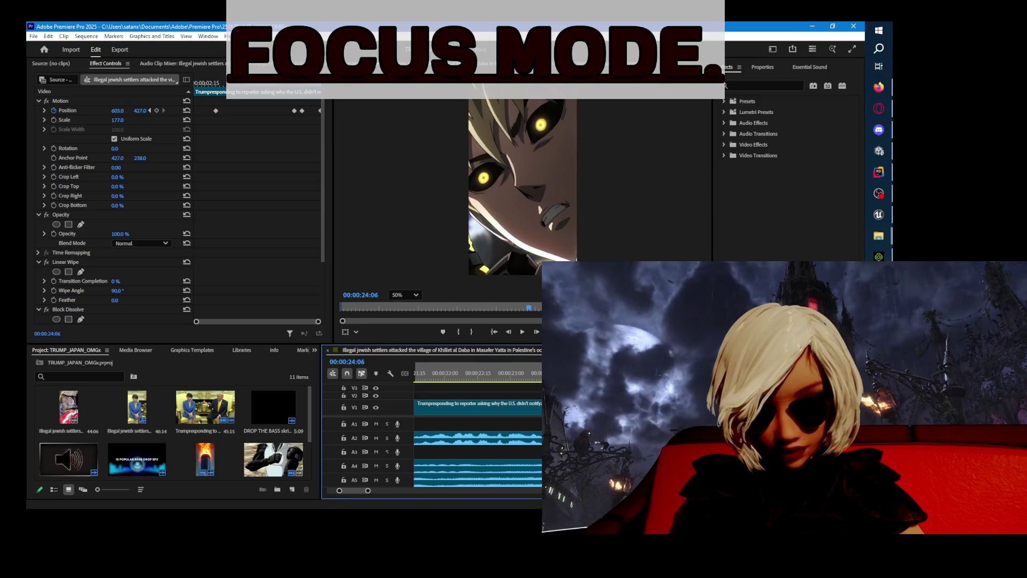
{"action": "key", "text": "Left"}
{"action": "key", "text": "Left"}
{"action": "key", "text": "Left"}
{"action": "key", "text": "Right"}
{"action": "key", "text": "Right"}
{"action": "key", "text": "Right"}
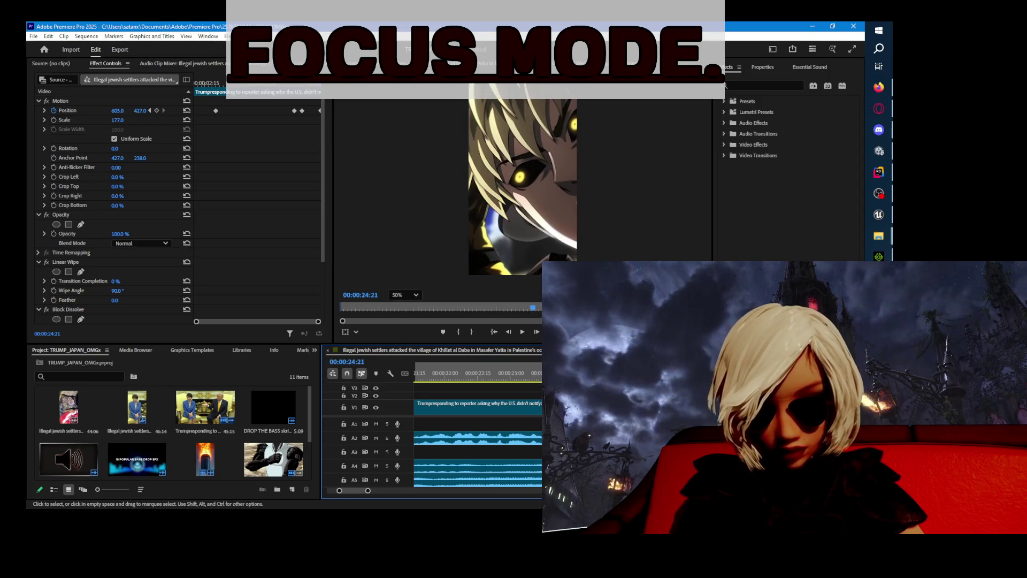
{"action": "scroll", "coordinate": [523, 451], "scroll_direction": "down", "scroll_amount": 5}
{"action": "left_click", "coordinate": [450, 369]}
{"action": "left_click", "coordinate": [523, 331]}
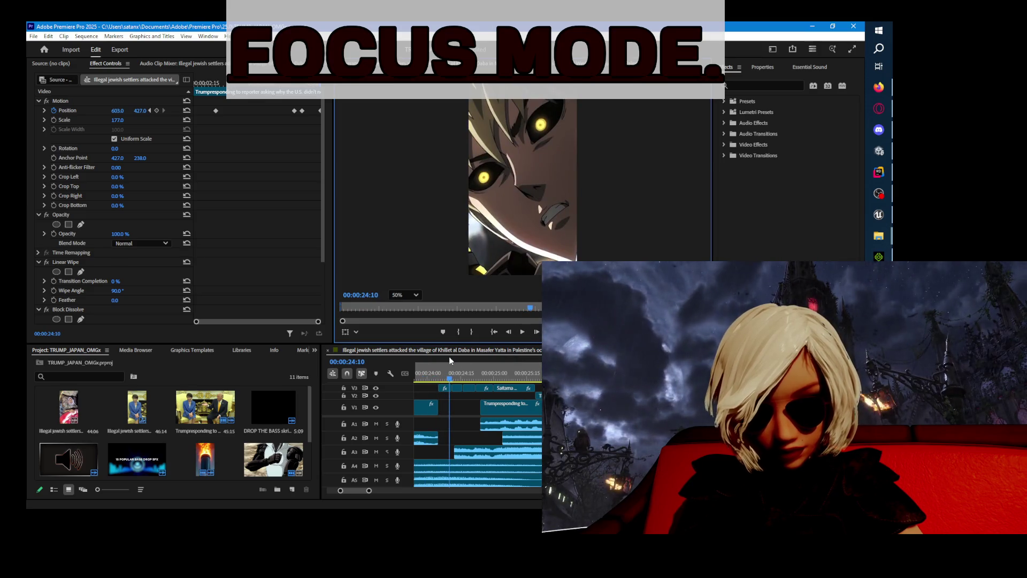
{"action": "left_click", "coordinate": [427, 373]}
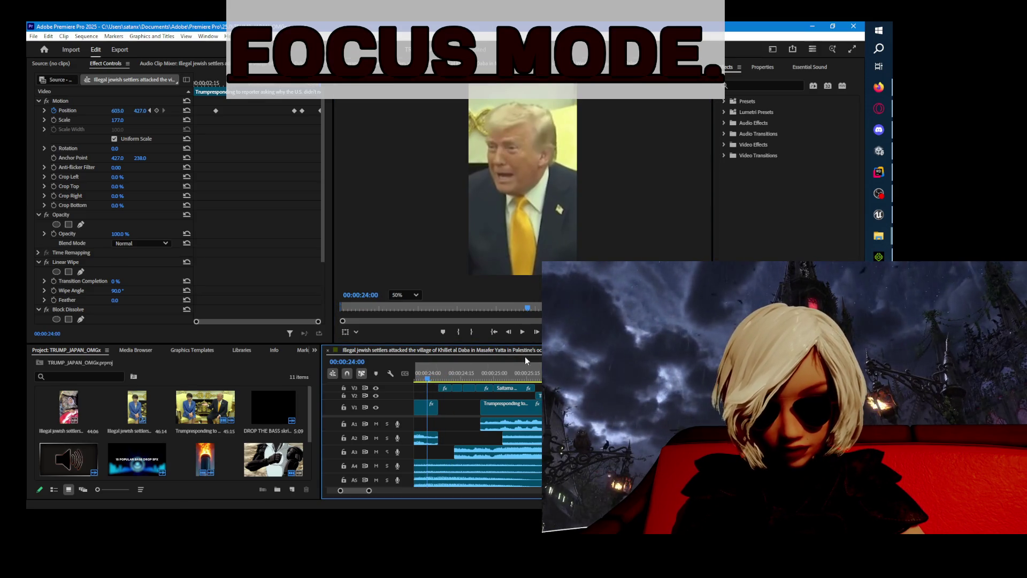
{"action": "mouse_move", "coordinate": [523, 342]}
{"action": "left_mouse_down"}
{"action": "mouse_move", "coordinate": [556, 222]}
{"action": "mouse_move", "coordinate": [578, 196]}
{"action": "left_mouse_up"}
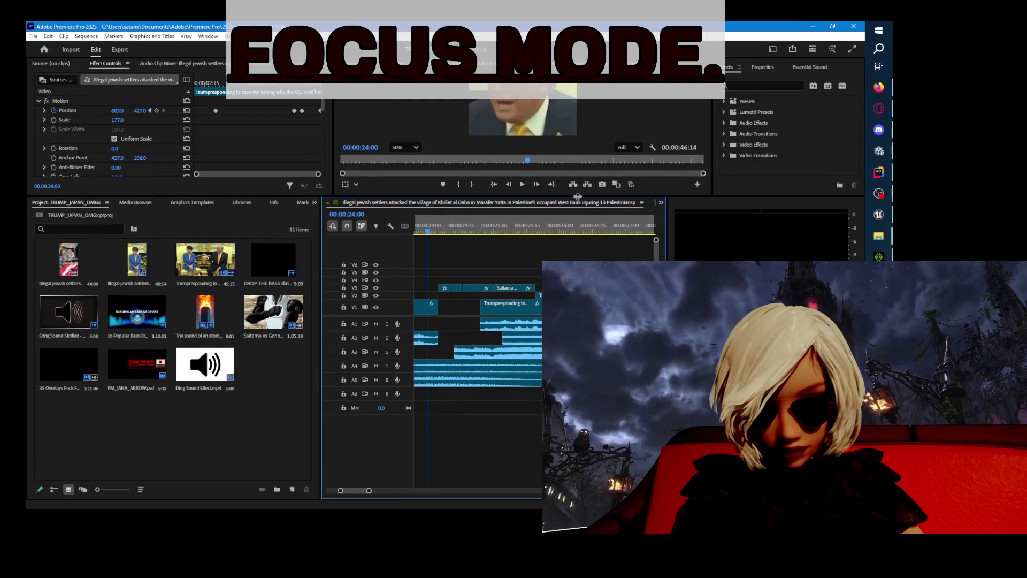
- Select the V3 clips and preview the sequence from 00:00:24:00 to 00:00:25:17
{"action": "mouse_move", "coordinate": [535, 272]}
{"action": "left_mouse_down"}
{"action": "mouse_move", "coordinate": [476, 292]}
{"action": "mouse_move", "coordinate": [438, 288]}
{"action": "left_mouse_up"}
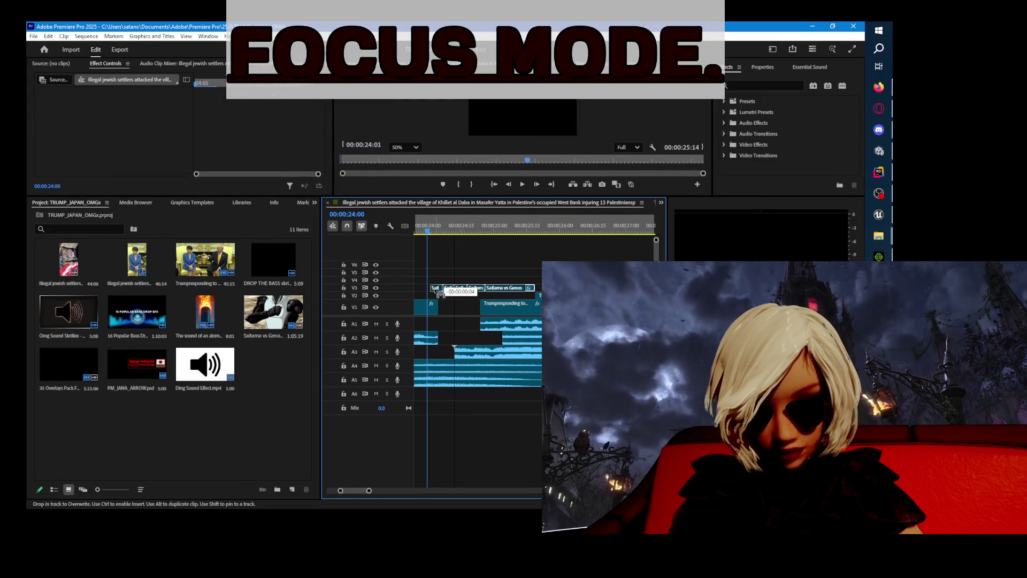
{"action": "left_click", "coordinate": [522, 184]}
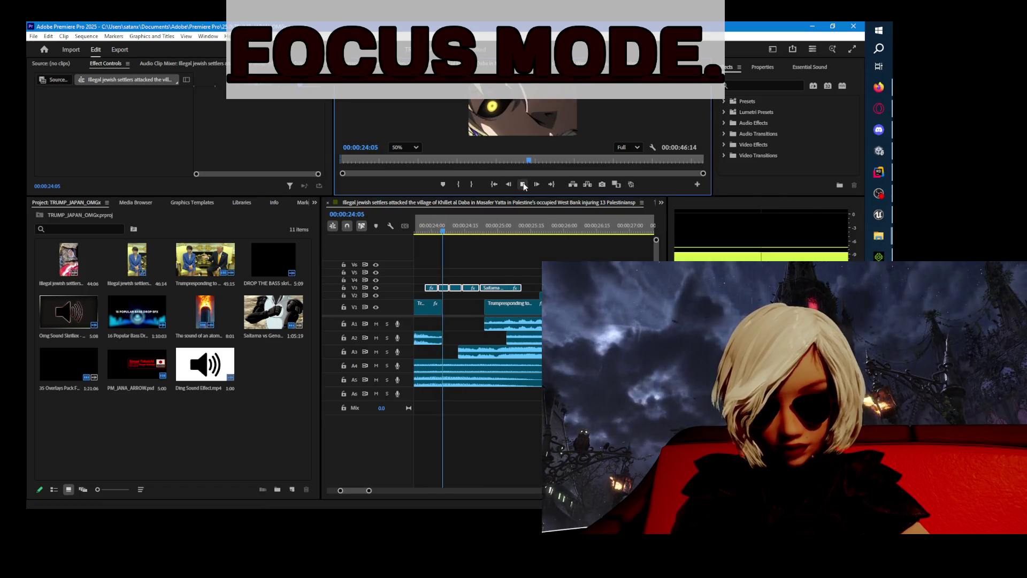
{"action": "left_click", "coordinate": [523, 184]}
{"action": "scroll", "coordinate": [494, 271], "scroll_direction": "down", "scroll_amount": 2}
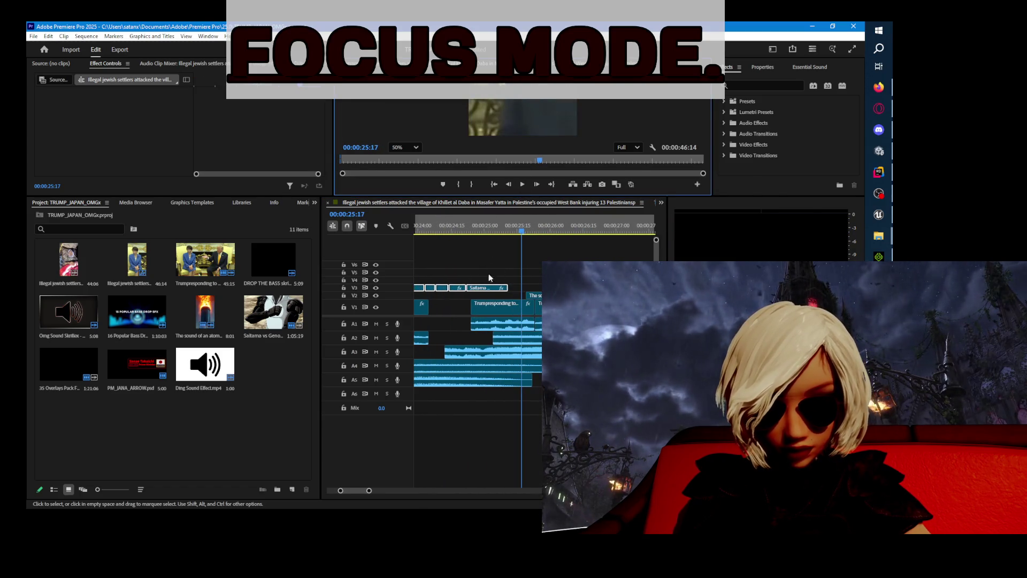
{"action": "scroll", "coordinate": [493, 407], "scroll_direction": "down", "scroll_amount": 3}
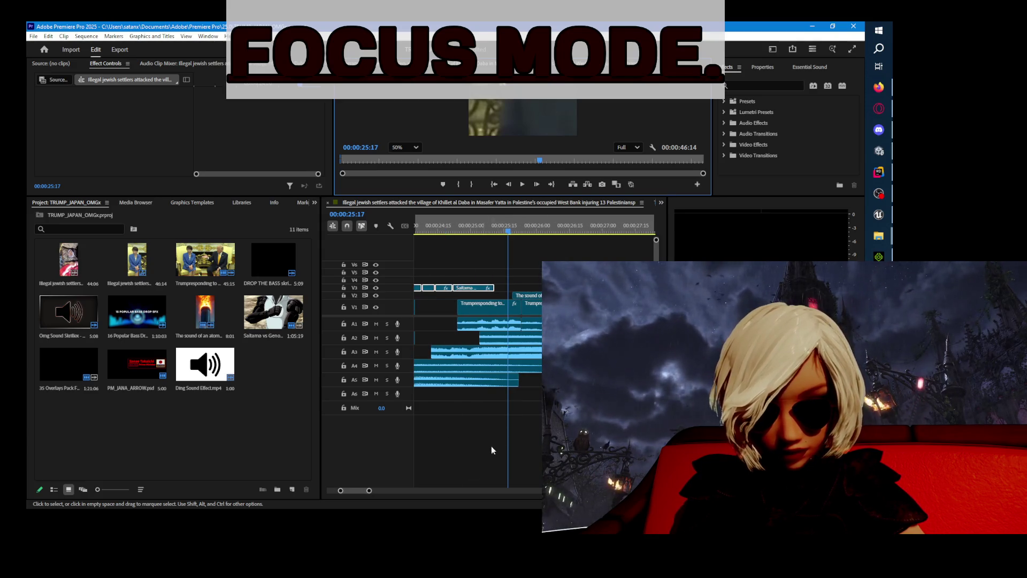
- Select every clip after the playhead and shift them three frames earlier
{"action": "left_click_drag", "start_coordinate": [518, 312], "coordinate": [486, 380]}
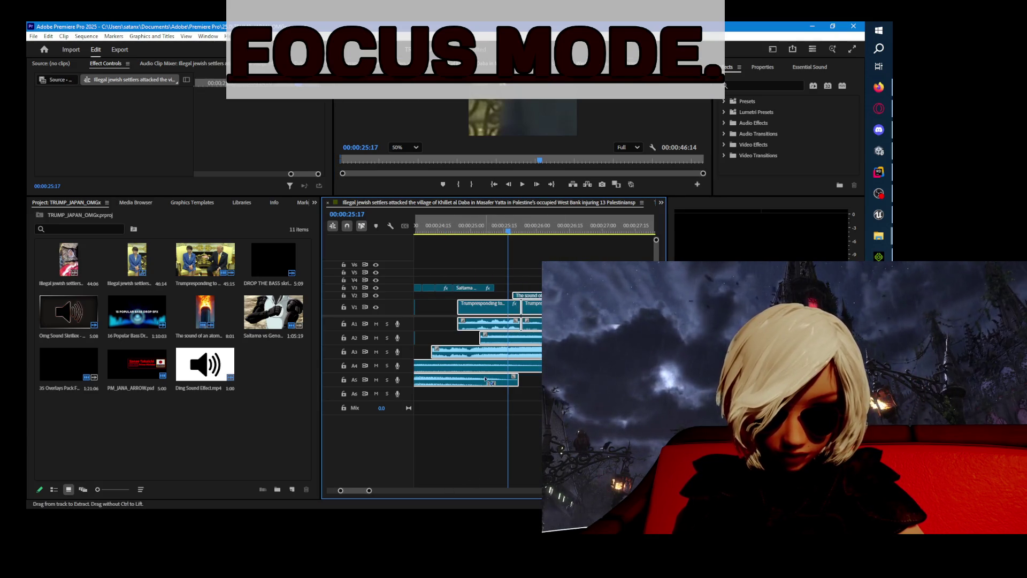
{"action": "left_click", "coordinate": [457, 441]}
{"action": "scroll", "coordinate": [442, 431], "scroll_direction": "down", "scroll_amount": 5}
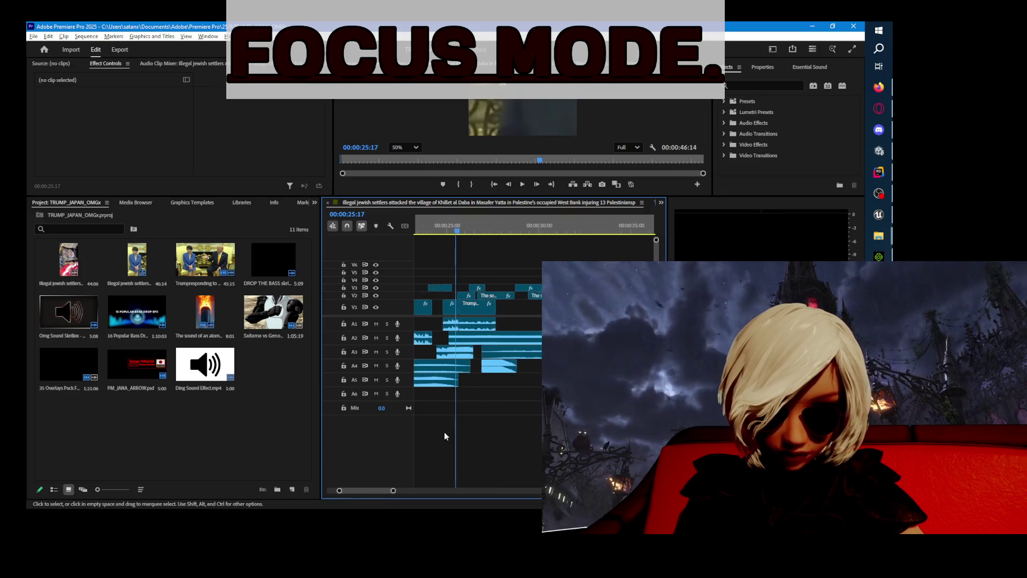
{"action": "scroll", "coordinate": [544, 407], "scroll_direction": "down", "scroll_amount": 3}
{"action": "left_click_drag", "start_coordinate": [642, 423], "coordinate": [503, 256]}
{"action": "scroll", "coordinate": [505, 349], "scroll_direction": "up", "scroll_amount": 8}
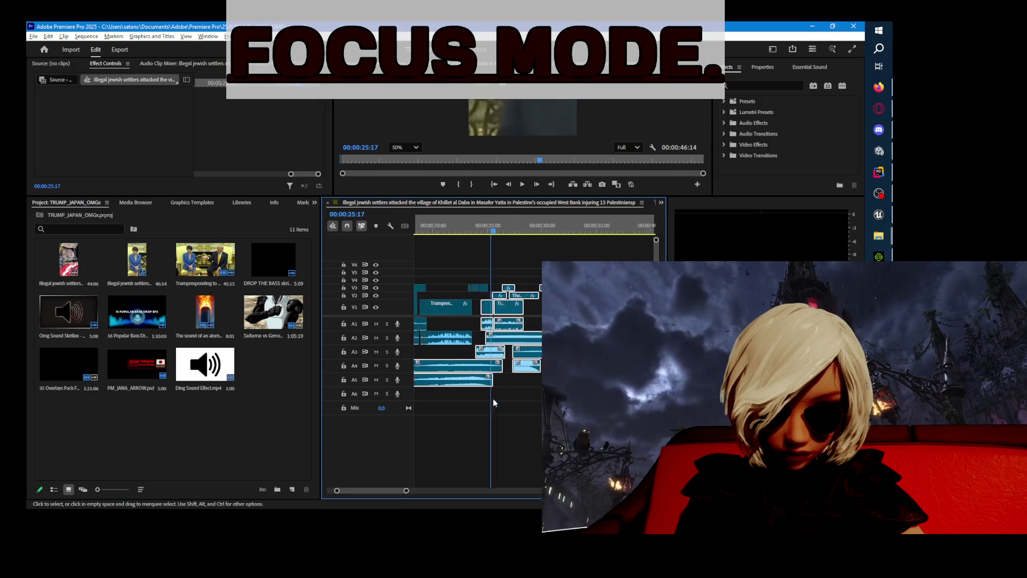
{"action": "left_click_drag", "start_coordinate": [481, 309], "coordinate": [469, 310]}
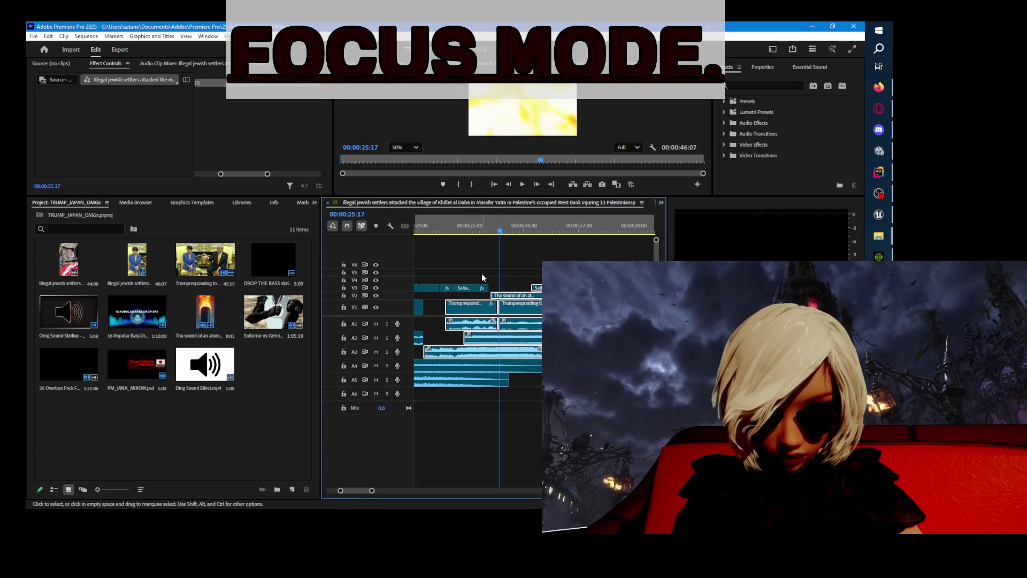
- Review the cut from 00:00:23:15 with an enlarged program monitor preview
{"action": "scroll", "coordinate": [469, 310], "scroll_direction": "down", "scroll_amount": 5}
{"action": "left_click", "coordinate": [448, 231]}
{"action": "key", "text": "space"}
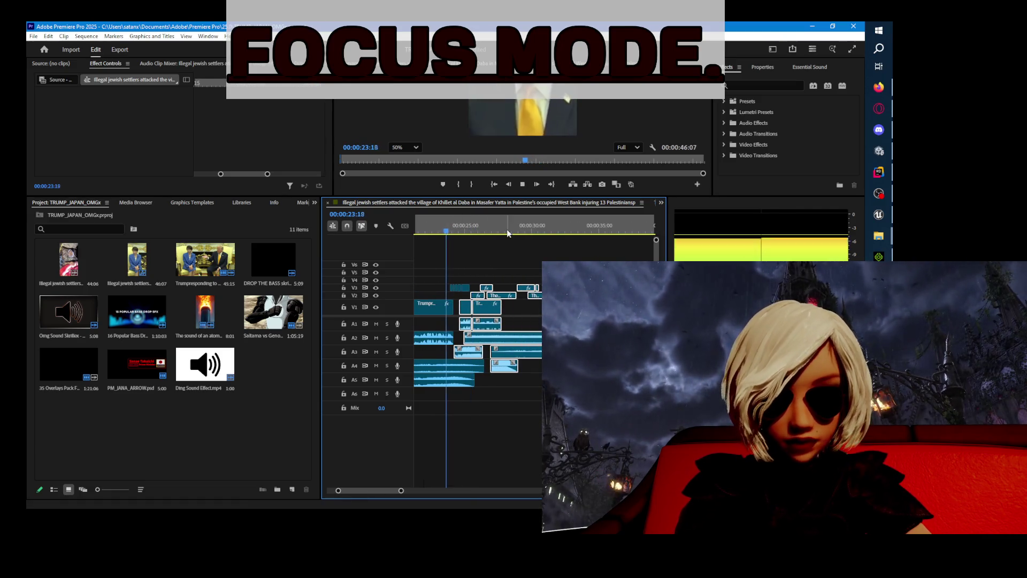
{"action": "left_click_drag", "start_coordinate": [516, 197], "coordinate": [567, 342]}
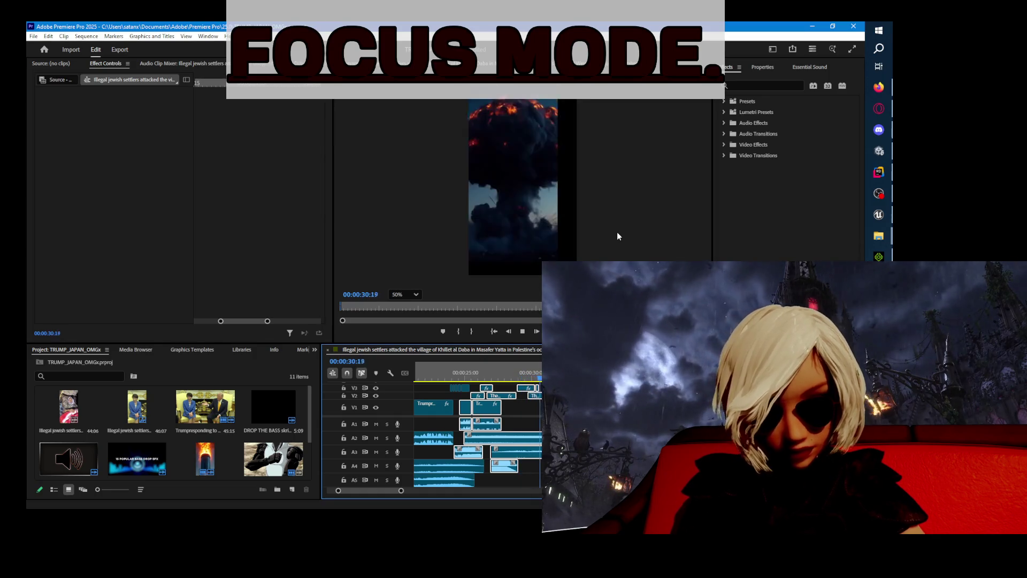
{"action": "left_click", "coordinate": [447, 376]}
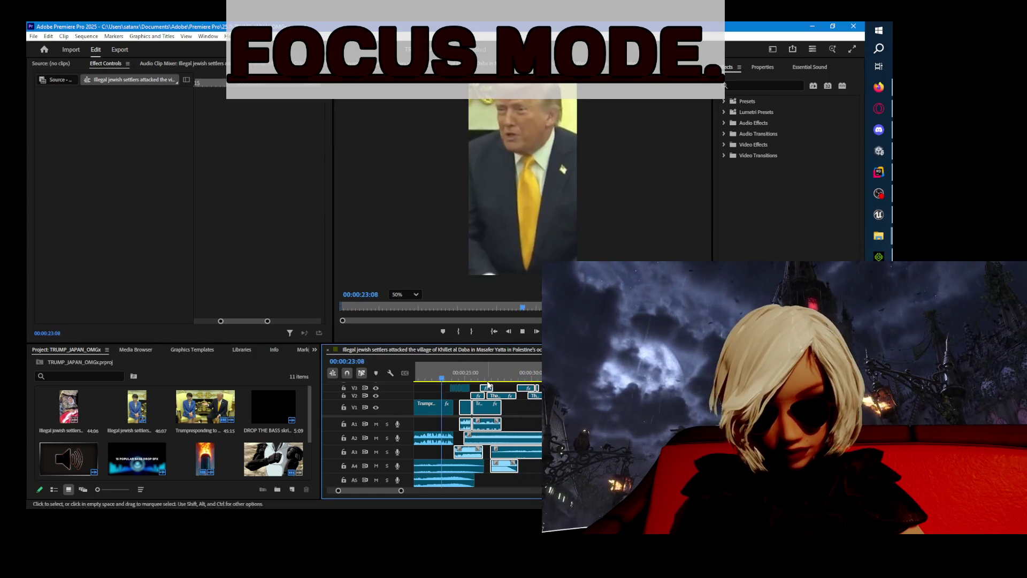
{"action": "key", "text": "space"}
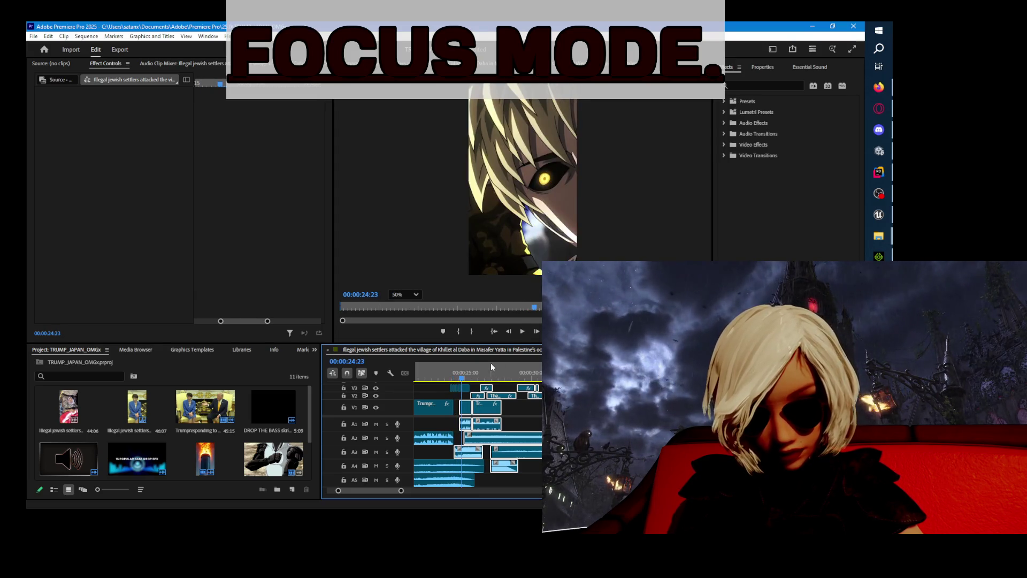
- Slide the V3 anime clip 14 frames earlier and play it back from 00:00:24:05
{"action": "left_click", "coordinate": [460, 386]}
{"action": "mouse_move", "coordinate": [460, 387]}
{"action": "left_mouse_down"}
{"action": "mouse_move", "coordinate": [438, 391]}
{"action": "mouse_move", "coordinate": [458, 390]}
{"action": "left_mouse_up"}
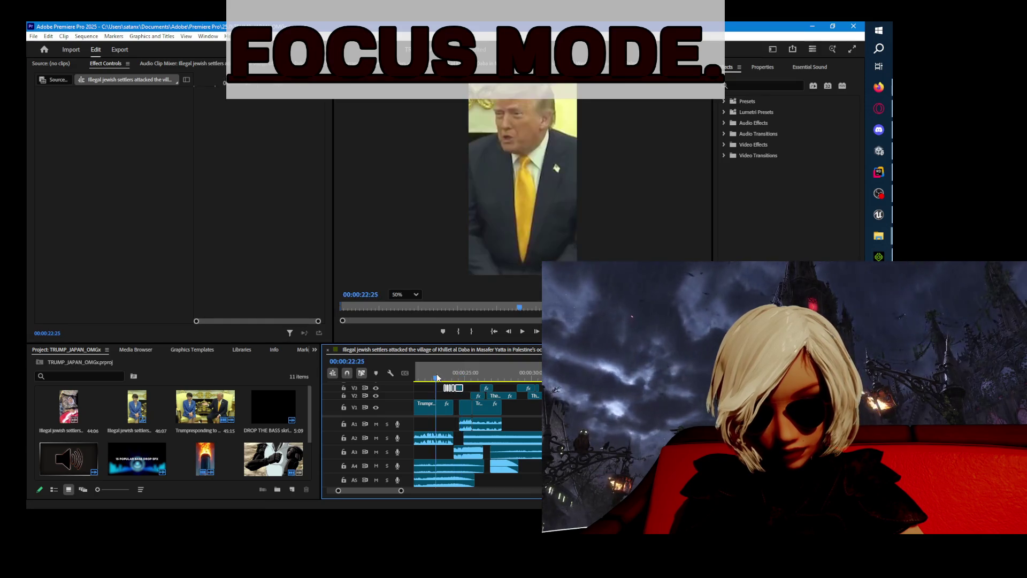
{"action": "left_click", "coordinate": [456, 377]}
{"action": "key", "text": "space"}
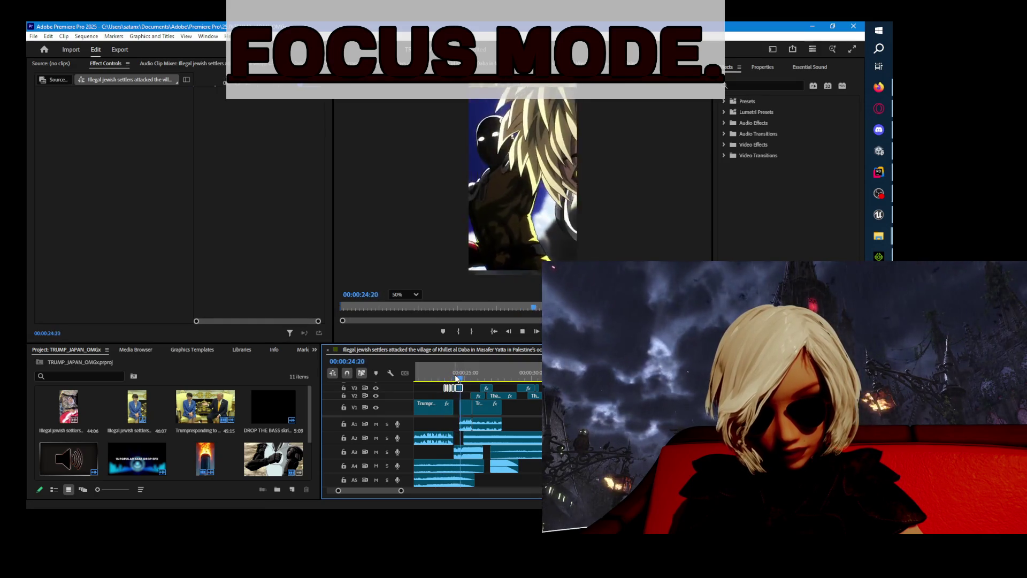
{"action": "key", "text": "j"}
{"action": "key", "text": "j"}
{"action": "key", "text": "j"}
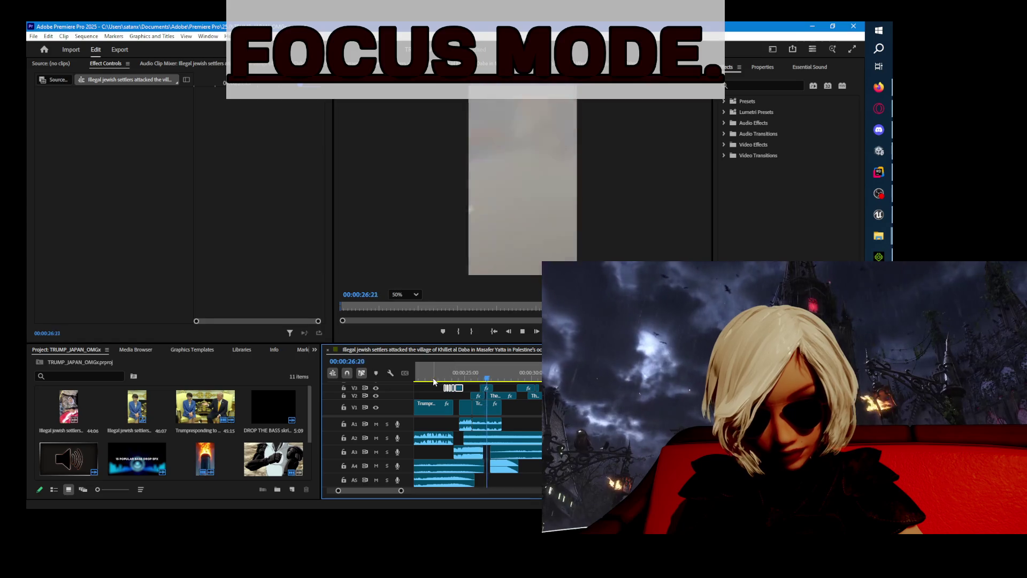
{"action": "key", "text": "k"}
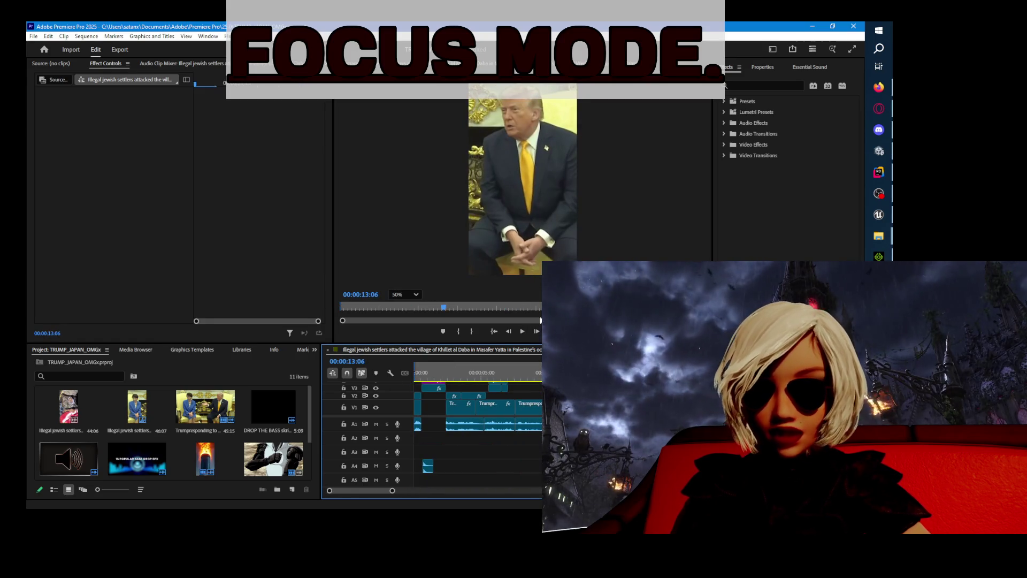
{"action": "key", "text": "space"}
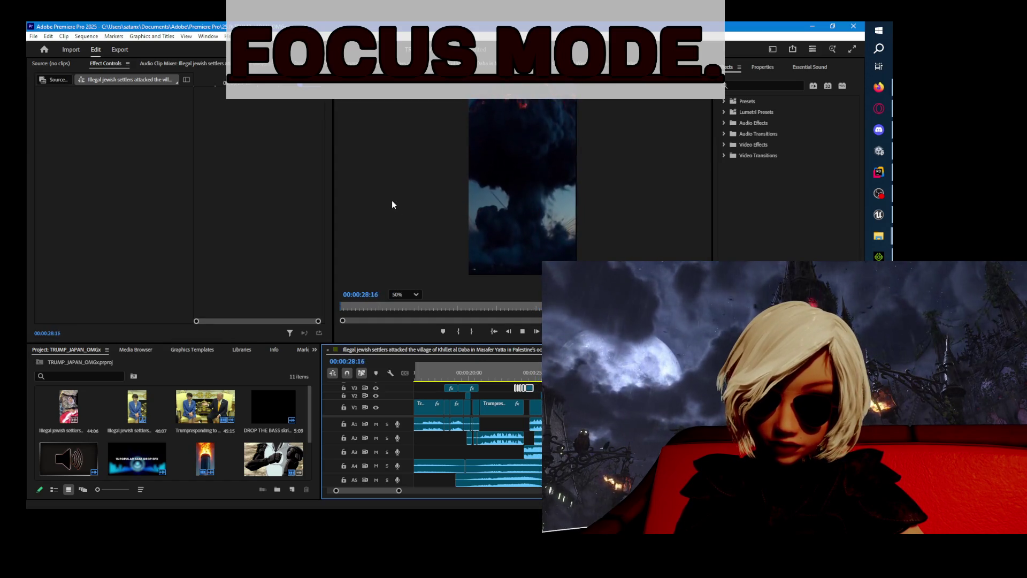
- Zoom the timeline in around 00:00:24:06 and scrub to 00:00:24:22
{"action": "left_click", "coordinate": [469, 372]}
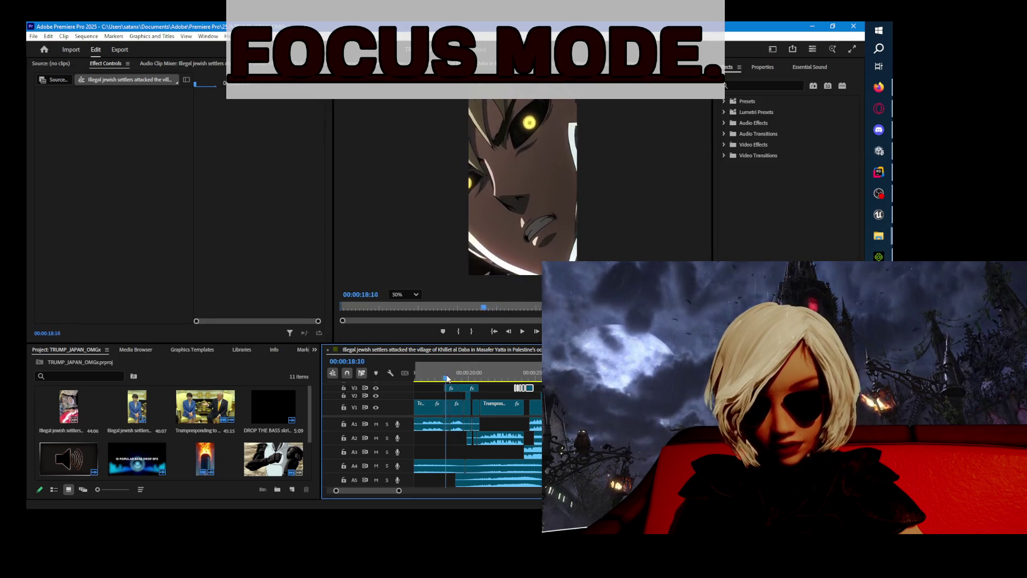
{"action": "left_click", "coordinate": [517, 377]}
{"action": "left_click", "coordinate": [525, 377]}
{"action": "key", "text": "="}
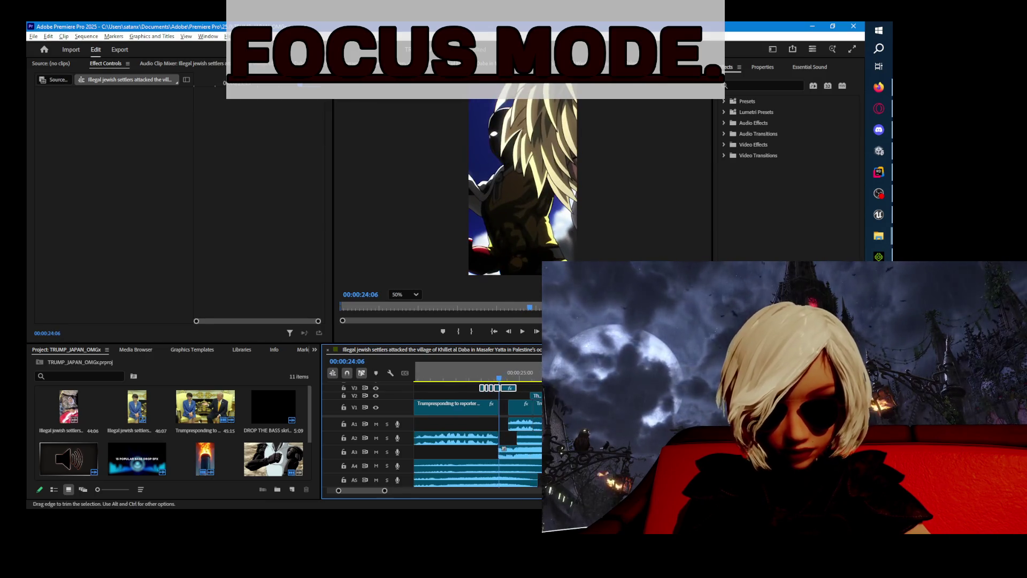
{"action": "left_click_drag", "start_coordinate": [476, 377], "coordinate": [540, 380]}
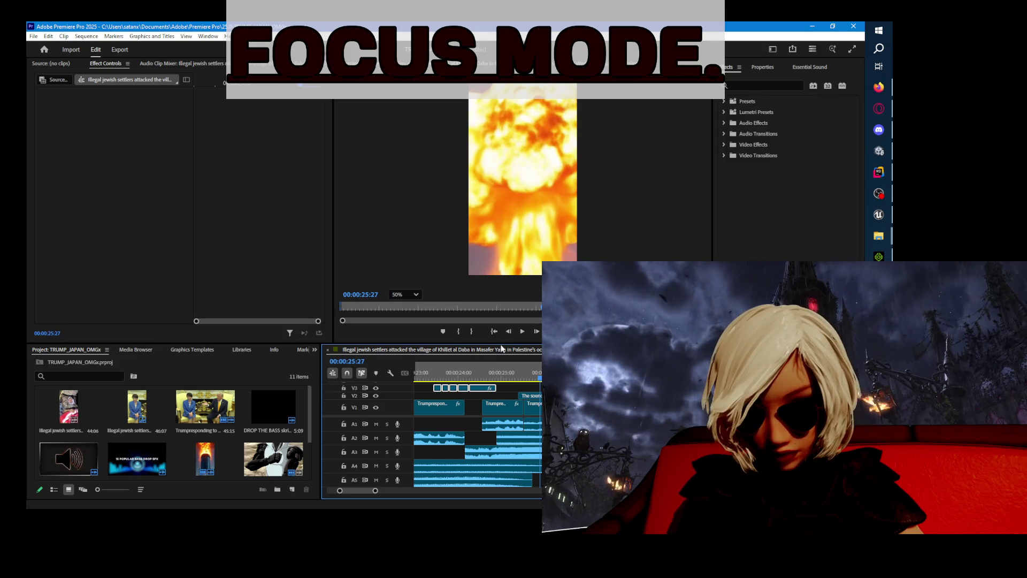
- Play through the fireball clip, give the timeline more height, and close the sequence
{"action": "key", "text": "space"}
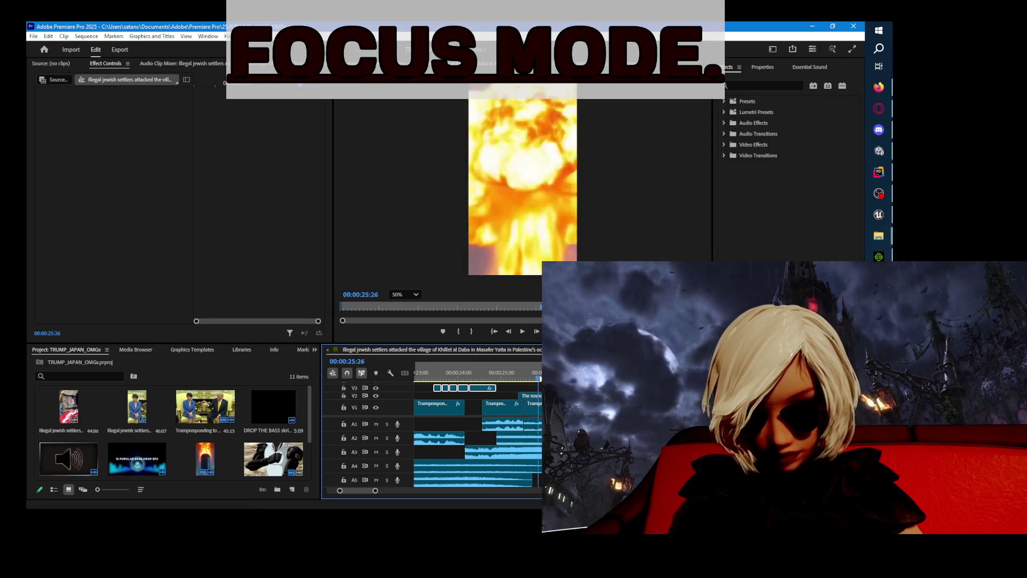
{"action": "key", "text": "space"}
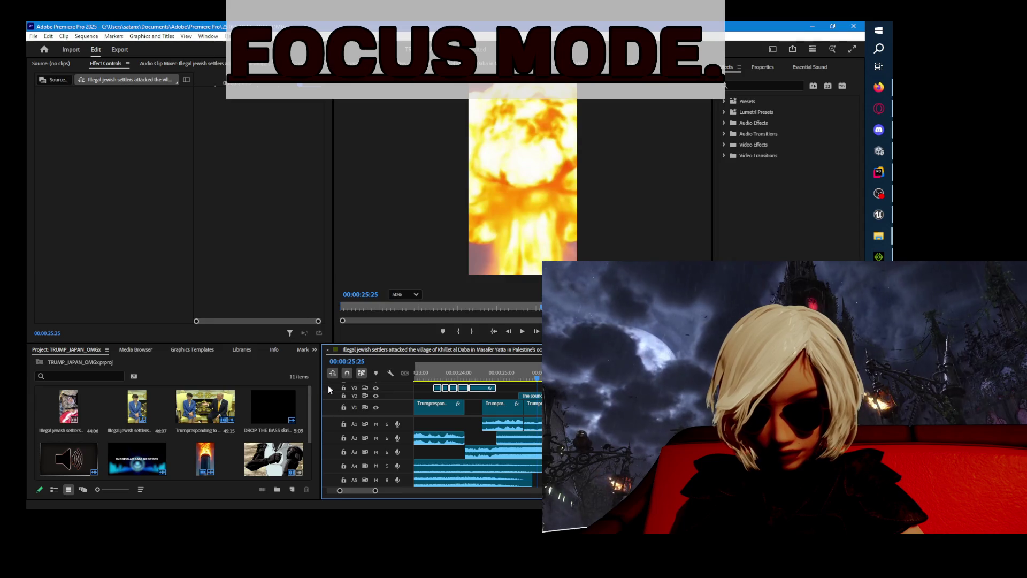
{"action": "mouse_move", "coordinate": [397, 343]}
{"action": "left_mouse_down"}
{"action": "mouse_move", "coordinate": [400, 263]}
{"action": "mouse_move", "coordinate": [401, 300]}
{"action": "left_mouse_up"}
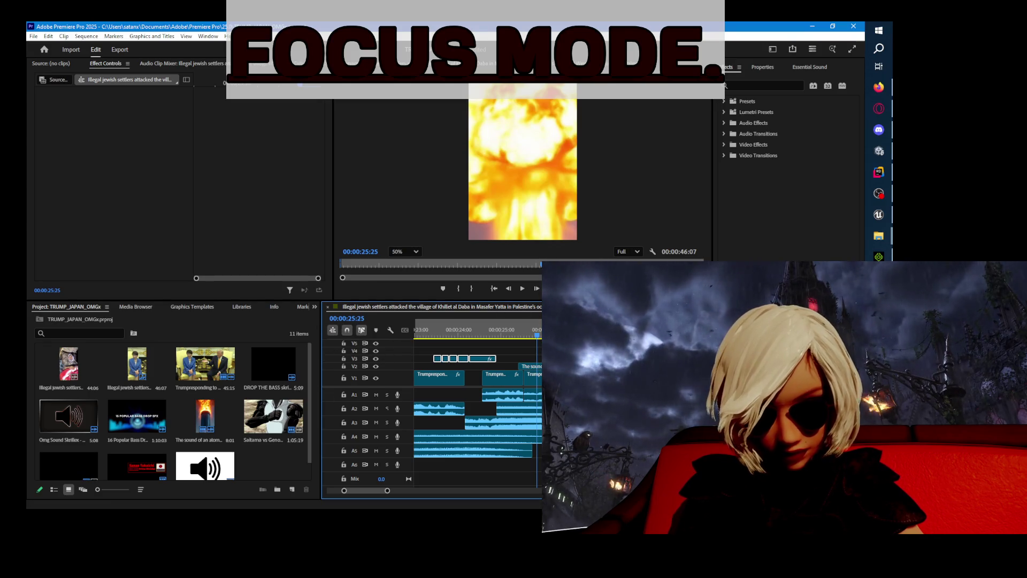
{"action": "key", "text": "ctrl+w"}
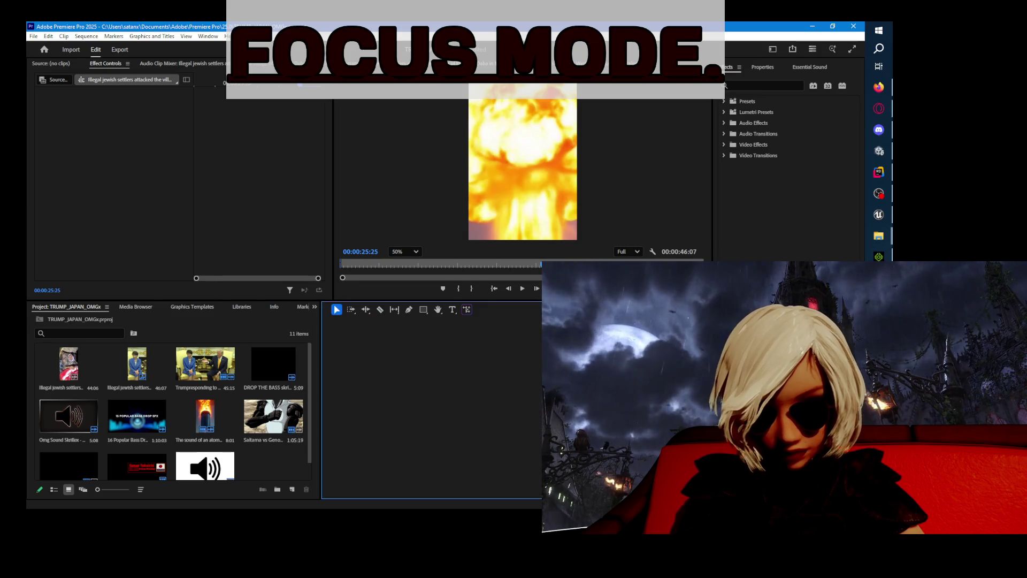
- Reopen the sequence and preview the keyframed anime insert up to the explosion
{"action": "key", "text": "ctrl+z"}
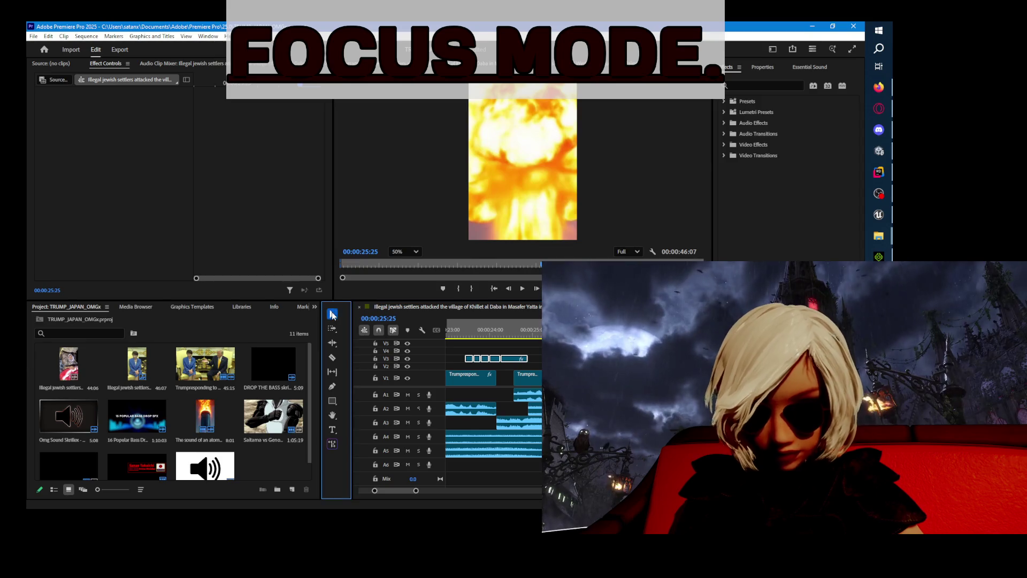
{"action": "left_click", "coordinate": [411, 355]}
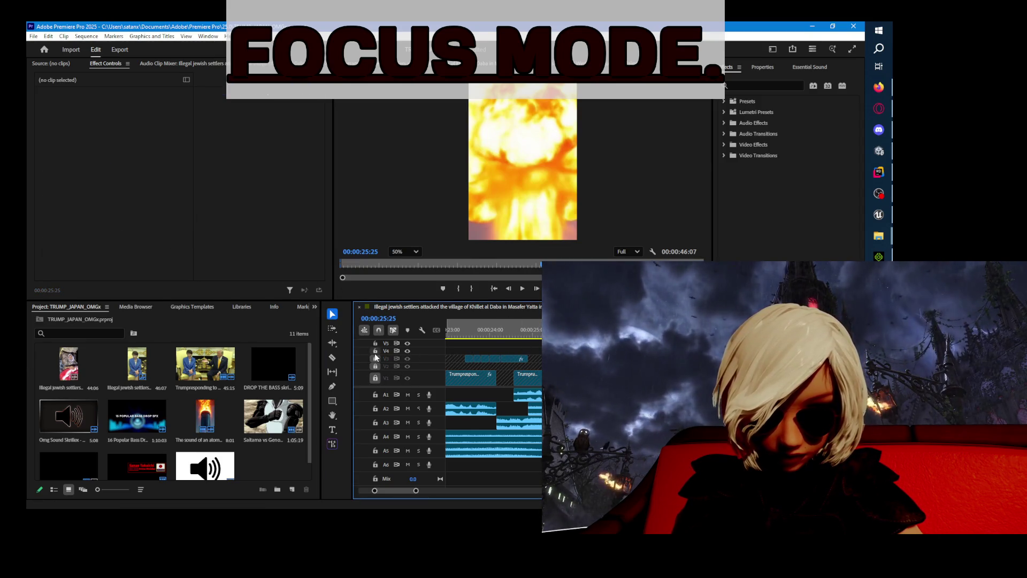
{"action": "left_click", "coordinate": [506, 351]}
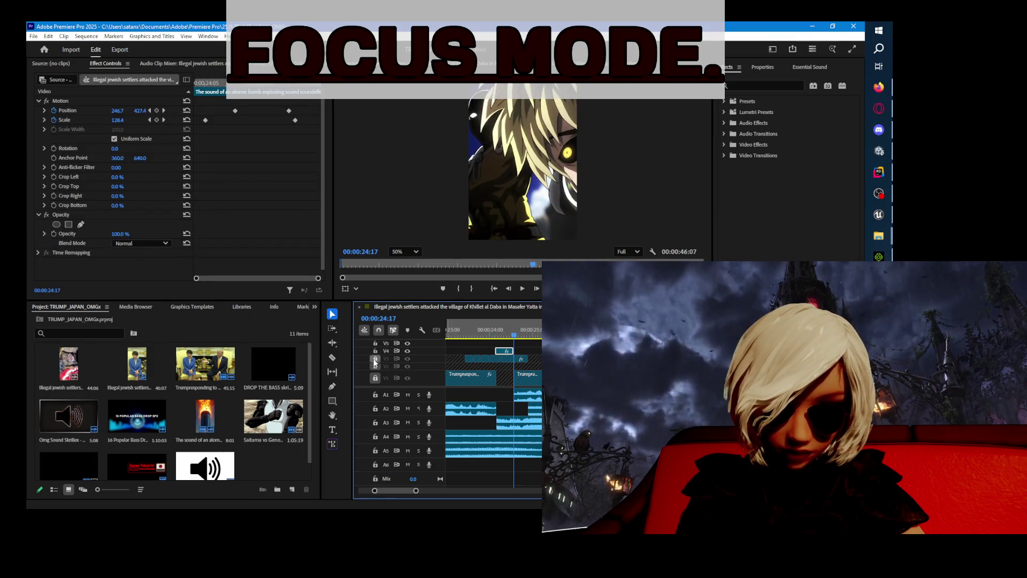
{"action": "key", "text": "space"}
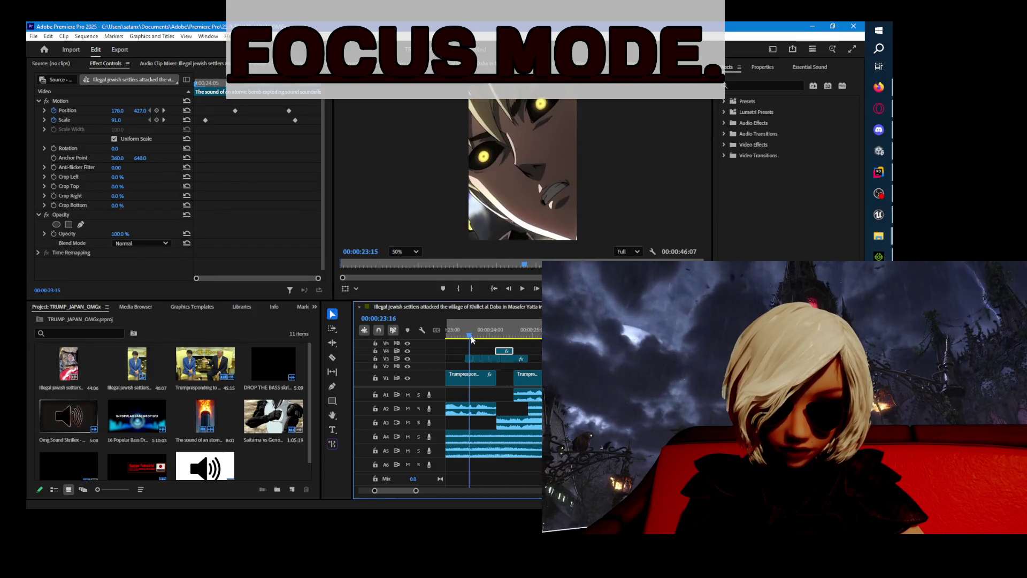
{"action": "left_click", "coordinate": [481, 334]}
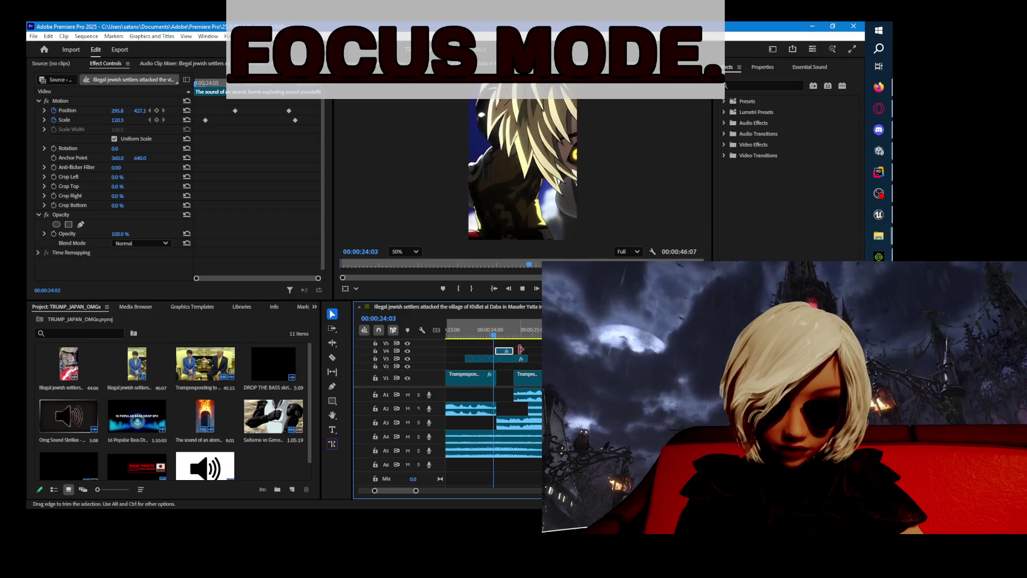
{"action": "key", "text": "space"}
{"action": "key", "text": "Left"}
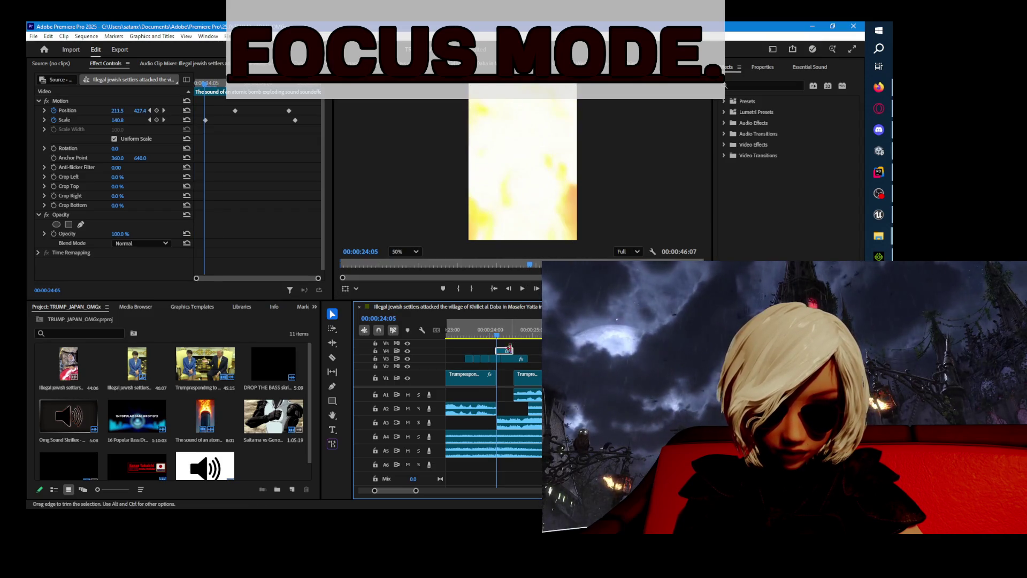
{"action": "left_click", "coordinate": [539, 362]}
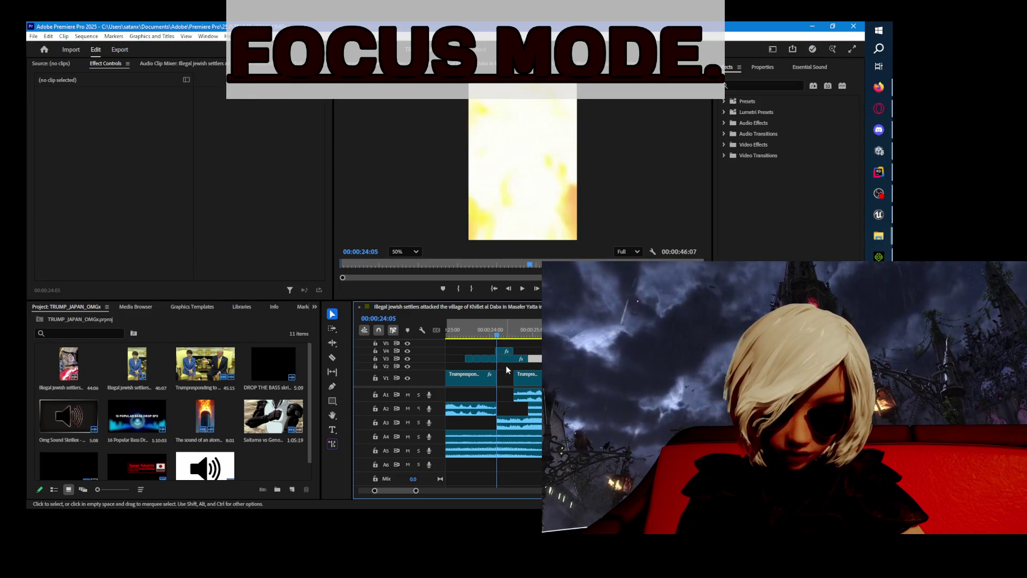
- Shift the Saitama insert six frames later and replay it
{"action": "mouse_move", "coordinate": [516, 364]}
{"action": "left_mouse_down"}
{"action": "mouse_move", "coordinate": [510, 352]}
{"action": "mouse_move", "coordinate": [518, 364]}
{"action": "left_mouse_up"}
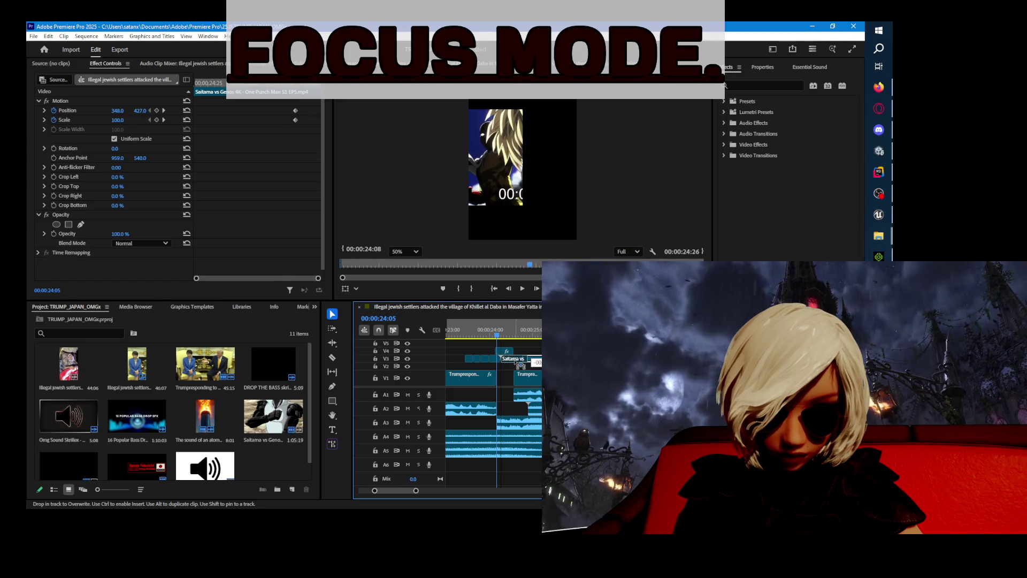
{"action": "key", "text": "space"}
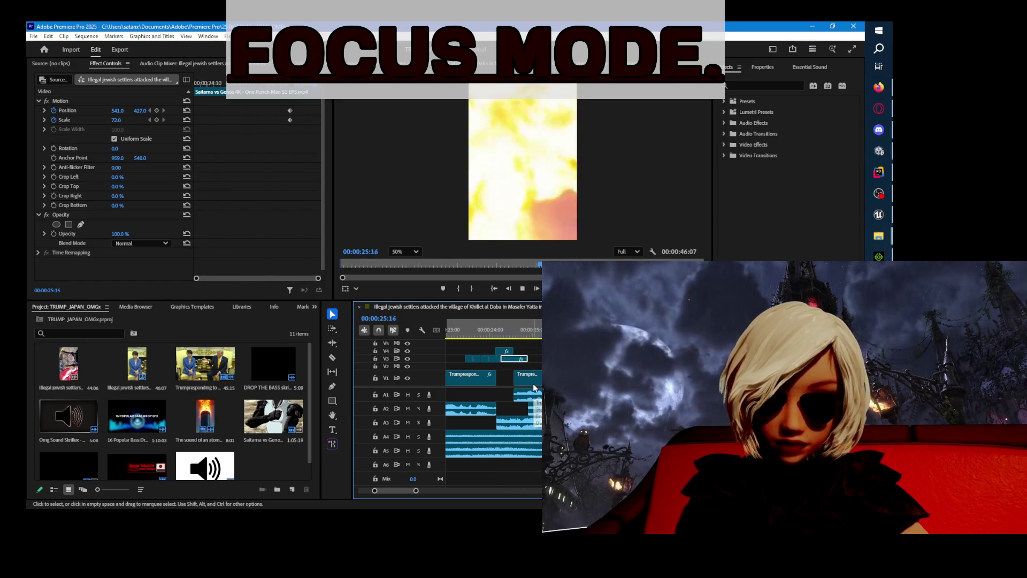
{"action": "left_click", "coordinate": [492, 329]}
{"action": "key", "text": "space"}
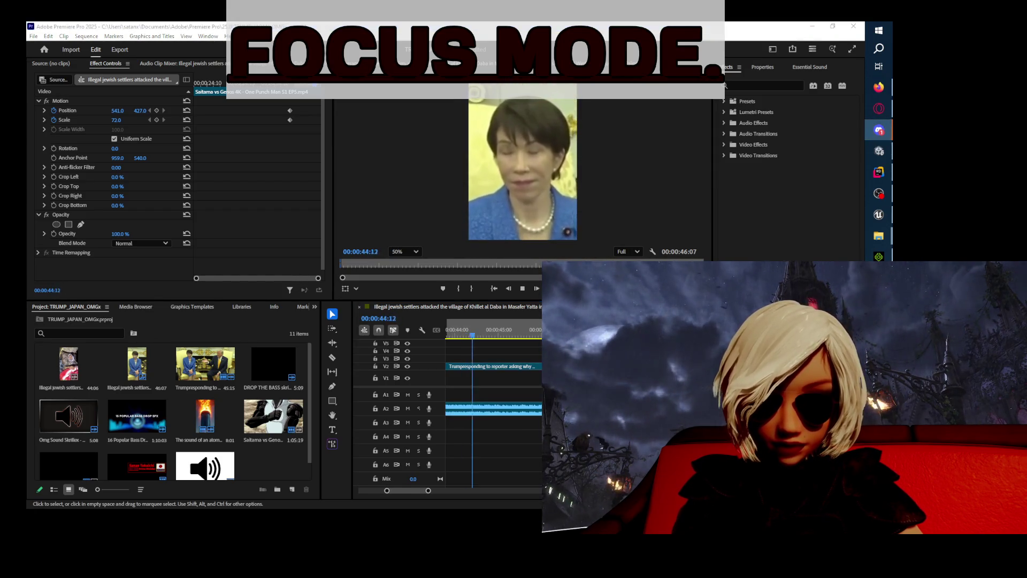
- Stop playback at the sequence end, 00:00:46:02, and bring up the File menu
{"action": "left_click", "coordinate": [525, 286]}
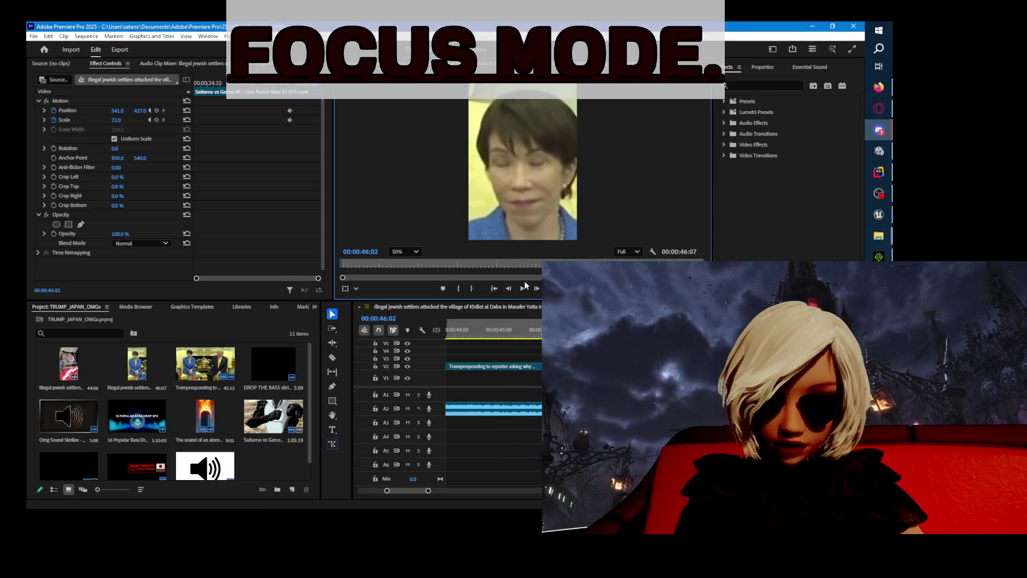
{"action": "left_click", "coordinate": [34, 38]}
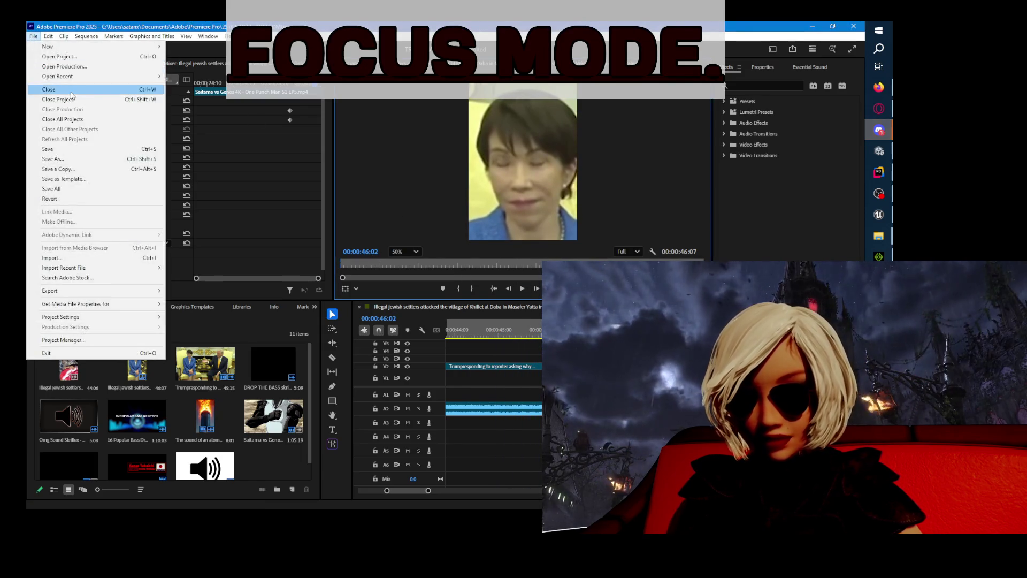
- Save the project and open the media Export settings
{"action": "left_click", "coordinate": [91, 148]}
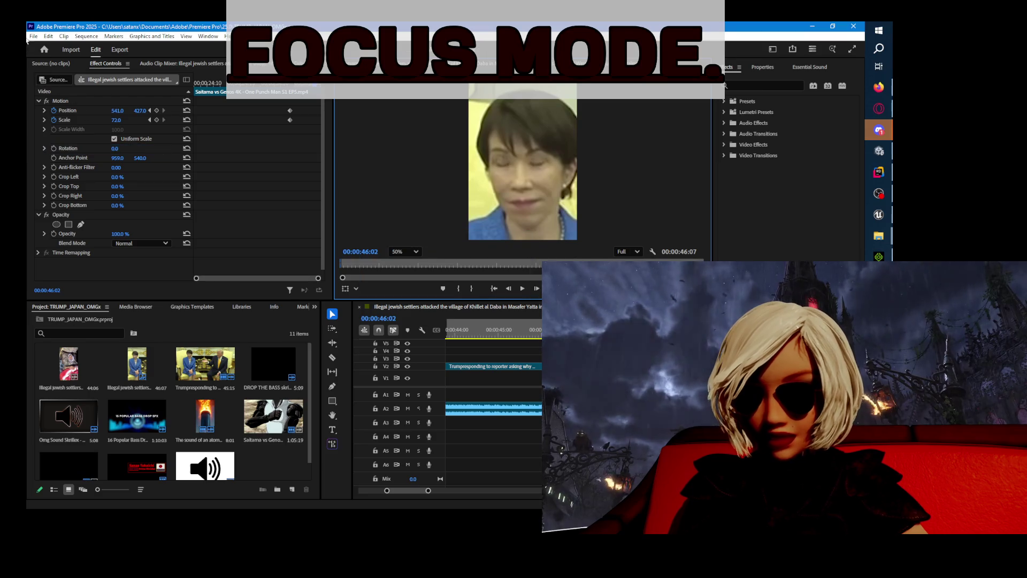
{"action": "left_click", "coordinate": [33, 36]}
{"action": "mouse_move", "coordinate": [150, 292]}
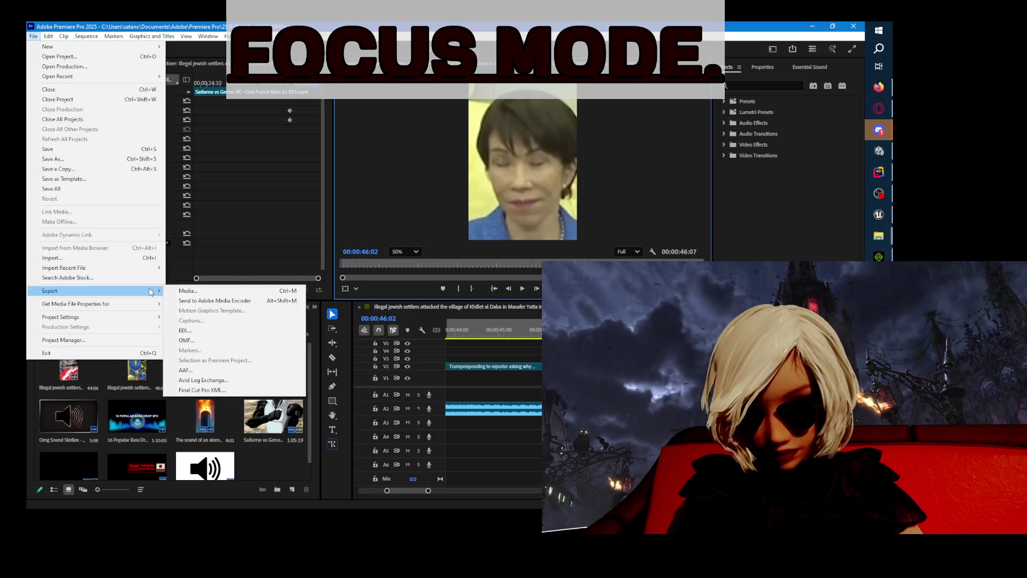
{"action": "left_click", "coordinate": [268, 294]}
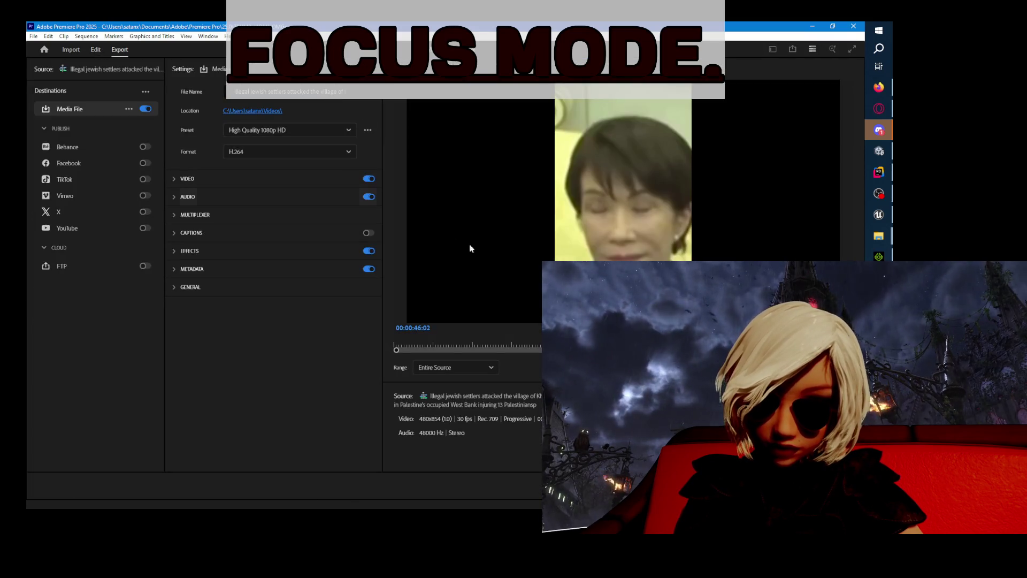
{"action": "left_click", "coordinate": [349, 131]}
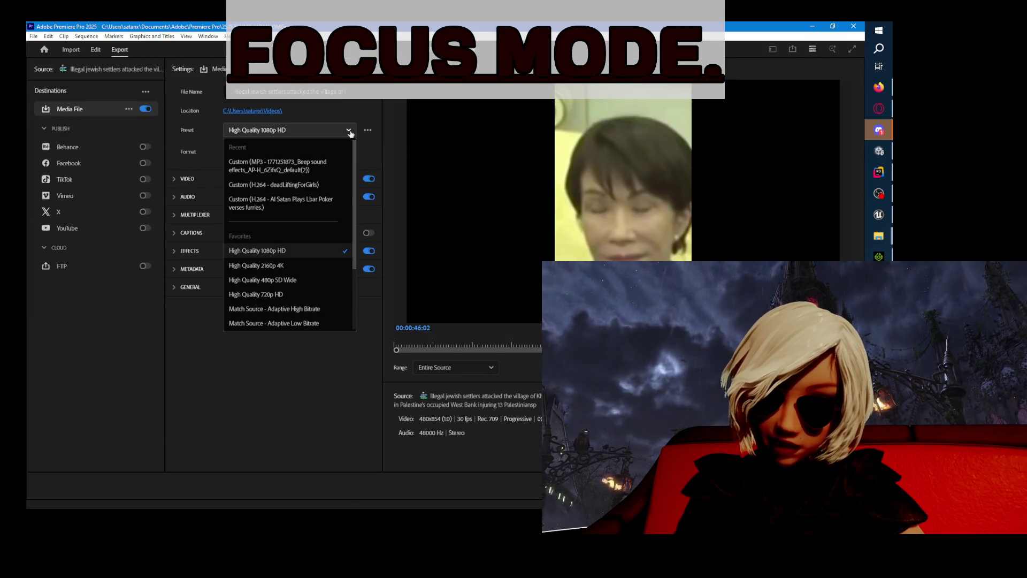
{"action": "left_click", "coordinate": [349, 132]}
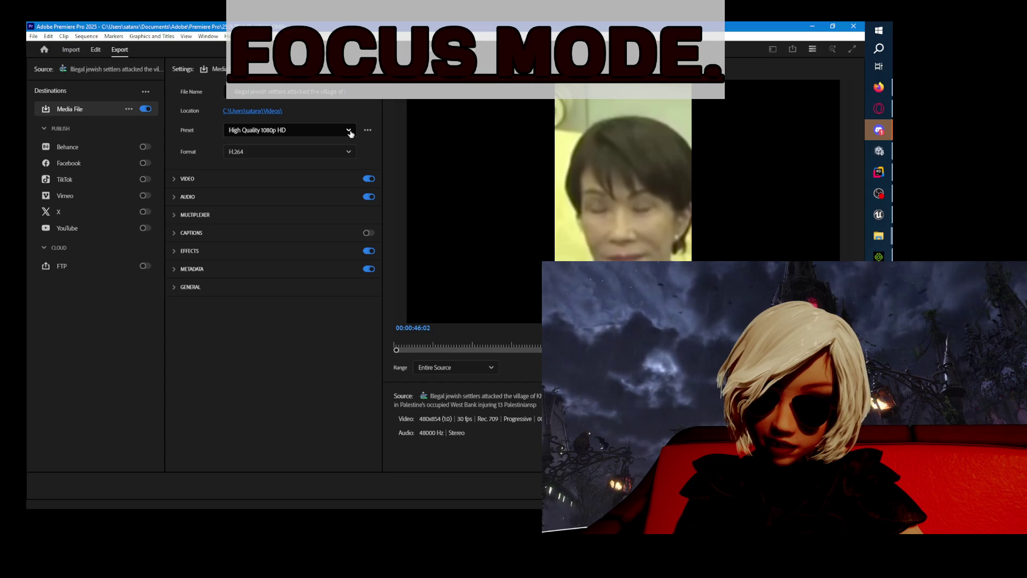
- Choose the Match Source - Adaptive High Bitrate preset with a custom 480 x 854 frame size
{"action": "left_click", "coordinate": [223, 182]}
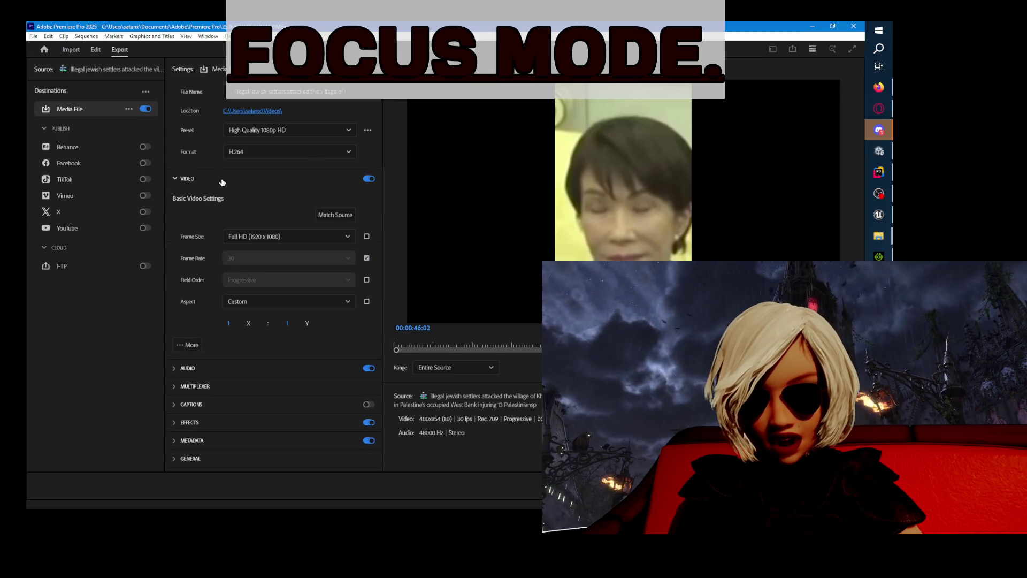
{"action": "left_click", "coordinate": [332, 237]}
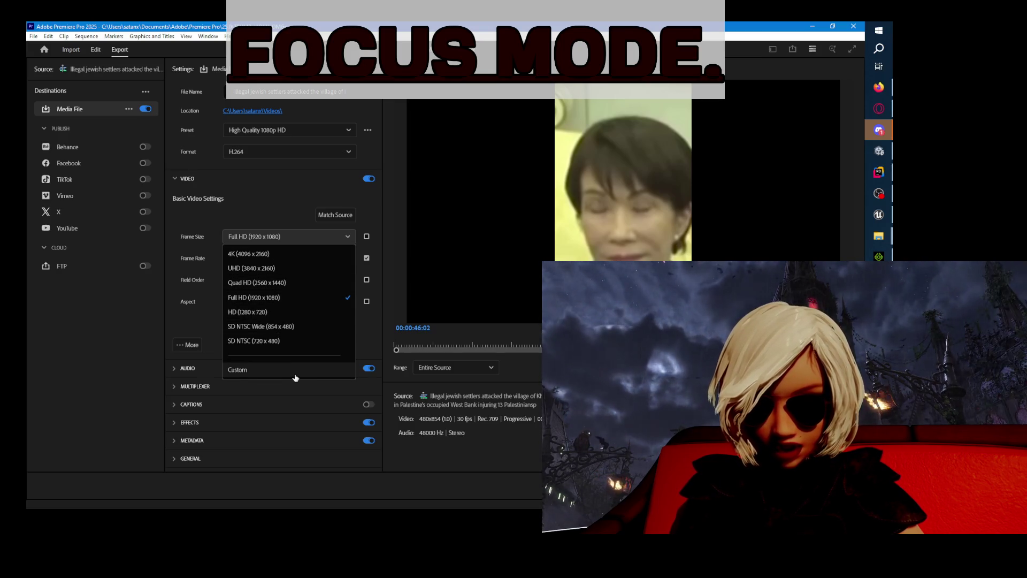
{"action": "left_click", "coordinate": [271, 207]}
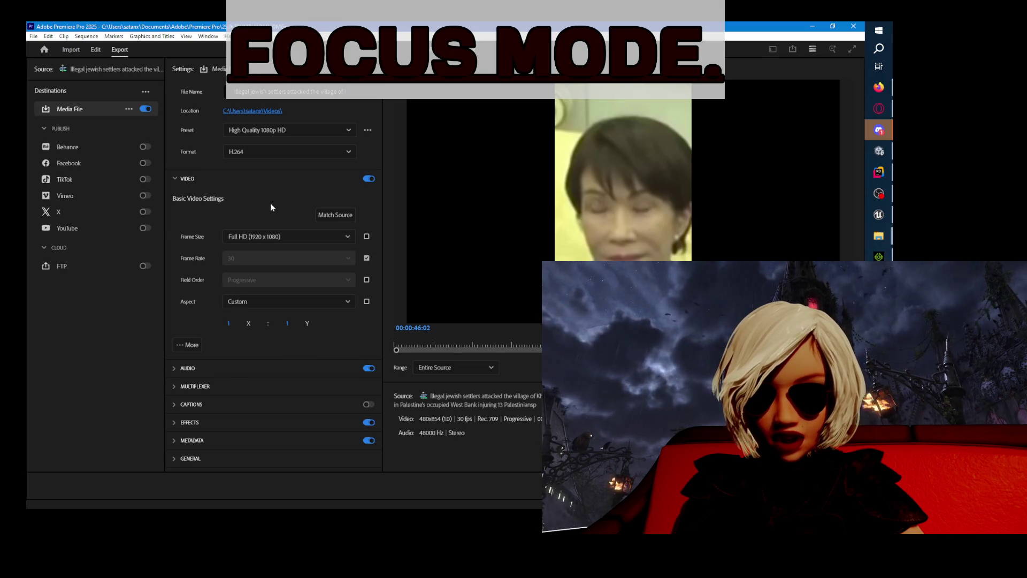
{"action": "left_click", "coordinate": [327, 132]}
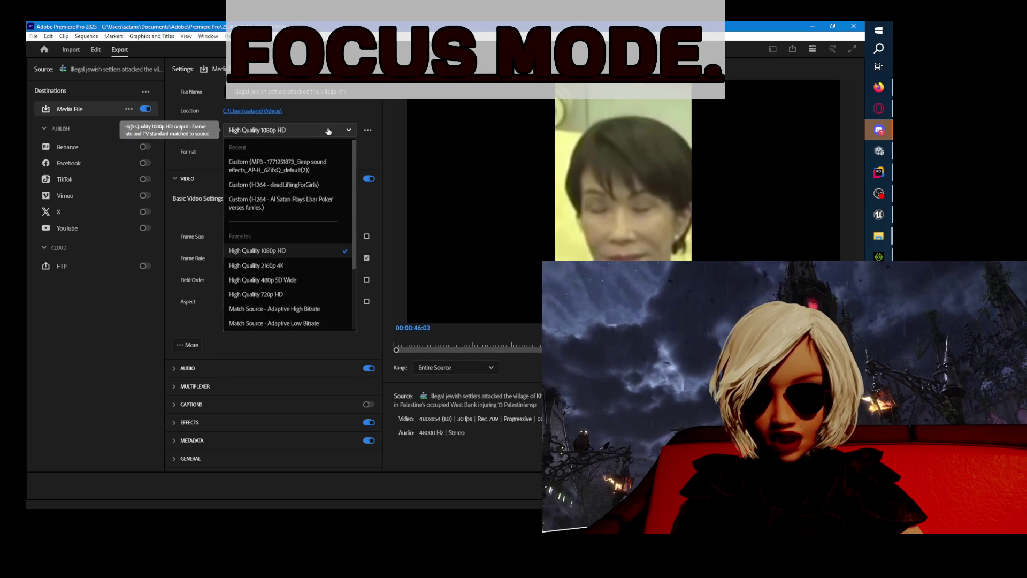
{"action": "scroll", "coordinate": [342, 271], "scroll_direction": "down", "scroll_amount": 2}
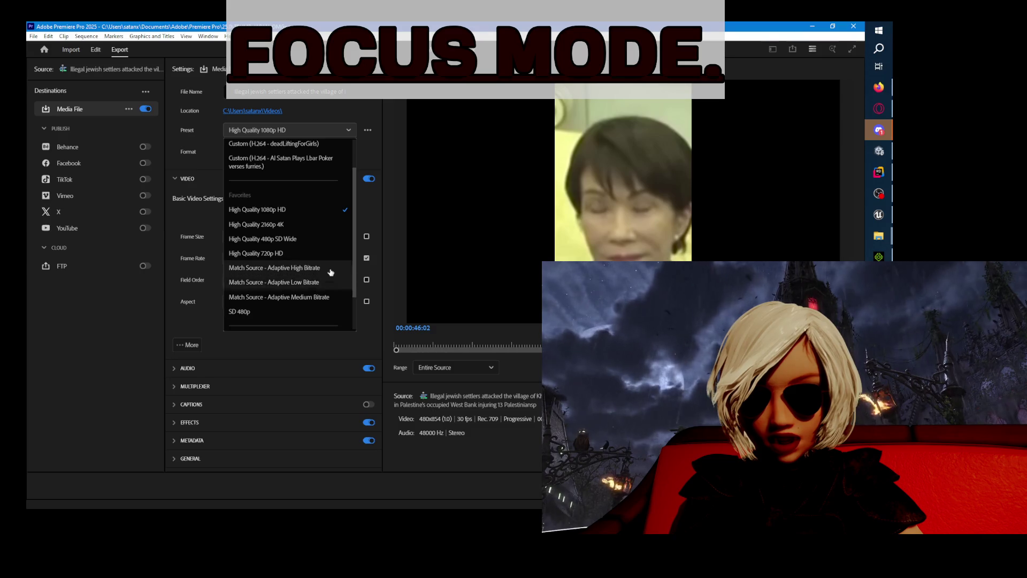
{"action": "left_click", "coordinate": [331, 268]}
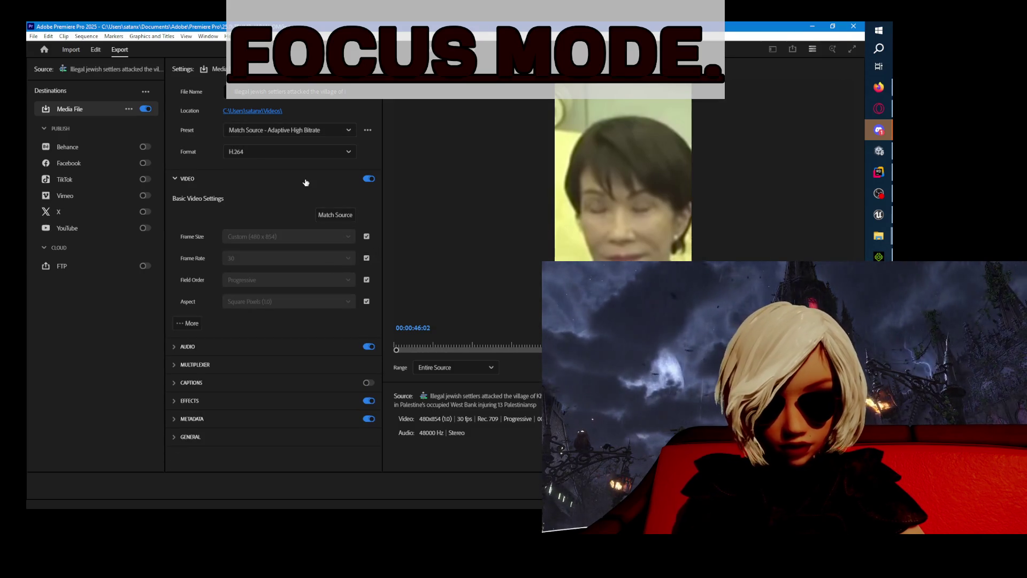
{"action": "left_click", "coordinate": [367, 236]}
{"action": "left_click", "coordinate": [352, 237]}
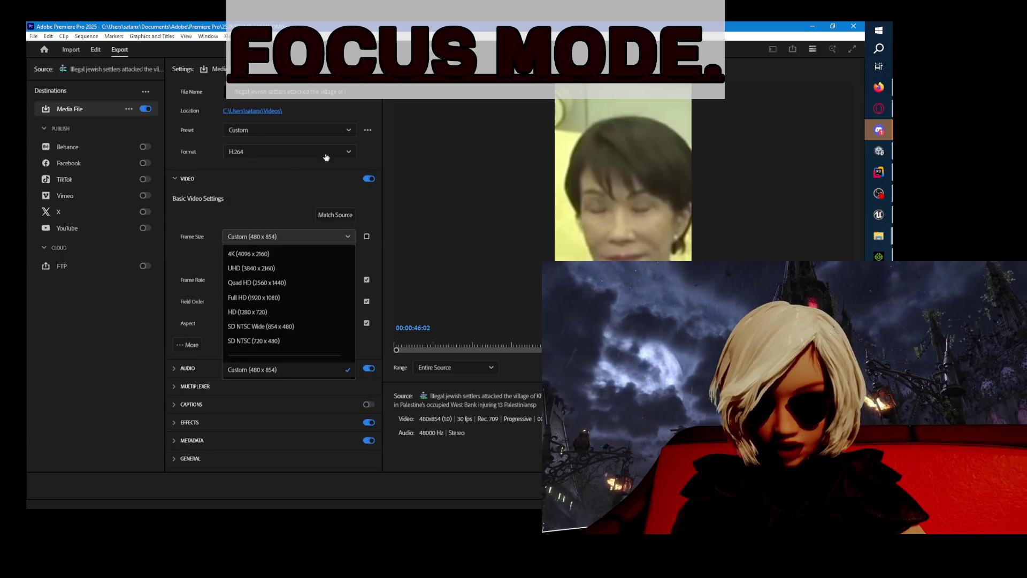
{"action": "left_click", "coordinate": [385, 186]}
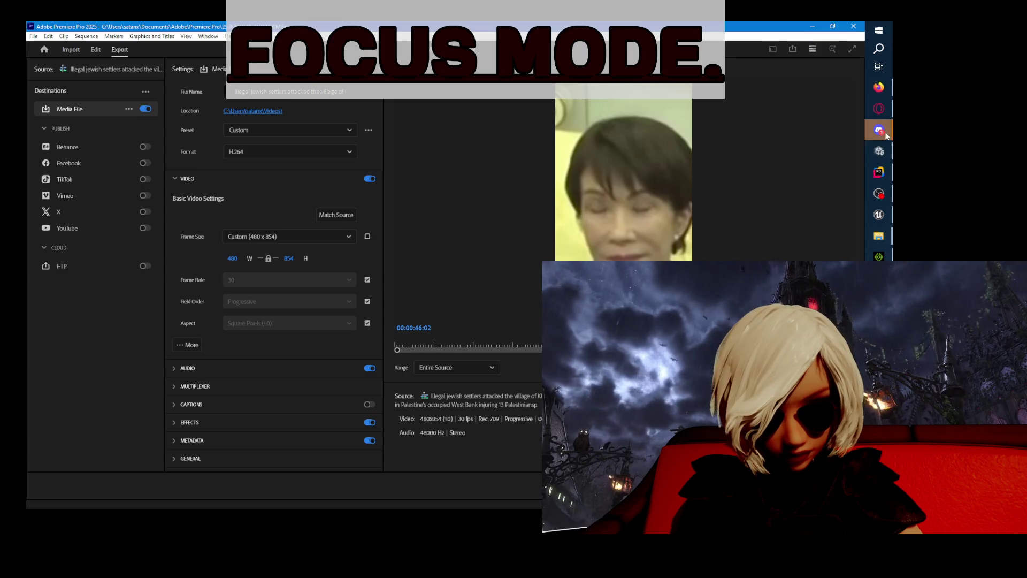
{"action": "left_click", "coordinate": [880, 132]}
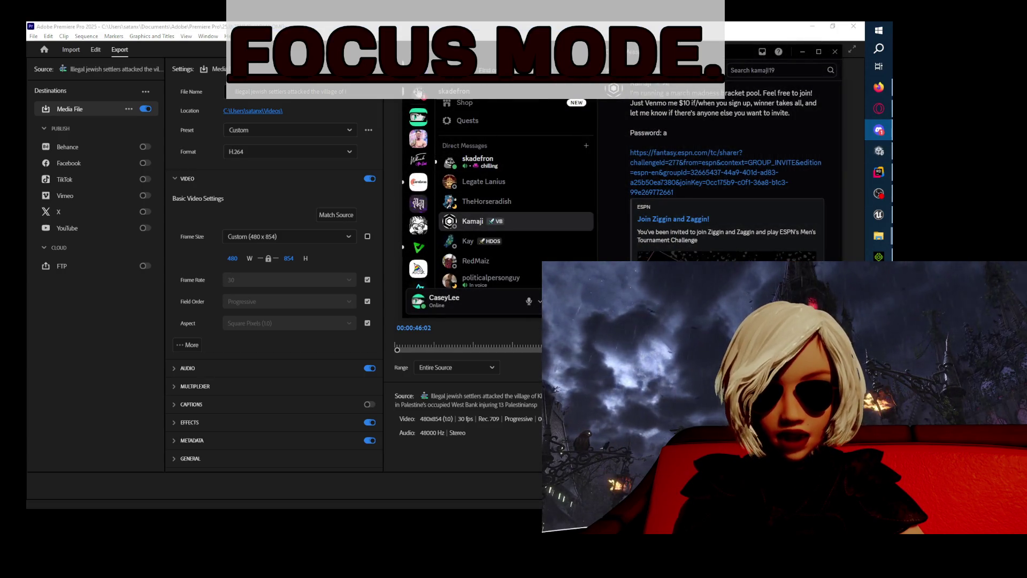
- From a friend's DM in a maximized Discord, join the LIVESCREAM voice channel invite
{"action": "left_click", "coordinate": [477, 159]}
{"action": "left_click", "coordinate": [819, 51]}
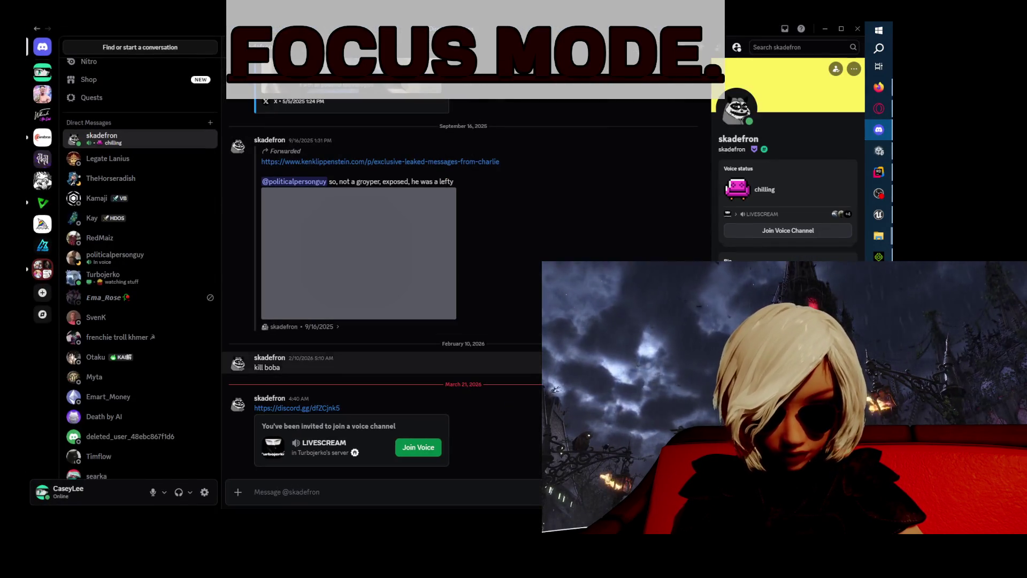
{"action": "left_click", "coordinate": [418, 448]}
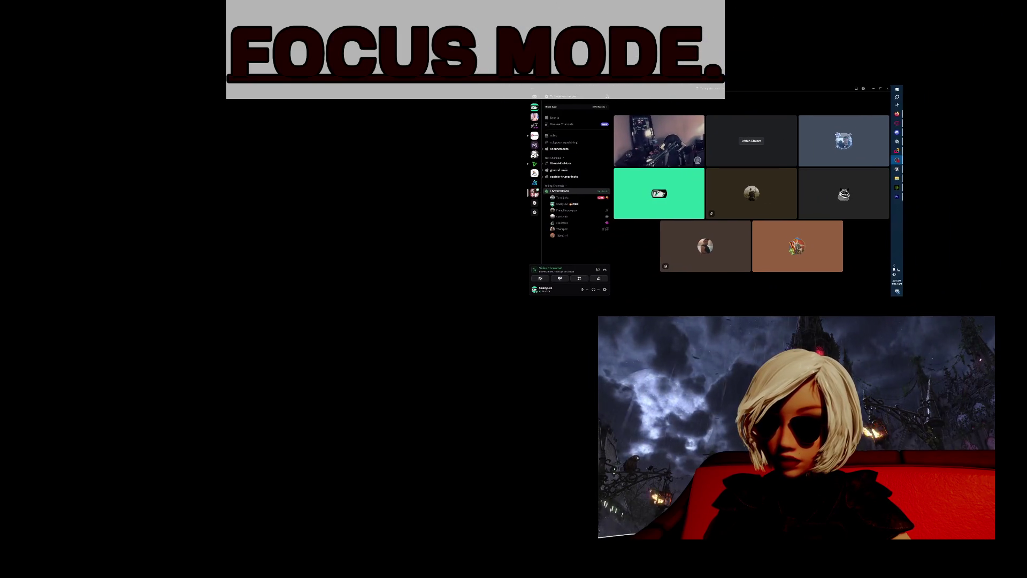
{"action": "mouse_move", "coordinate": [623, 180]}
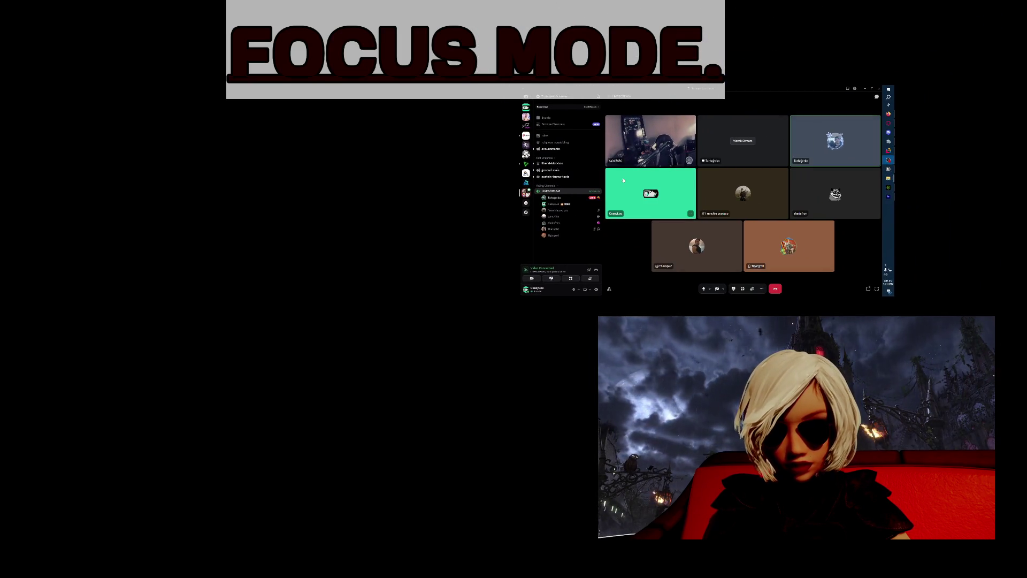
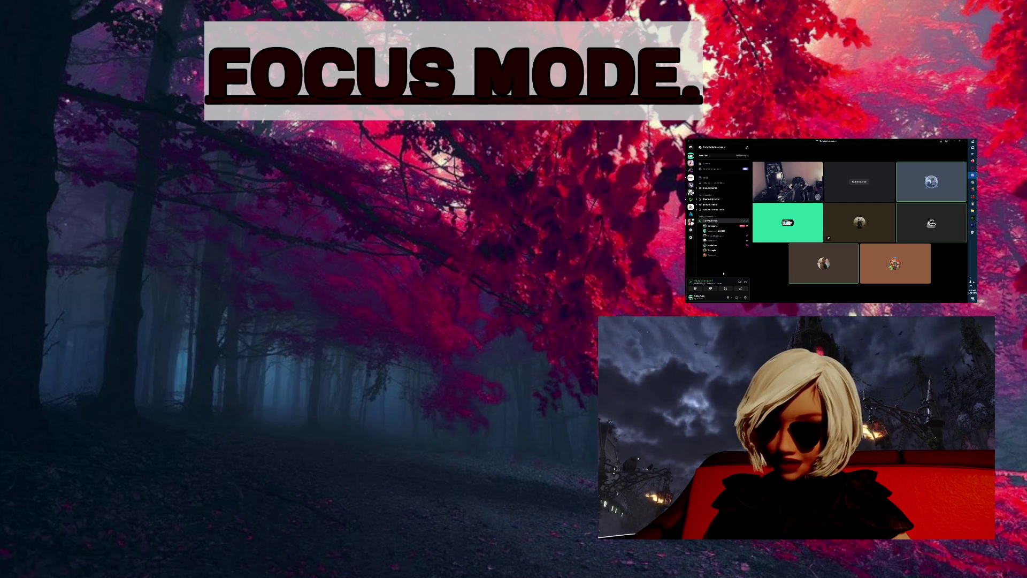
- Restore the maximized Discord call window to a smaller size to reveal the apps behind
{"action": "mouse_move", "coordinate": [959, 190]}
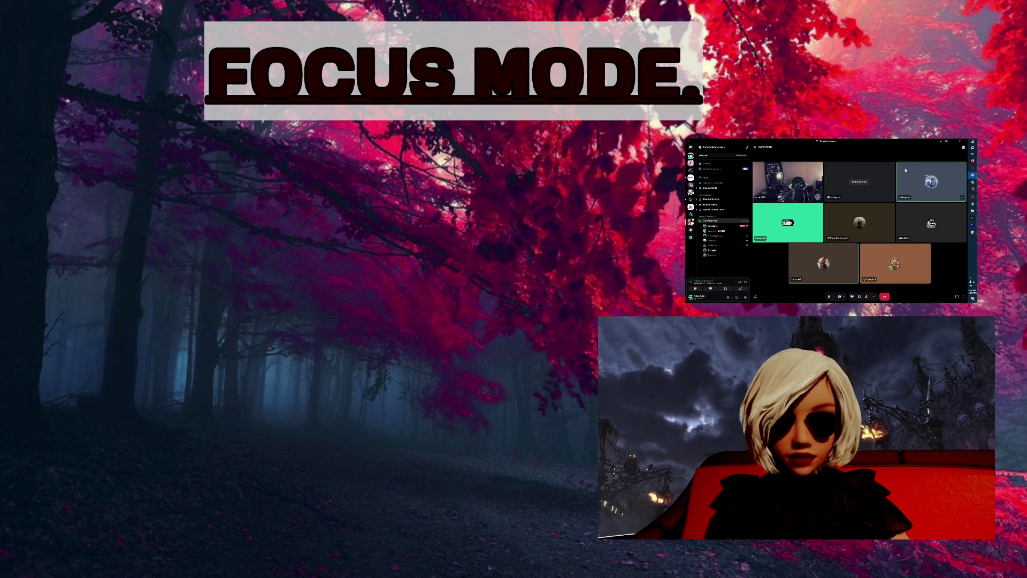
{"action": "double_click", "coordinate": [817, 145]}
- Close Discord and the volume mixer, then set Basic Video Settings to Match Source with another resolution
{"action": "left_click", "coordinate": [947, 150]}
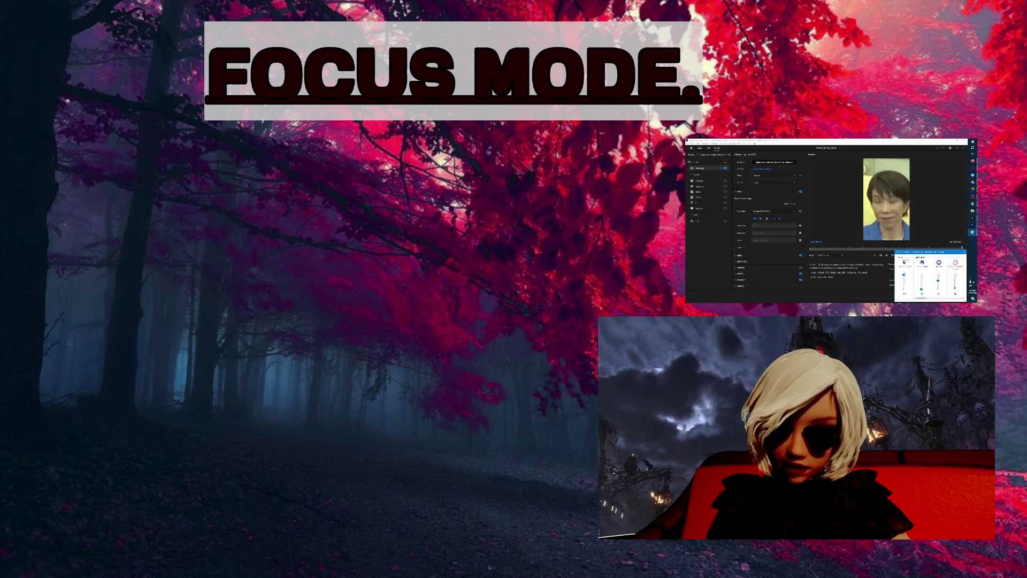
{"action": "left_click", "coordinate": [963, 251]}
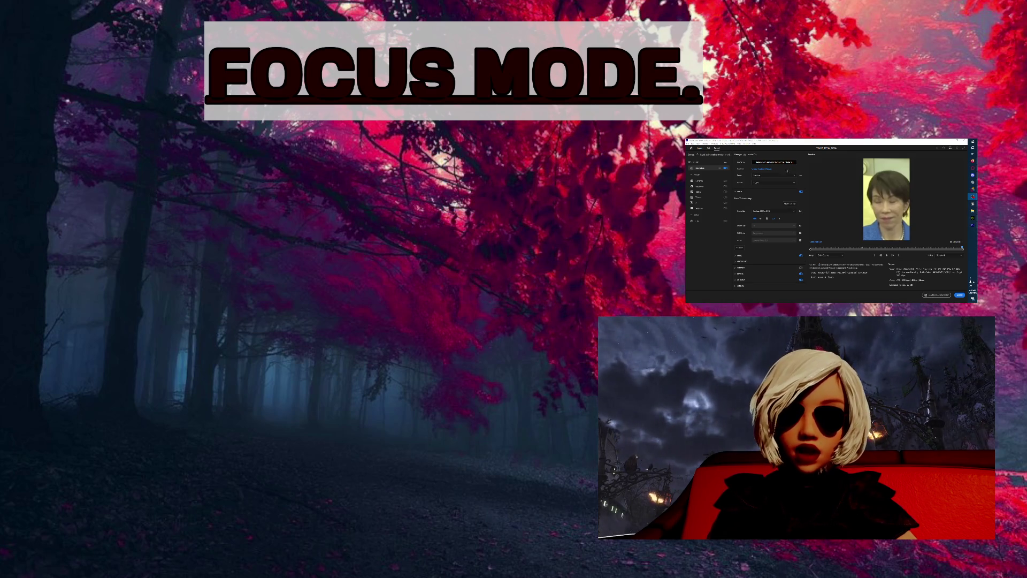
{"action": "left_click", "coordinate": [793, 205]}
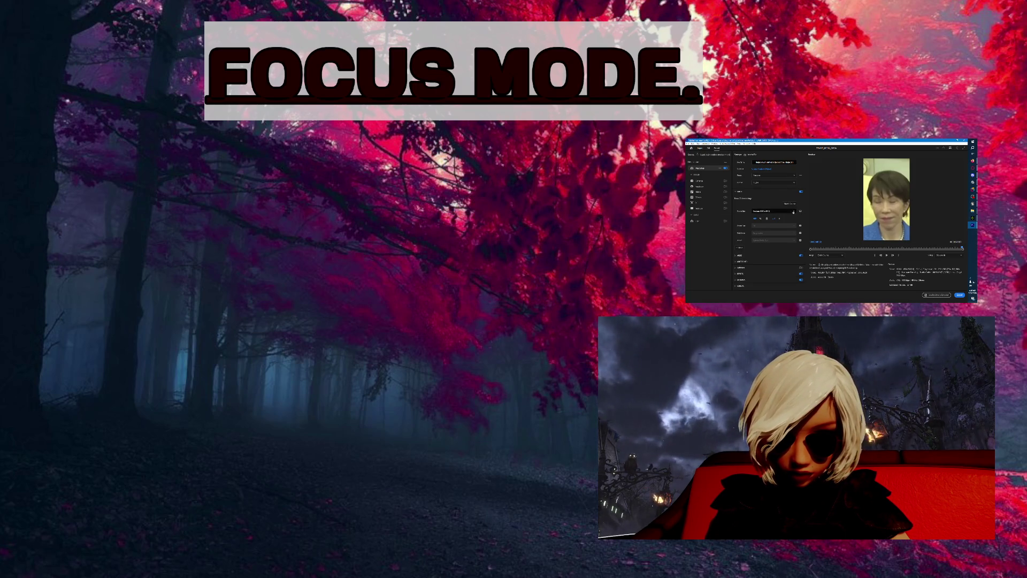
{"action": "left_click", "coordinate": [790, 211]}
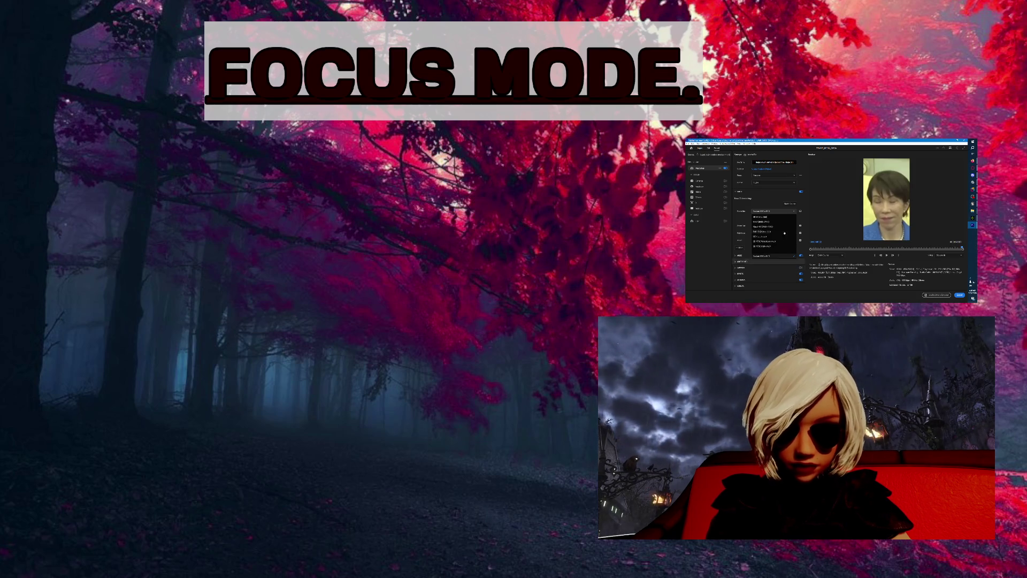
{"action": "left_click", "coordinate": [779, 226]}
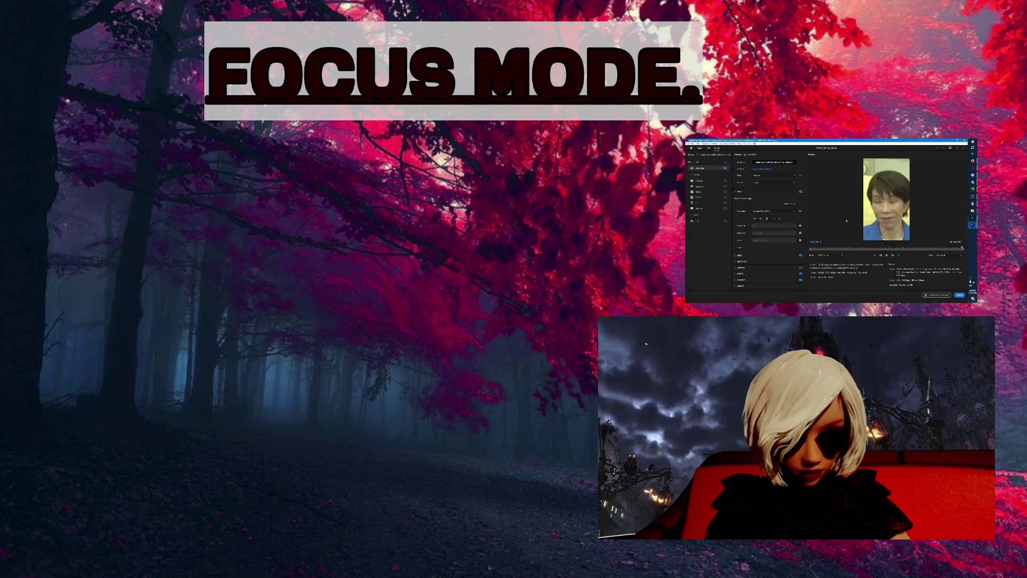
- Browse the export Preset list and pick a preset
{"action": "left_click", "coordinate": [775, 183]}
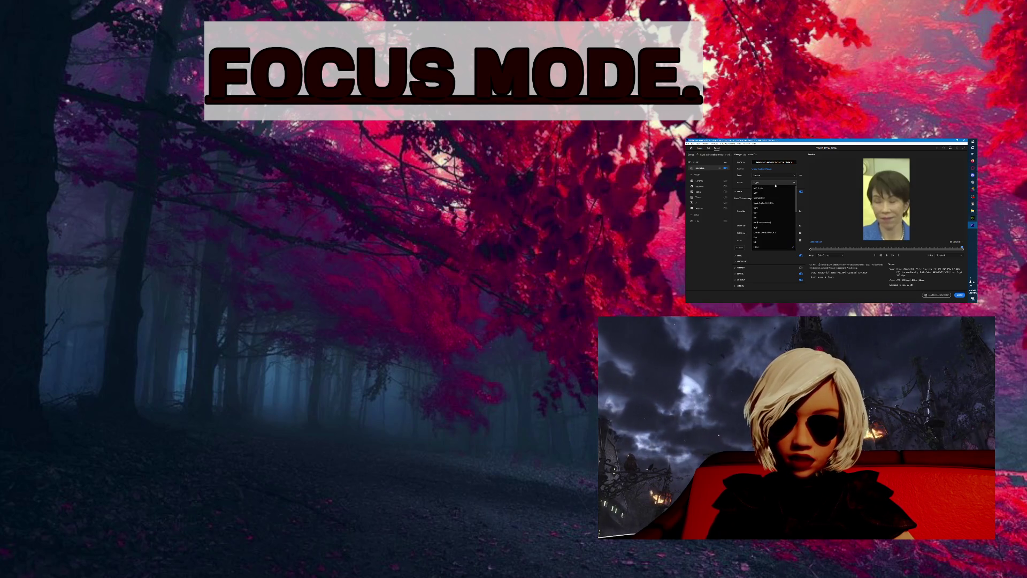
{"action": "left_click", "coordinate": [741, 188]}
{"action": "left_click", "coordinate": [774, 175]}
{"action": "scroll", "coordinate": [786, 230], "scroll_direction": "down", "scroll_amount": 5}
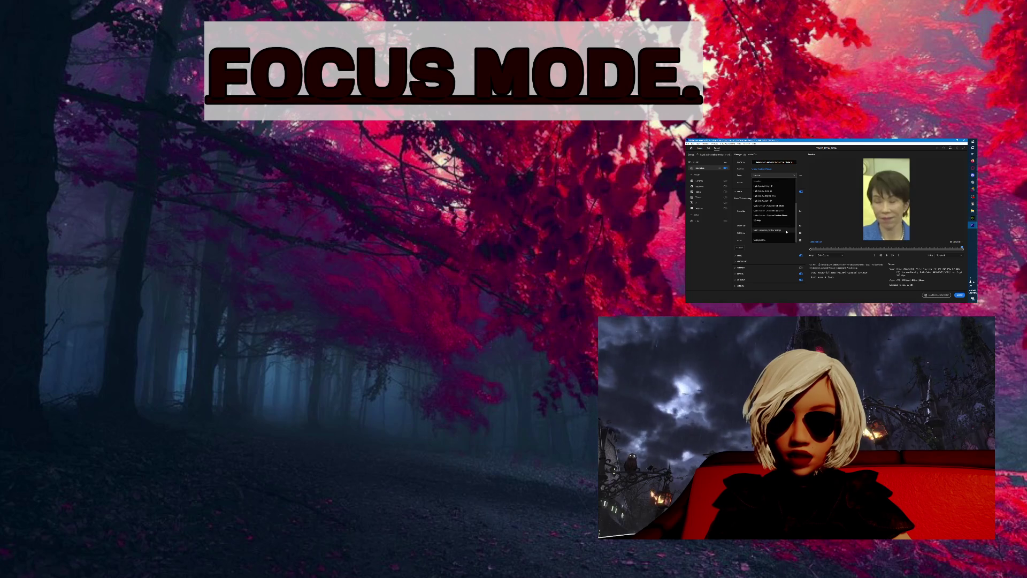
{"action": "scroll", "coordinate": [786, 235], "scroll_direction": "up", "scroll_amount": 3}
{"action": "scroll", "coordinate": [786, 224], "scroll_direction": "up", "scroll_amount": 5}
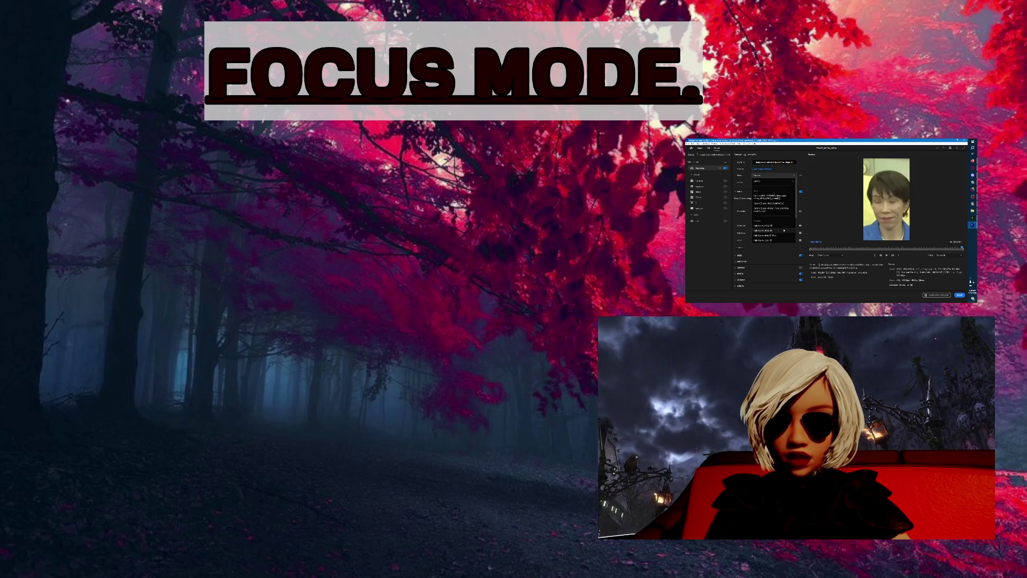
{"action": "scroll", "coordinate": [787, 214], "scroll_direction": "down", "scroll_amount": 3}
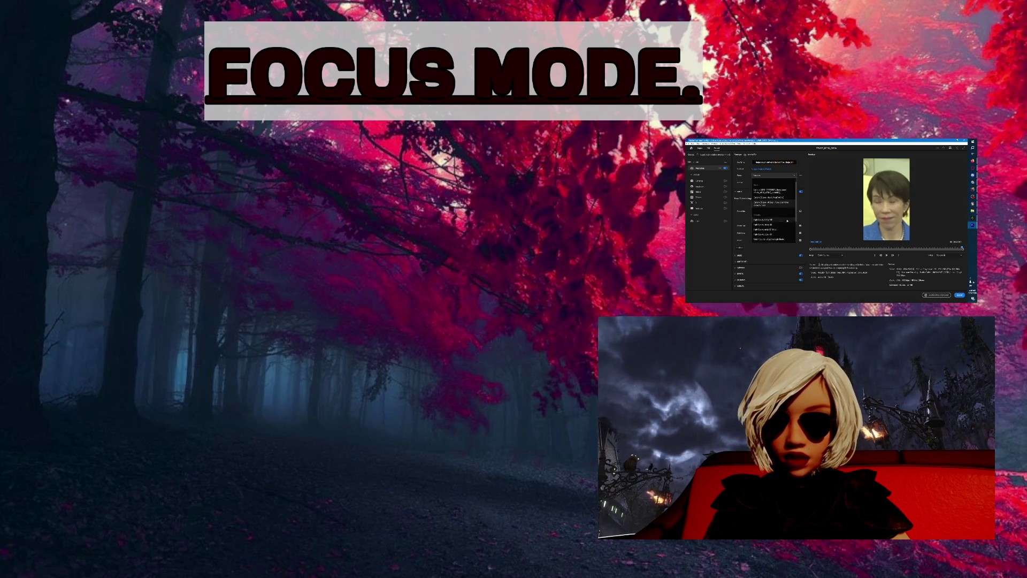
{"action": "left_click", "coordinate": [768, 190]}
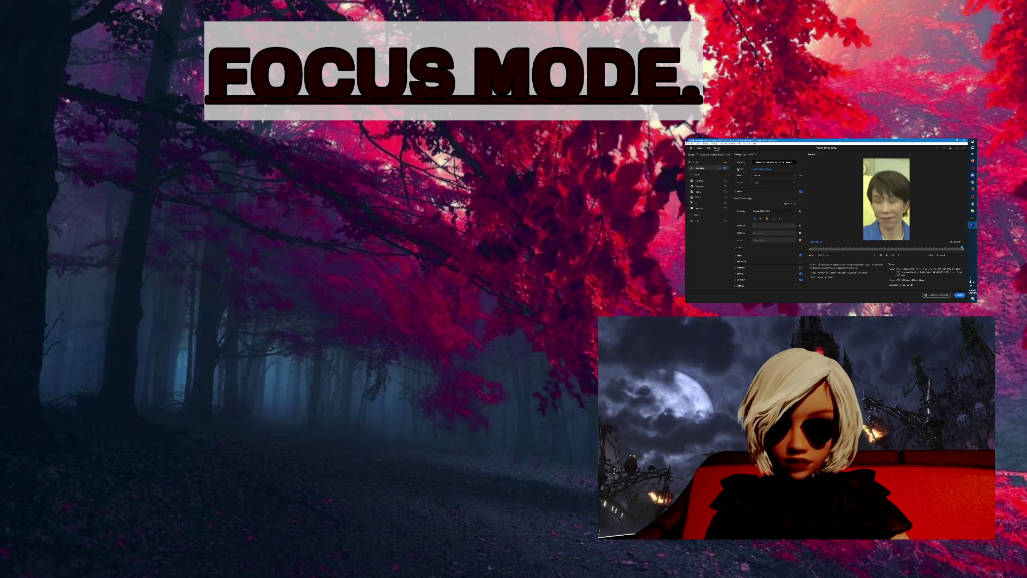
- Switch the export preset to a Match Source option, then bring the web browser forward
{"action": "left_click", "coordinate": [748, 184]}
{"action": "left_click", "coordinate": [754, 176]}
{"action": "left_click", "coordinate": [754, 176]}
{"action": "scroll", "coordinate": [777, 236], "scroll_direction": "down", "scroll_amount": 5}
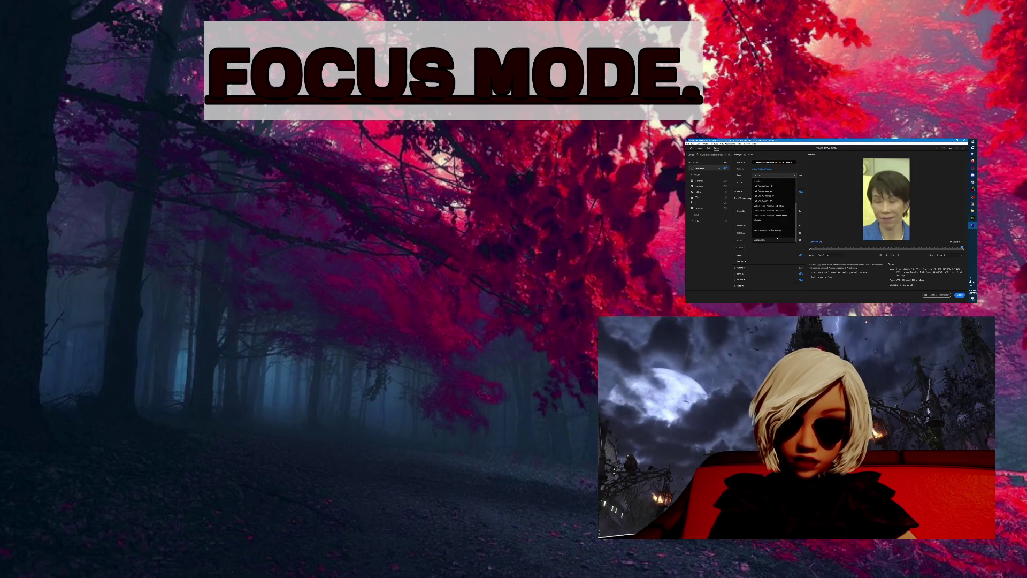
{"action": "scroll", "coordinate": [777, 235], "scroll_direction": "up", "scroll_amount": 5}
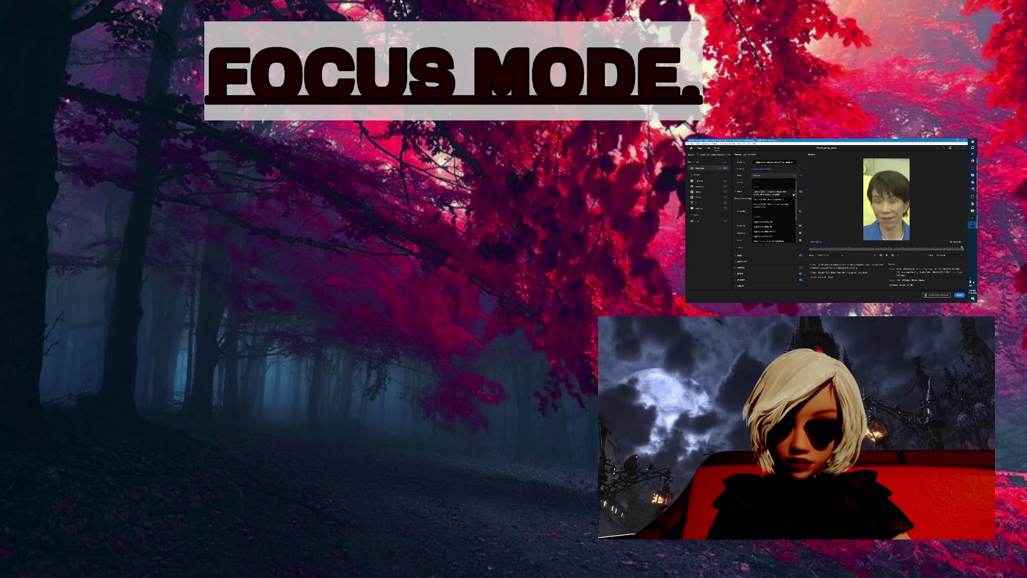
{"action": "left_click", "coordinate": [792, 194]}
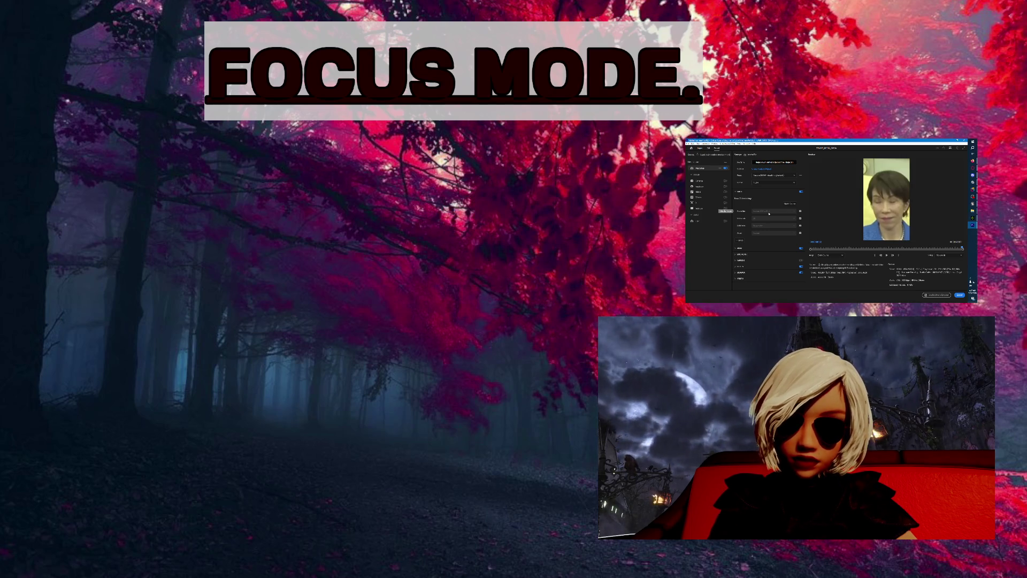
{"action": "left_click", "coordinate": [972, 160]}
{"action": "left_click", "coordinate": [959, 145]}
- Search Google for 480x854 to bring up the calculator
{"action": "type", "text": "40l"}
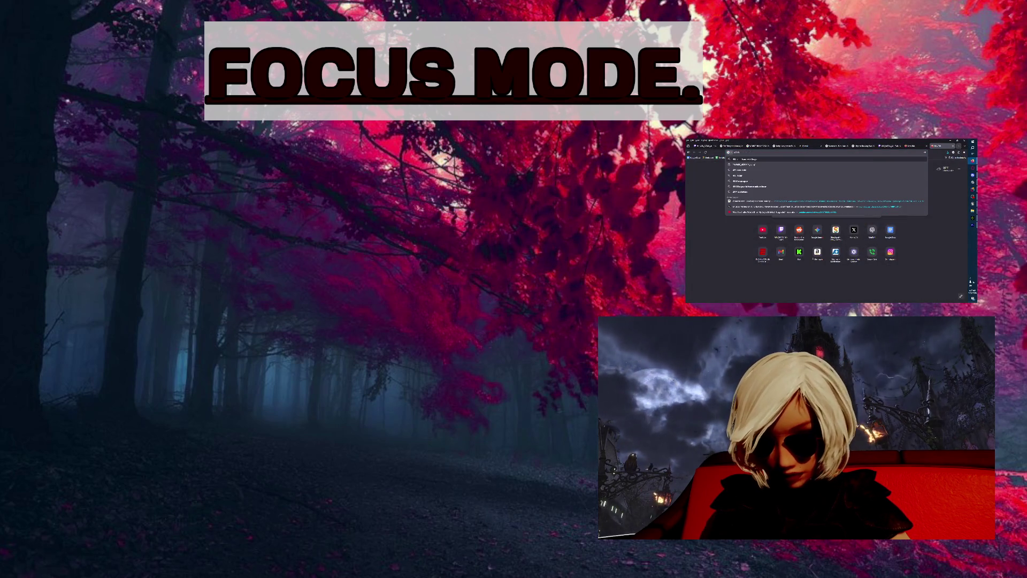
{"action": "key", "text": "Return"}
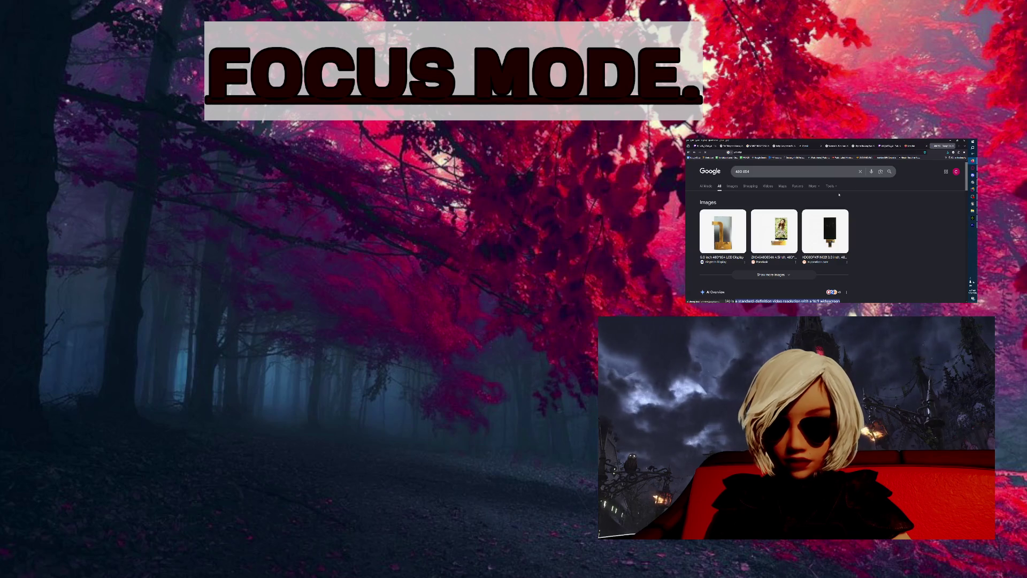
{"action": "left_click", "coordinate": [742, 172]}
{"action": "type", "text": "x"}
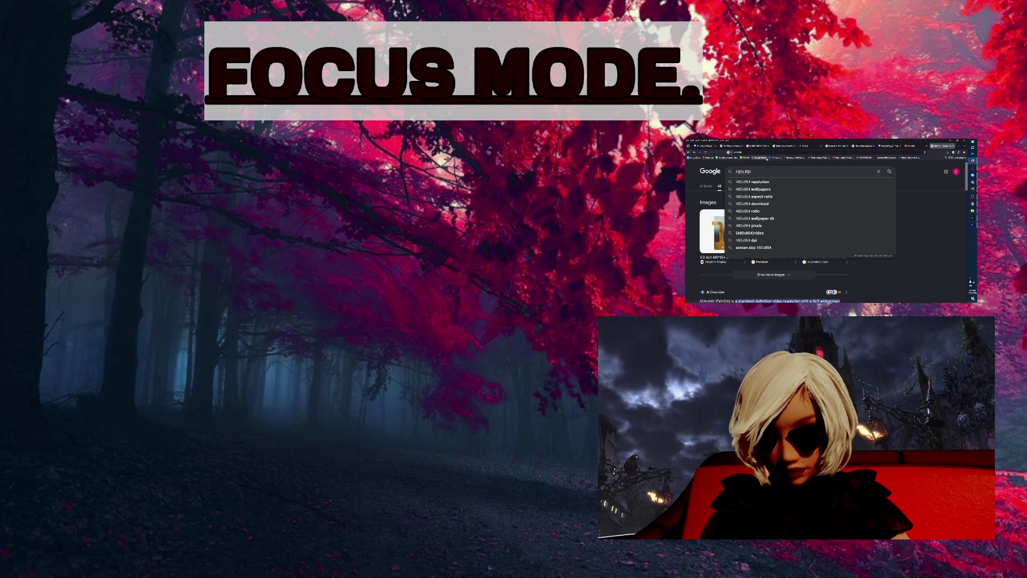
{"action": "key", "text": "Return"}
{"action": "scroll", "coordinate": [867, 195], "scroll_direction": "down", "scroll_amount": 5}
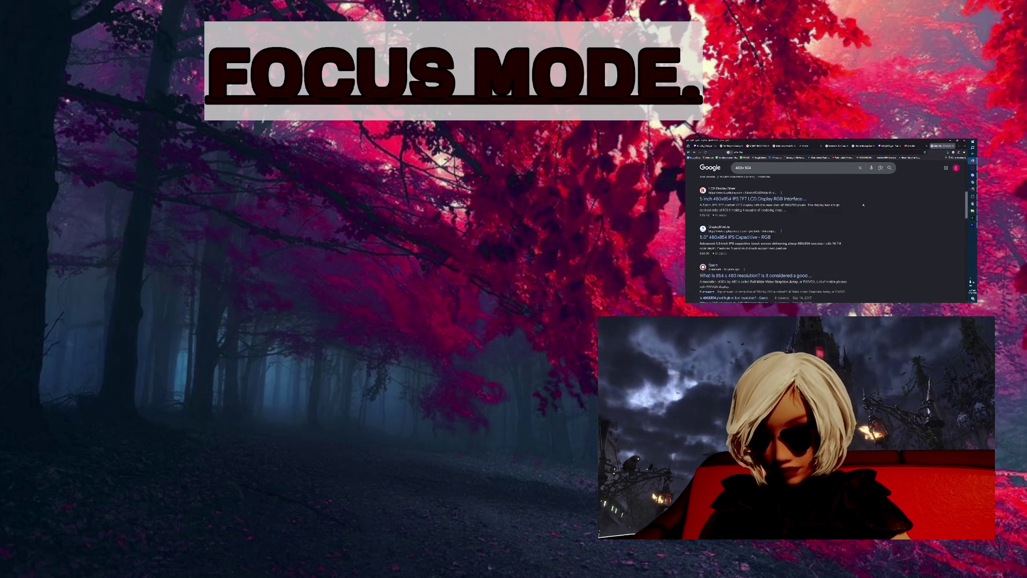
{"action": "left_click", "coordinate": [742, 167]}
{"action": "key", "text": "BackSpace"}
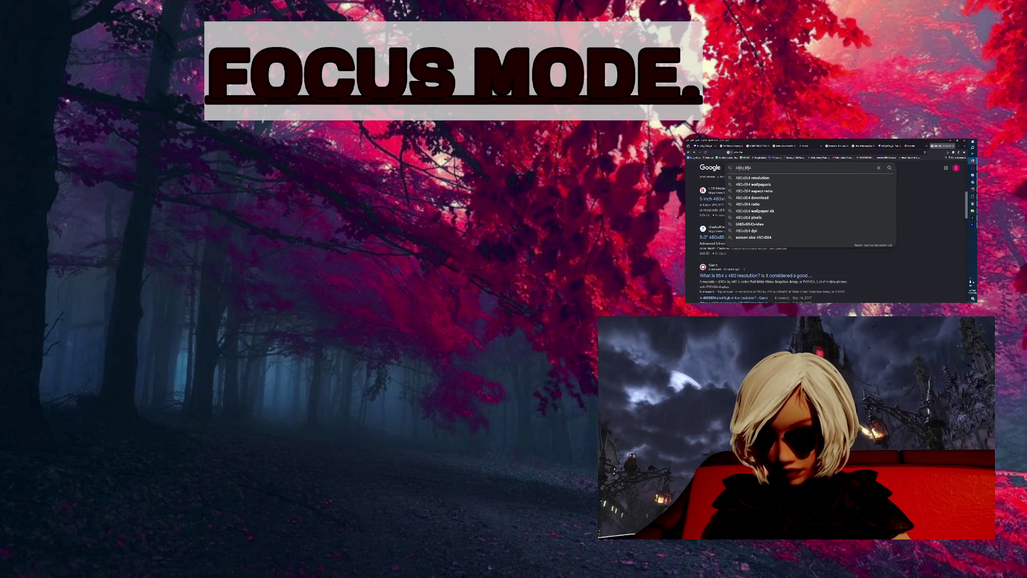
{"action": "key", "text": "Escape"}
{"action": "scroll", "coordinate": [786, 245], "scroll_direction": "up", "scroll_amount": 5}
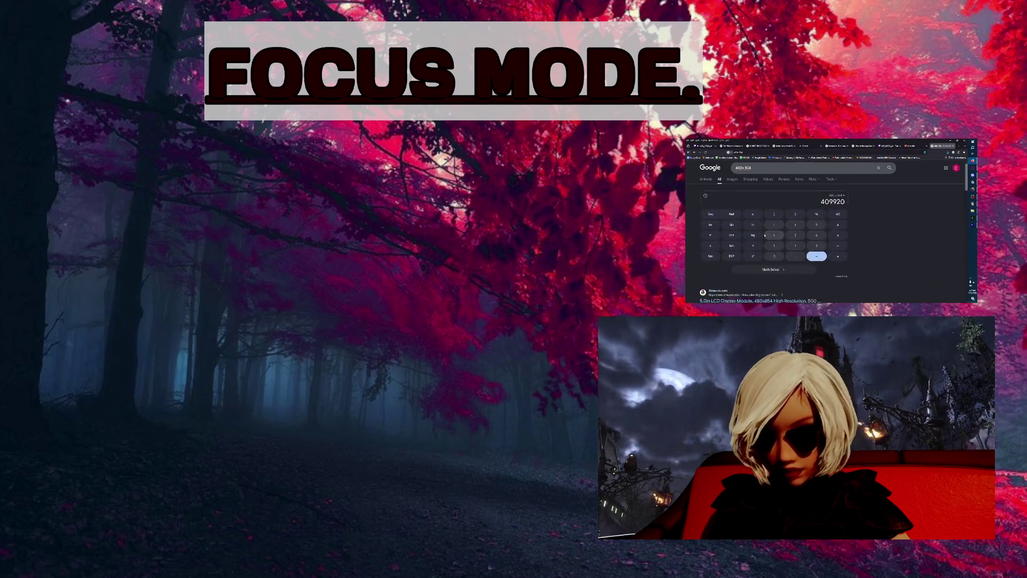
- Compute 854 ÷ 480 on Google's calculator
{"action": "left_click", "coordinate": [796, 232]}
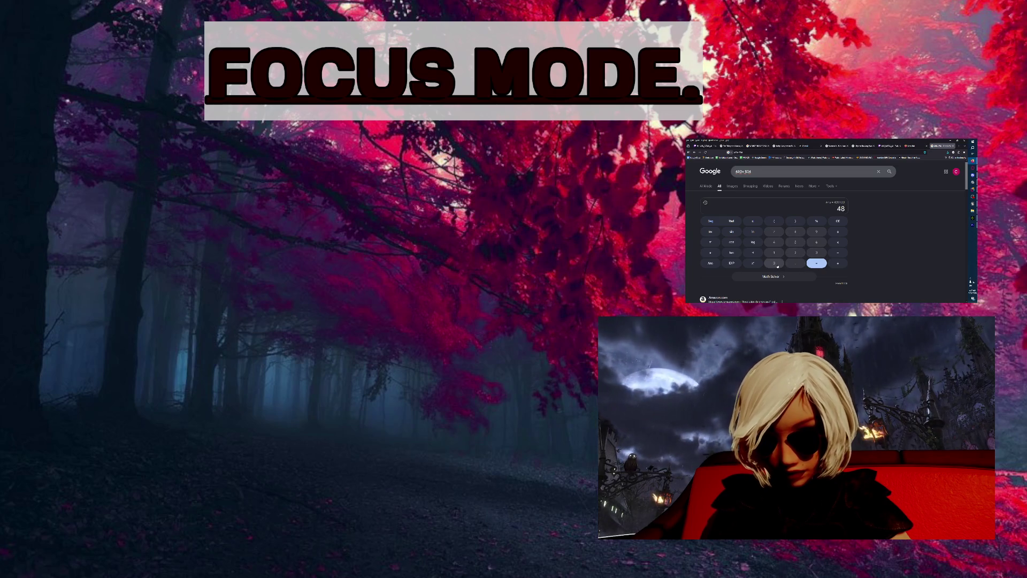
{"action": "left_click", "coordinate": [838, 222]}
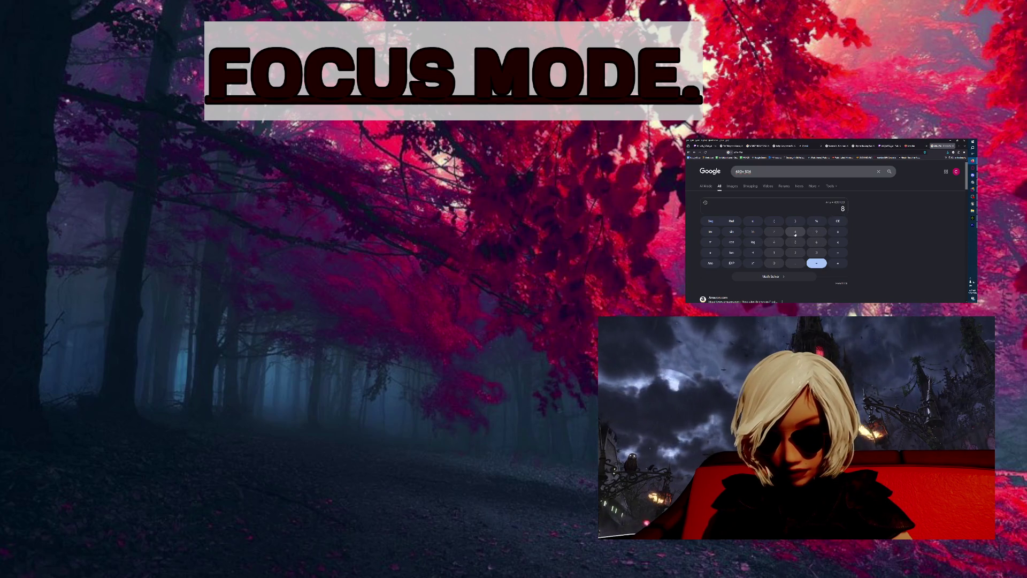
{"action": "left_click", "coordinate": [796, 243]}
{"action": "left_click", "coordinate": [774, 242]}
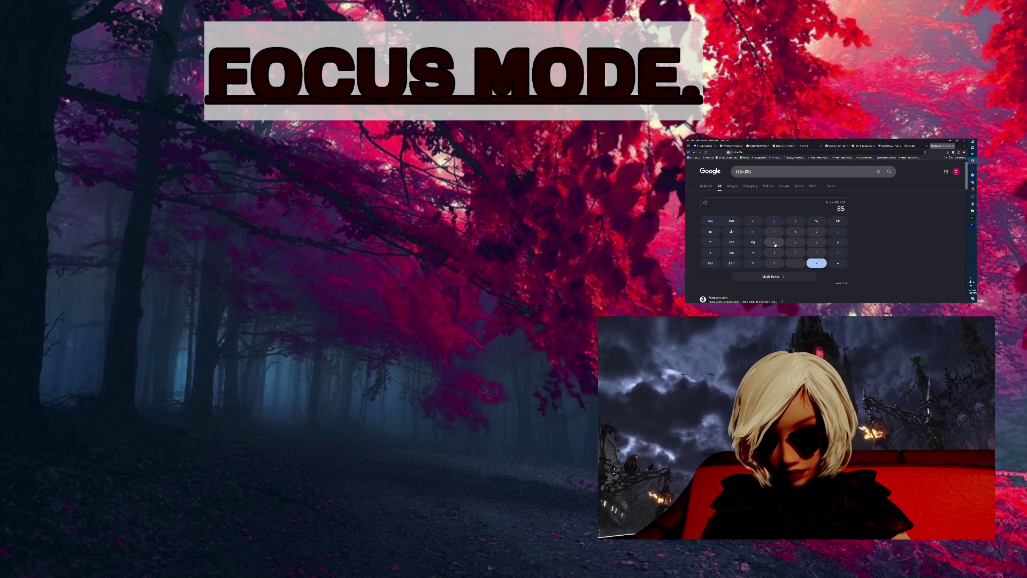
{"action": "left_click", "coordinate": [837, 232]}
{"action": "left_click", "coordinate": [774, 243]}
{"action": "left_click", "coordinate": [796, 231]}
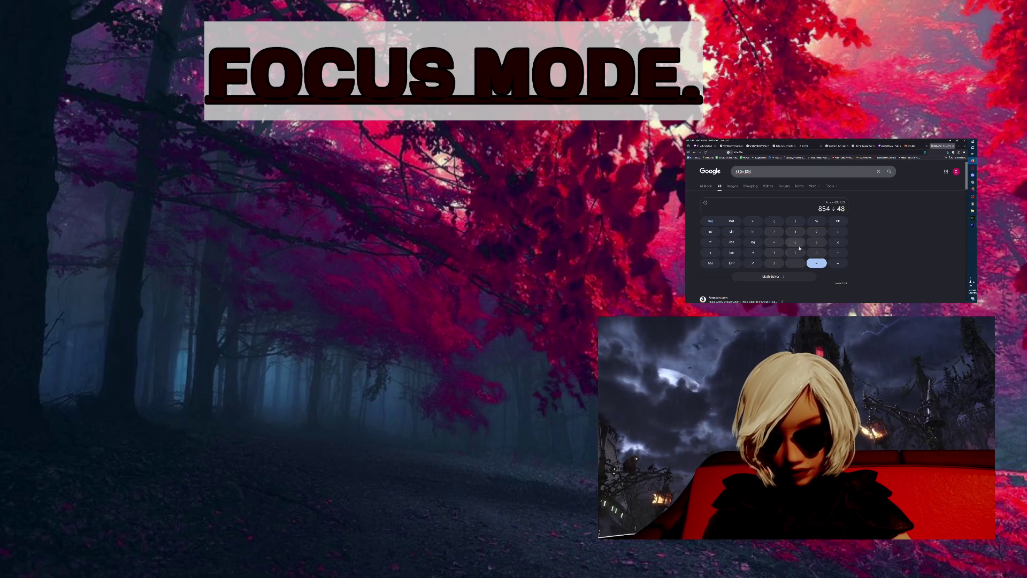
{"action": "left_click", "coordinate": [774, 263]}
{"action": "left_click", "coordinate": [817, 263]}
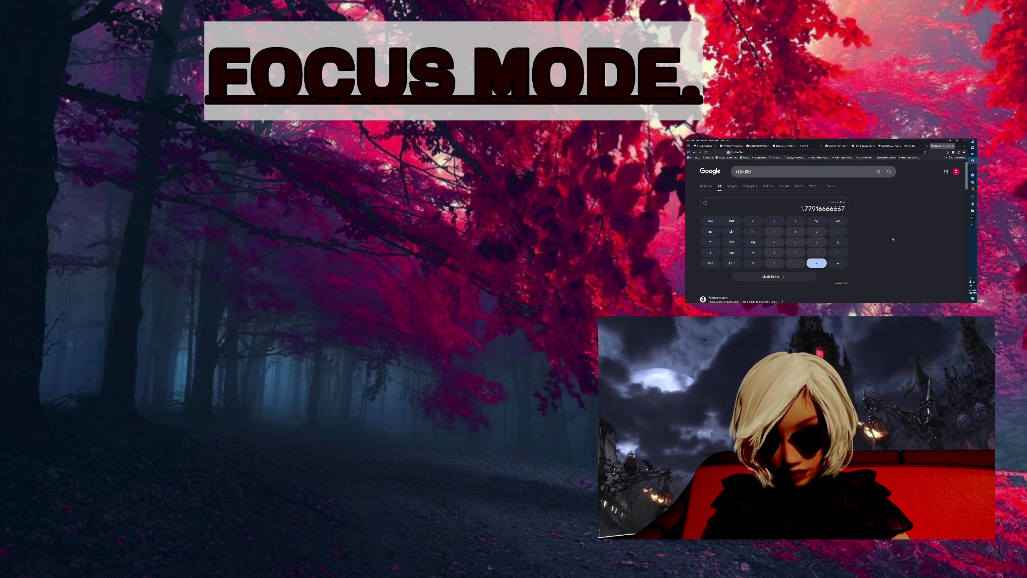
- Clear the calculator and re-enter 854 ÷ 480
{"action": "left_click", "coordinate": [838, 221]}
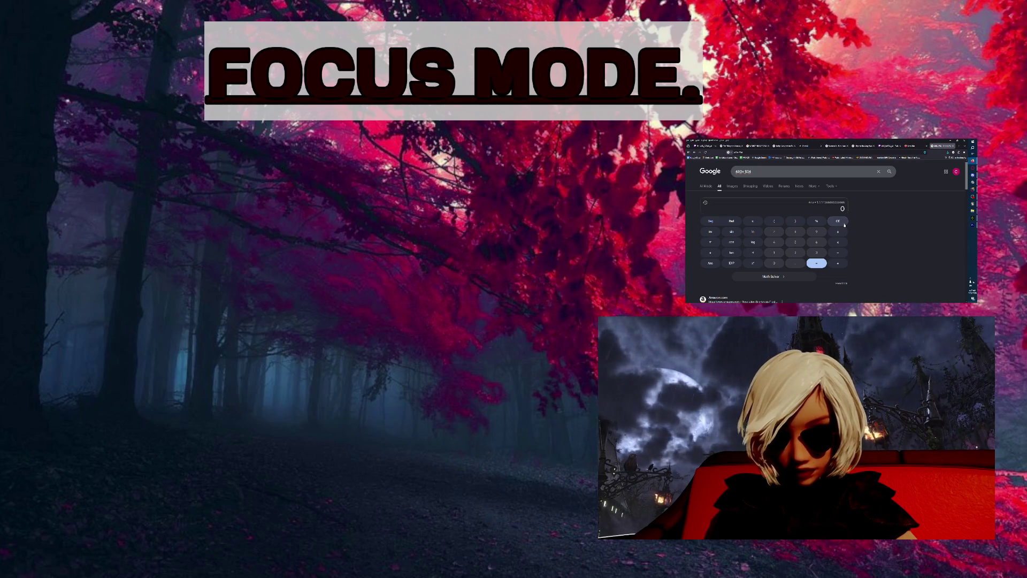
{"action": "left_click", "coordinate": [796, 231]}
{"action": "left_click", "coordinate": [795, 243]}
{"action": "left_click", "coordinate": [774, 242]}
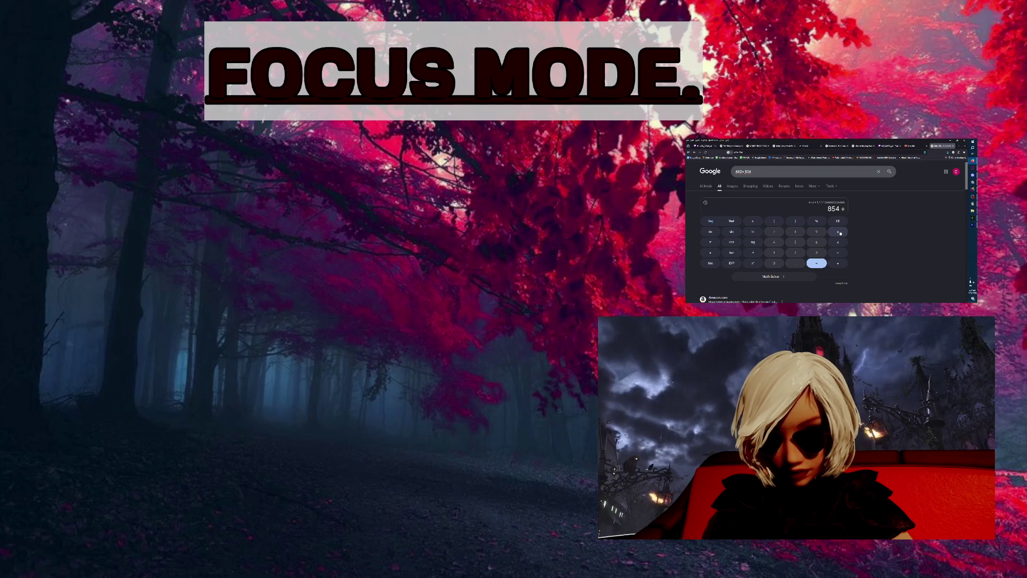
{"action": "left_click", "coordinate": [774, 241]}
{"action": "left_click", "coordinate": [795, 231]}
{"action": "left_click", "coordinate": [772, 263]}
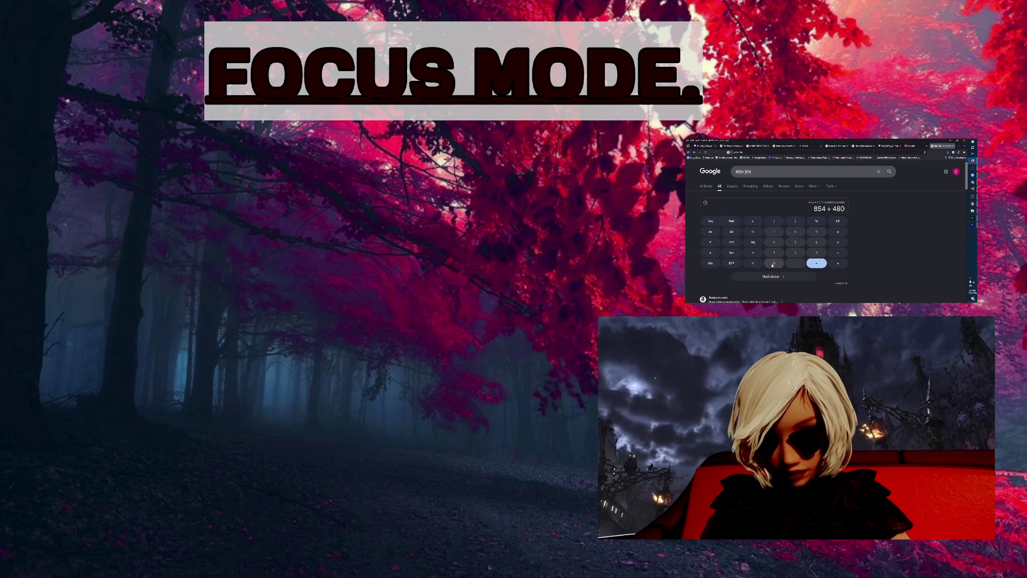
{"action": "left_click", "coordinate": [816, 263]}
- Clear the calculator and compute 480 ÷ 854, giving 0.56206088993
{"action": "left_click", "coordinate": [839, 222]}
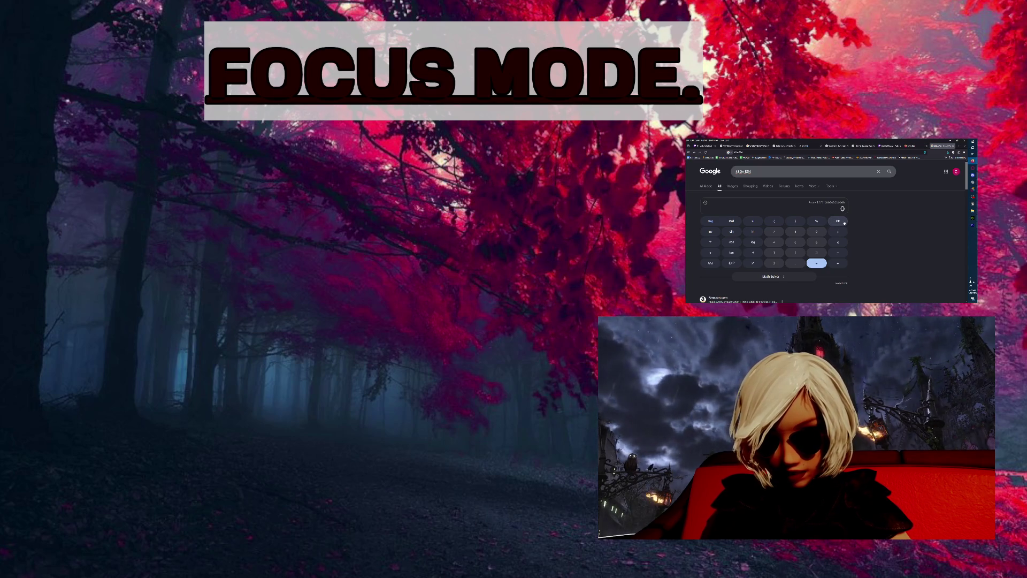
{"action": "left_click", "coordinate": [774, 242]}
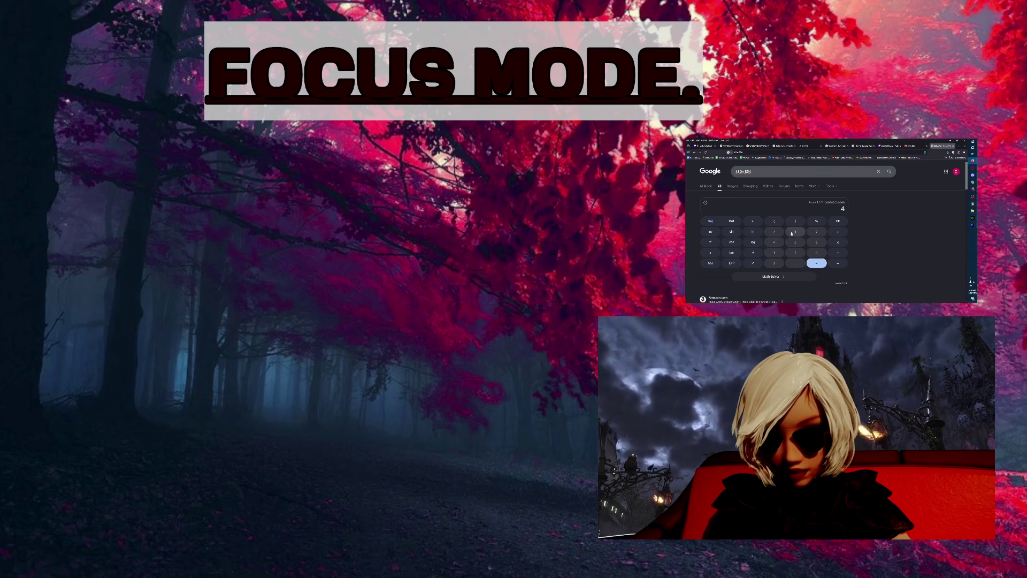
{"action": "left_click", "coordinate": [796, 232]}
{"action": "left_click", "coordinate": [774, 263]}
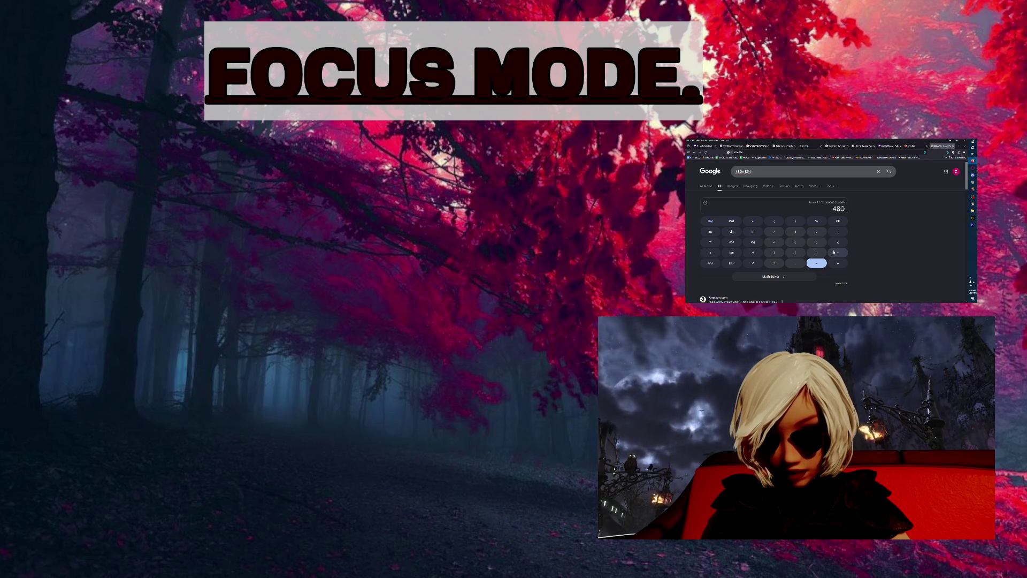
{"action": "left_click", "coordinate": [837, 232]}
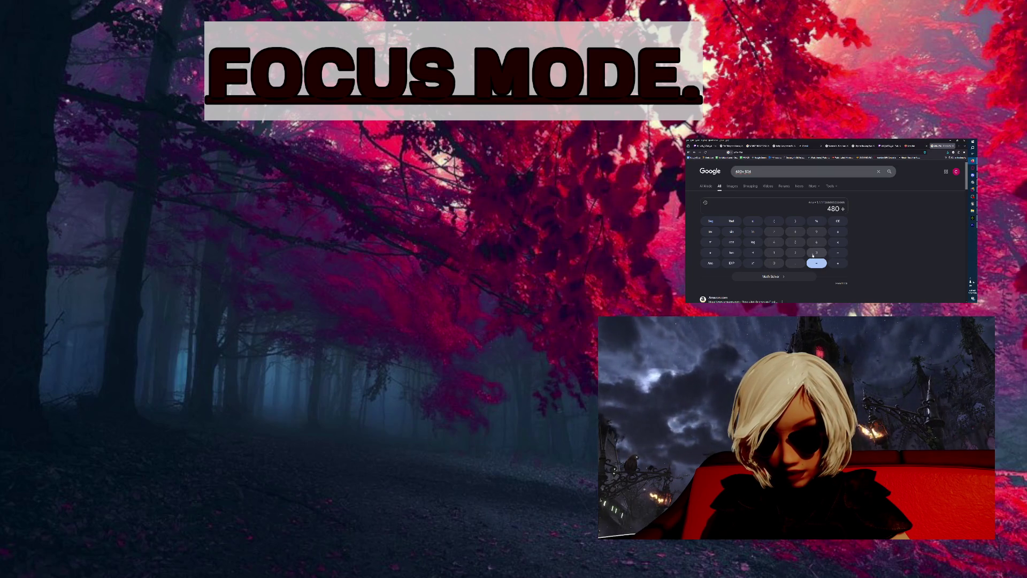
{"action": "left_click", "coordinate": [795, 231]}
{"action": "left_click", "coordinate": [790, 242]}
{"action": "left_click", "coordinate": [774, 241]}
{"action": "left_click", "coordinate": [816, 263]}
{"action": "left_click", "coordinate": [766, 172]}
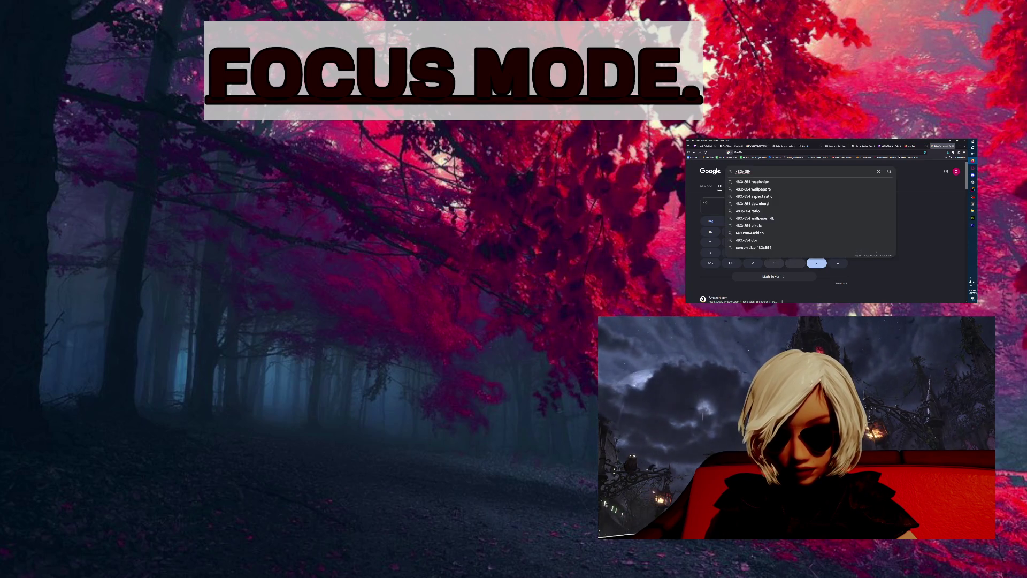
- Search Google for '480x854 resolution', read the overview, and return to Premiere Pro
{"action": "type", "text": "resolutio"}
{"action": "key", "text": "BackSpace"}
{"action": "key", "text": "BackSpace"}
{"action": "type", "text": "n"}
{"action": "key", "text": "Return"}
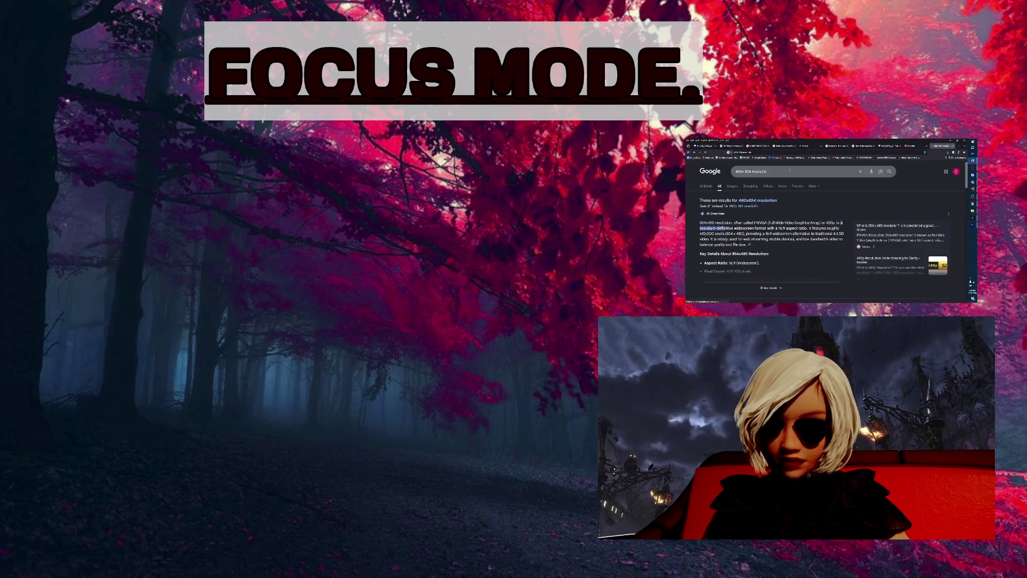
{"action": "scroll", "coordinate": [790, 234], "scroll_direction": "down", "scroll_amount": 1}
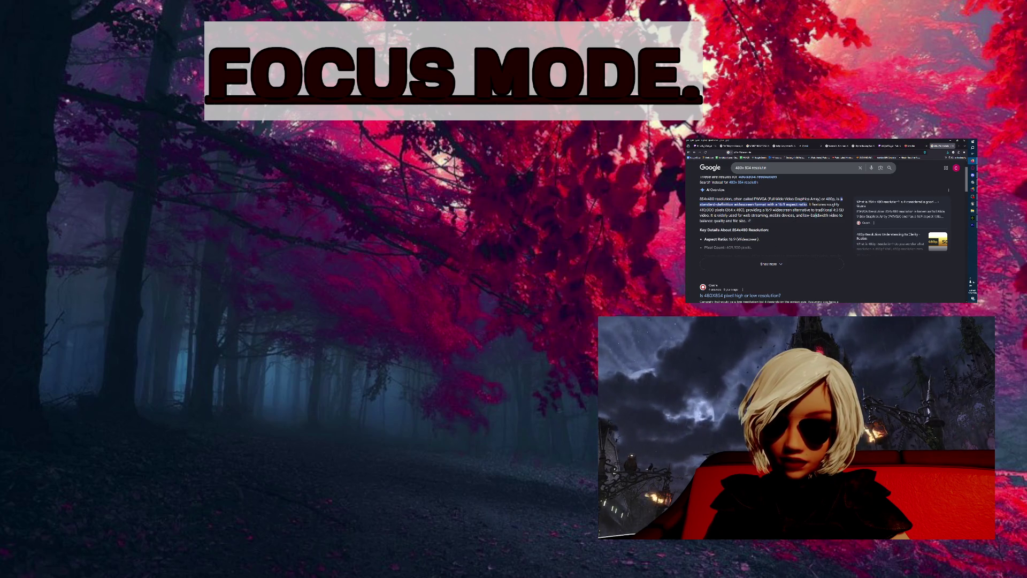
{"action": "scroll", "coordinate": [849, 249], "scroll_direction": "up", "scroll_amount": 2}
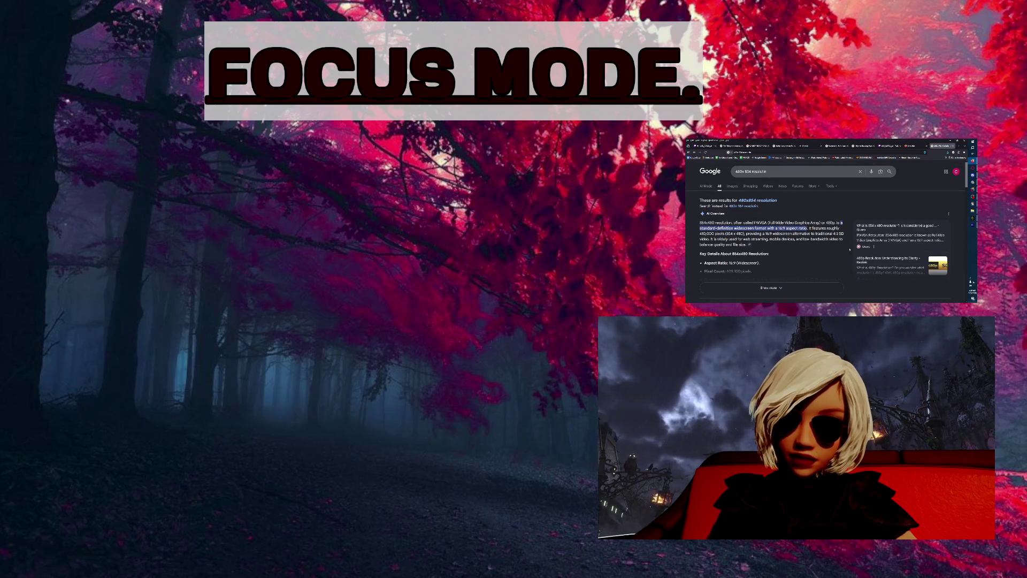
{"action": "scroll", "coordinate": [849, 249], "scroll_direction": "down", "scroll_amount": 1}
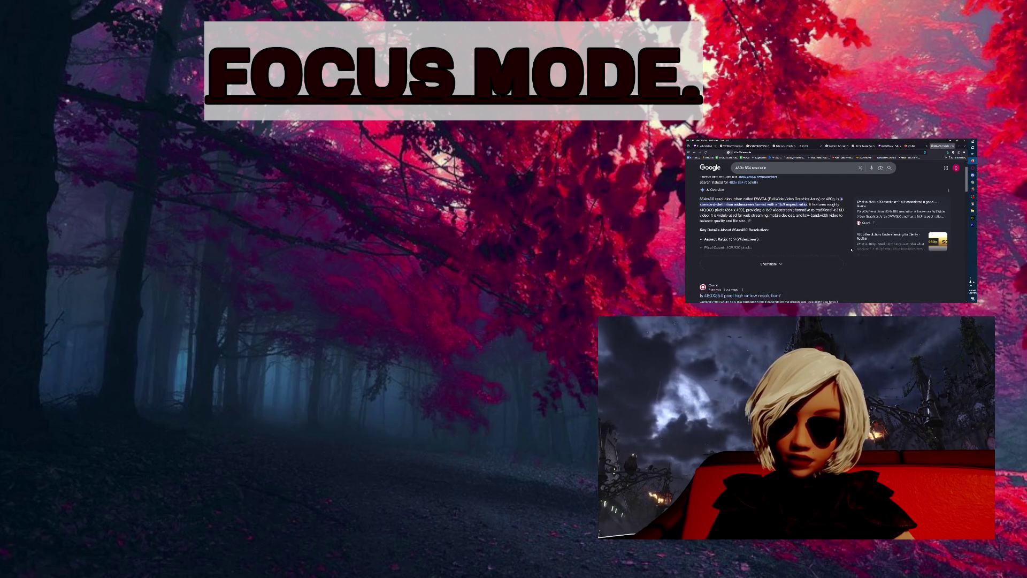
{"action": "left_click", "coordinate": [972, 225]}
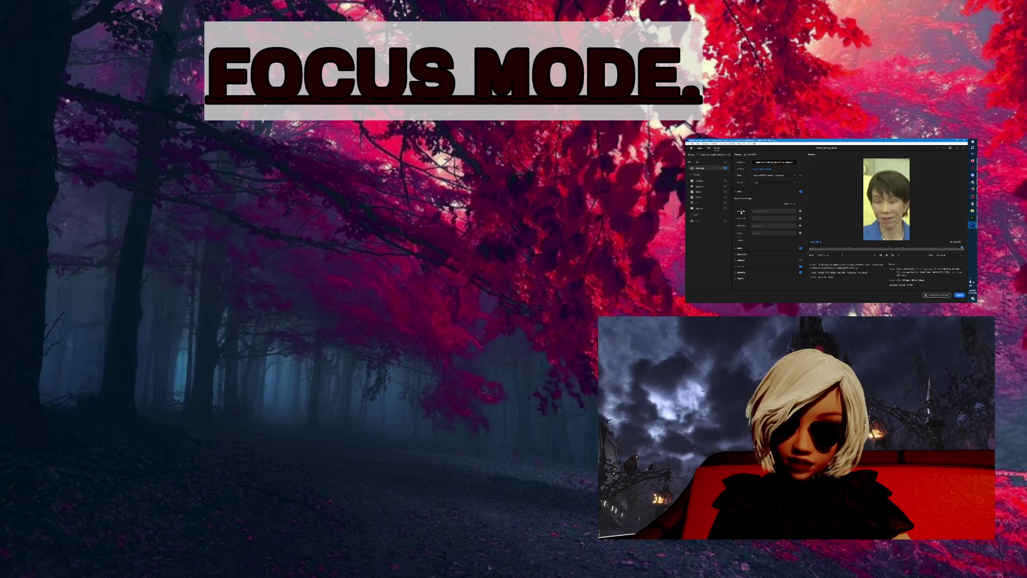
- Expand the export settings section and scroll through the Encoding Settings options
{"action": "left_click", "coordinate": [776, 246]}
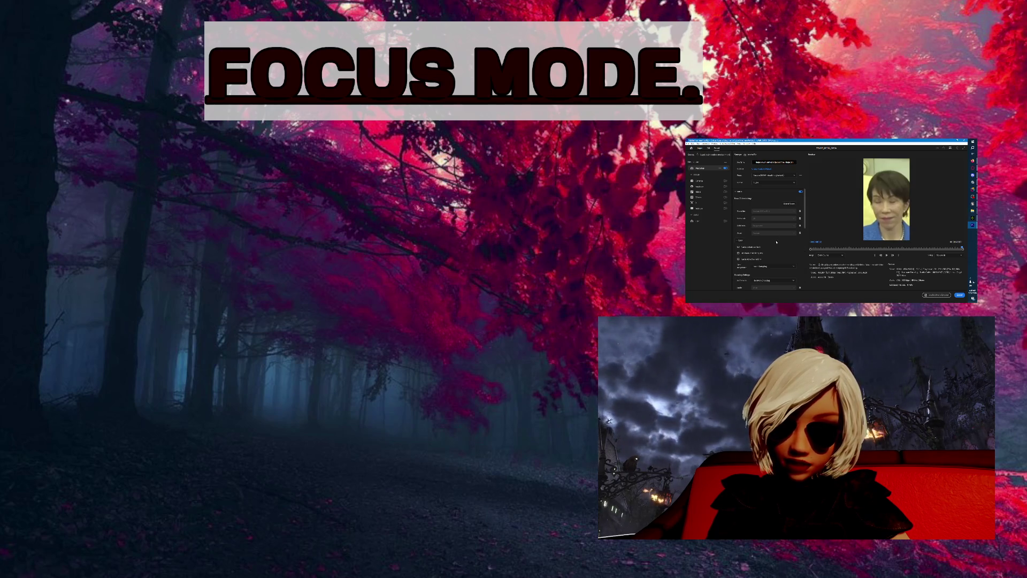
{"action": "scroll", "coordinate": [772, 242], "scroll_direction": "down", "scroll_amount": 5}
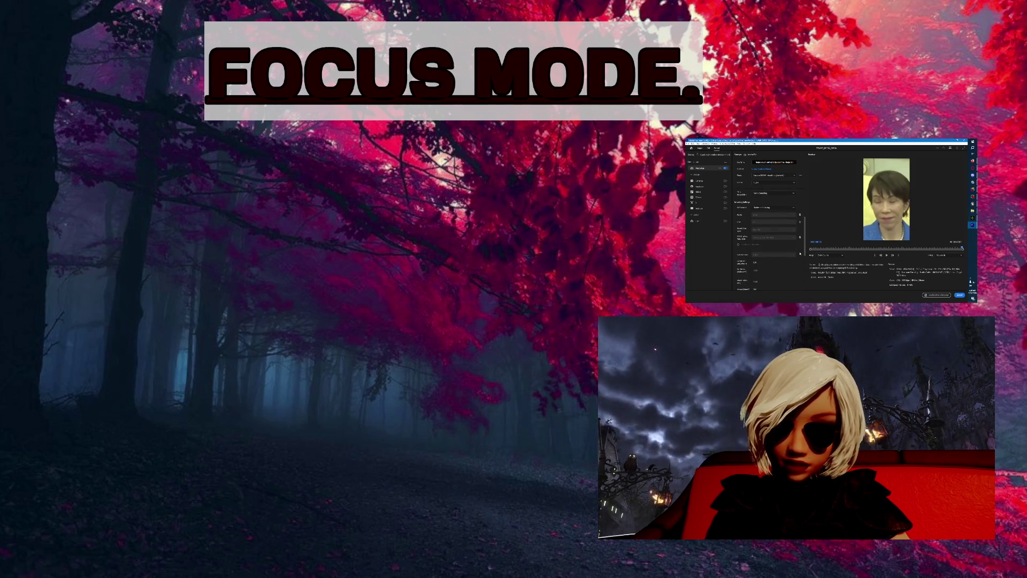
{"action": "scroll", "coordinate": [801, 254], "scroll_direction": "down", "scroll_amount": 5}
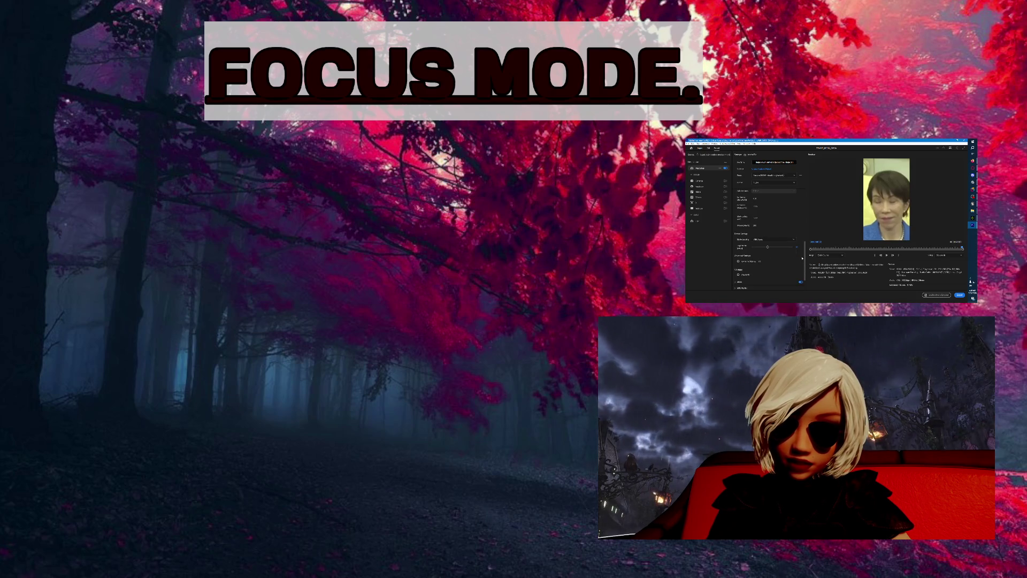
{"action": "scroll", "coordinate": [801, 258], "scroll_direction": "down", "scroll_amount": 3}
{"action": "scroll", "coordinate": [801, 259], "scroll_direction": "down", "scroll_amount": 1}
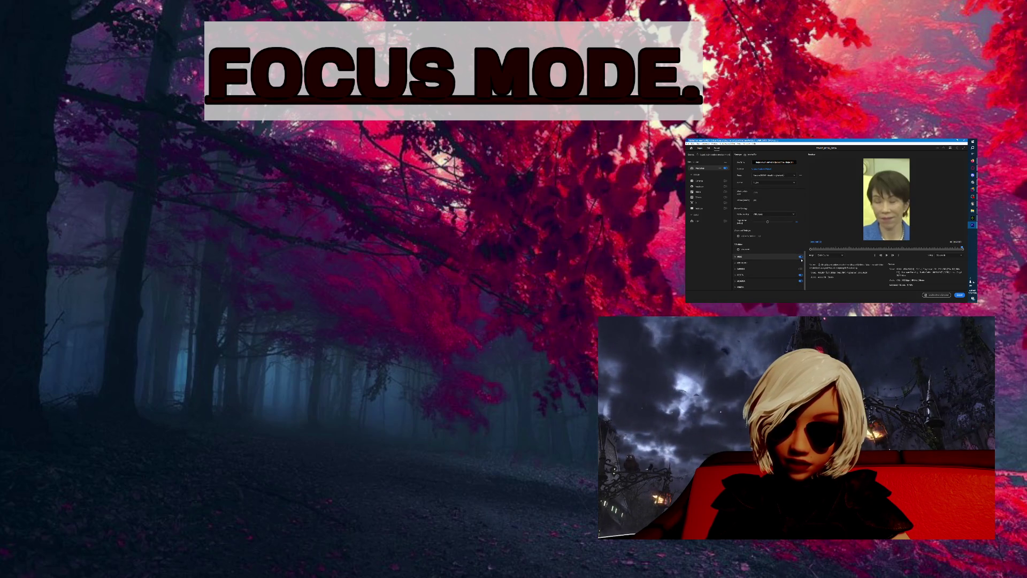
{"action": "left_click_drag", "start_coordinate": [805, 263], "coordinate": [804, 211]}
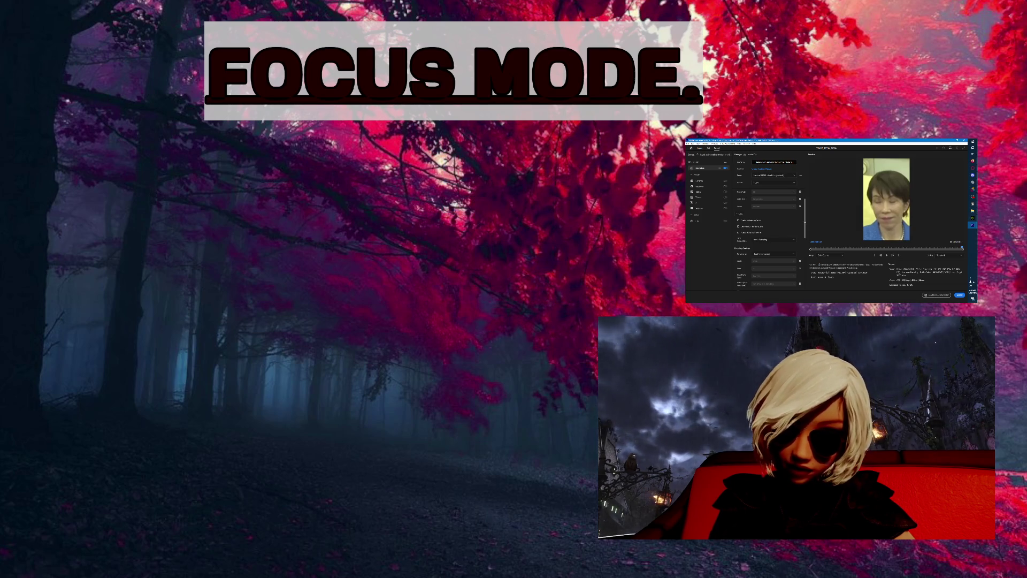
{"action": "scroll", "coordinate": [792, 230], "scroll_direction": "up", "scroll_amount": 1}
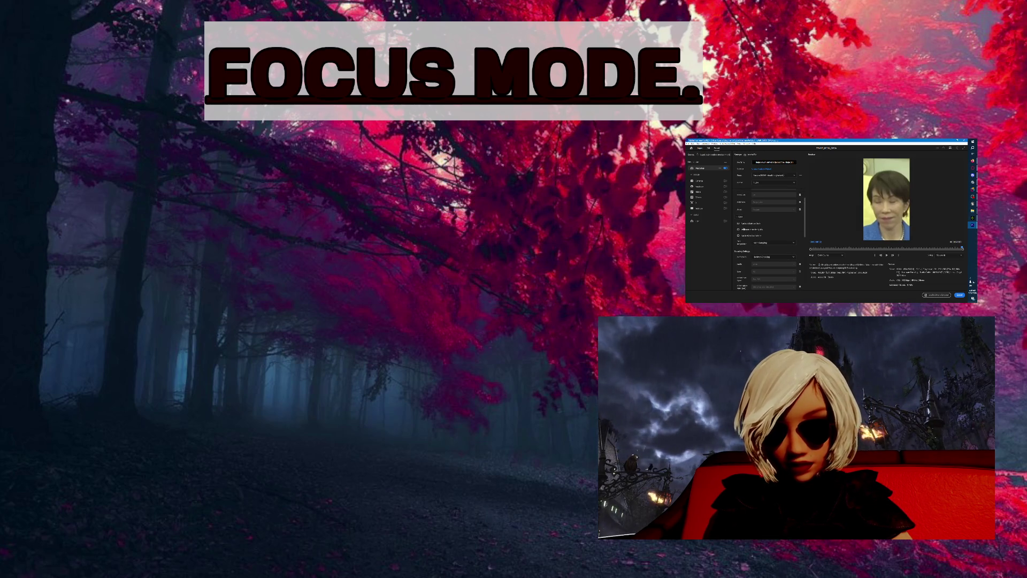
{"action": "scroll", "coordinate": [735, 226], "scroll_direction": "up", "scroll_amount": 3}
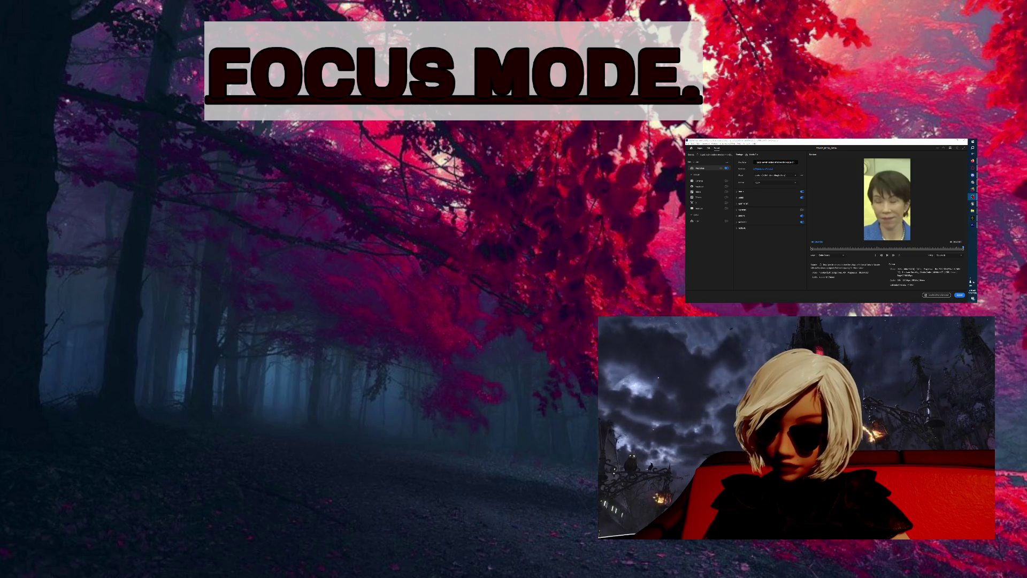
{"action": "left_click", "coordinate": [949, 255]}
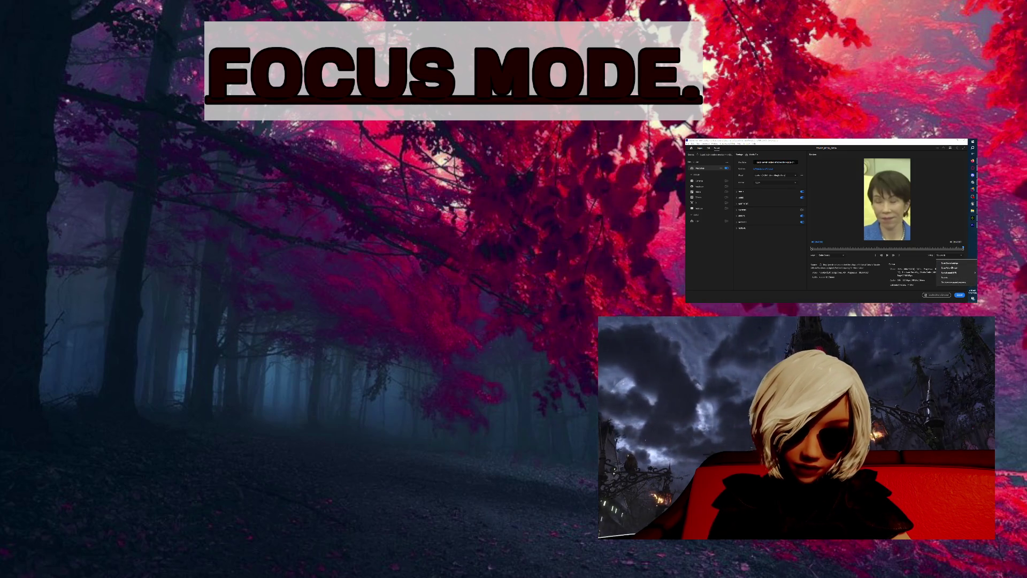
{"action": "left_click", "coordinate": [950, 267]}
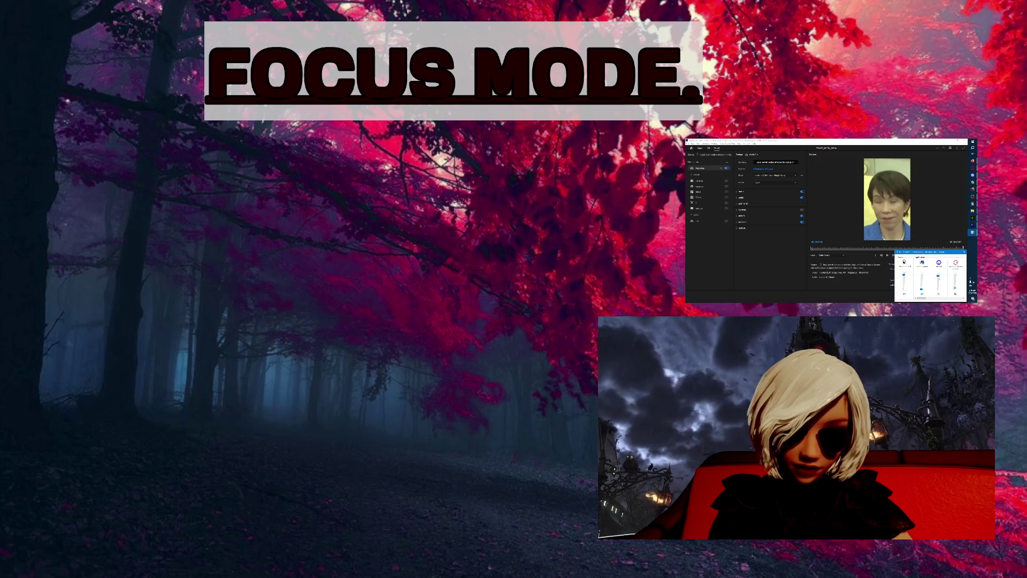
{"action": "left_click", "coordinate": [856, 167]}
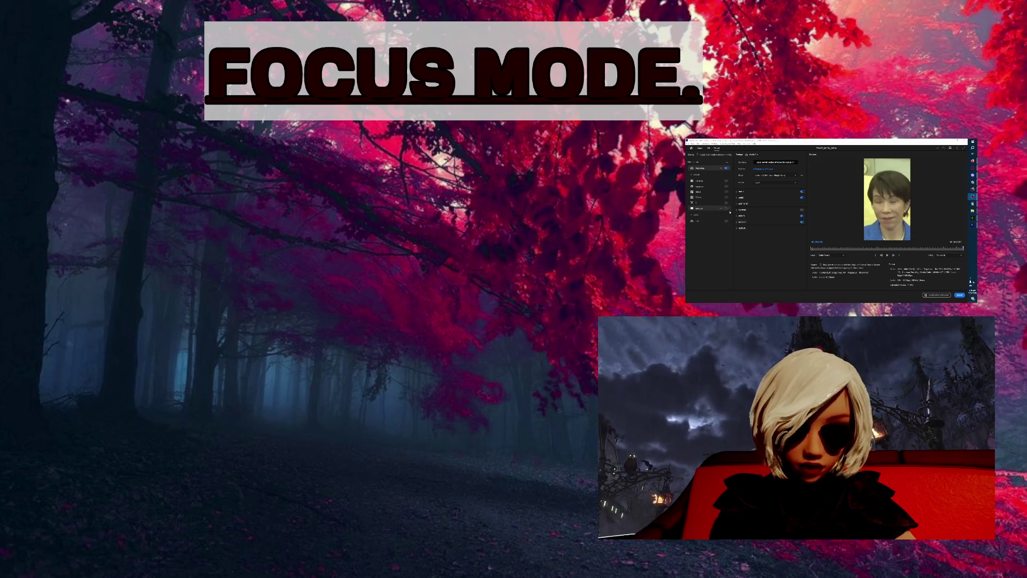
- Start encoding the export, move the progress dialog aside, and check the events list
{"action": "left_click", "coordinate": [959, 294]}
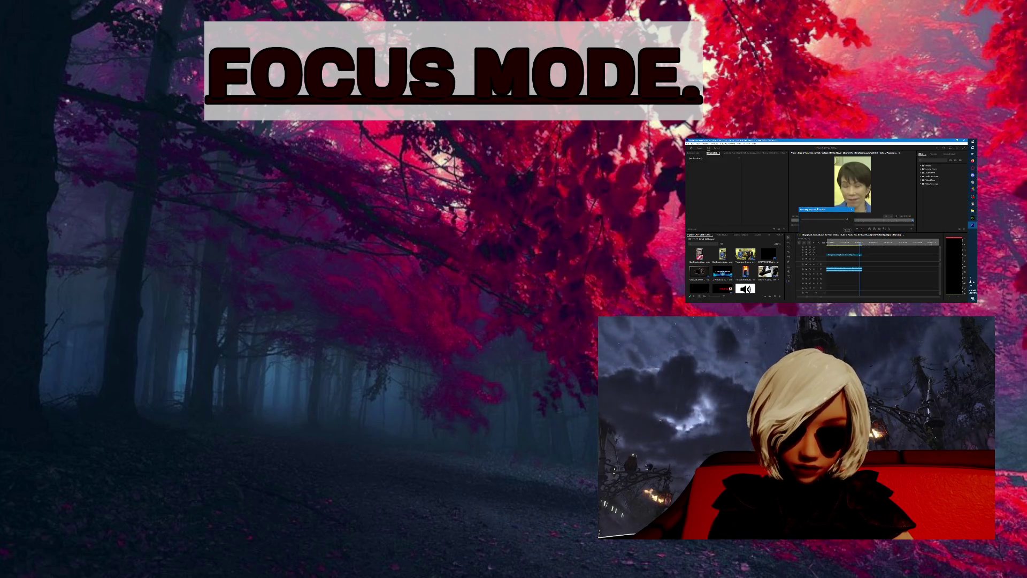
{"action": "left_click_drag", "start_coordinate": [761, 184], "coordinate": [775, 176]}
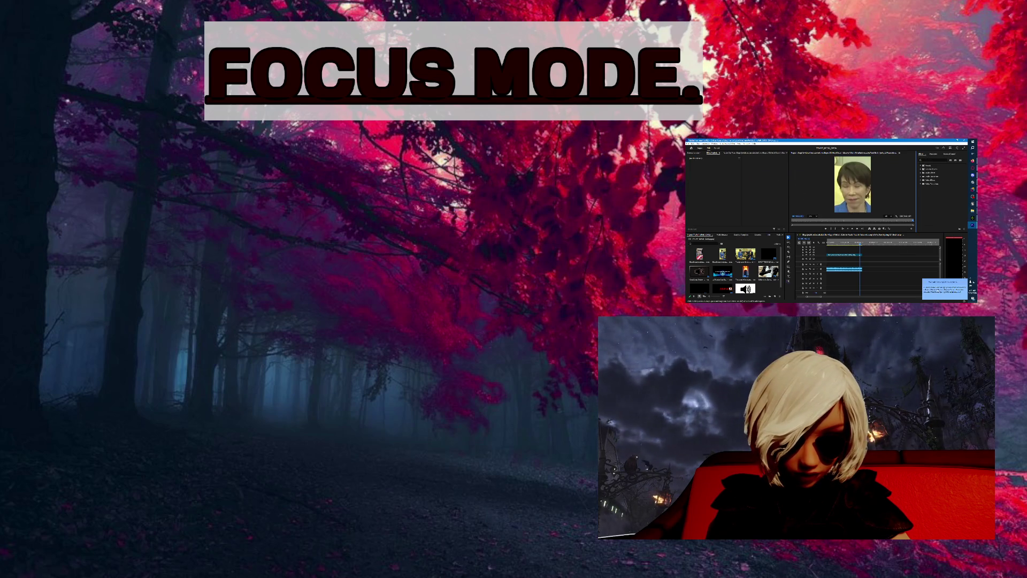
{"action": "left_click", "coordinate": [938, 284]}
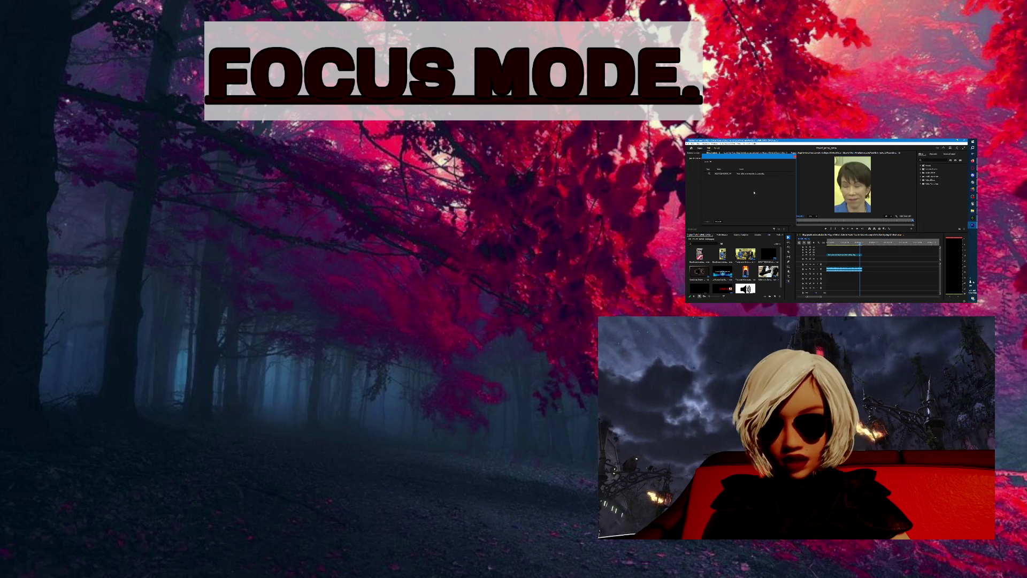
{"action": "left_click", "coordinate": [744, 174]}
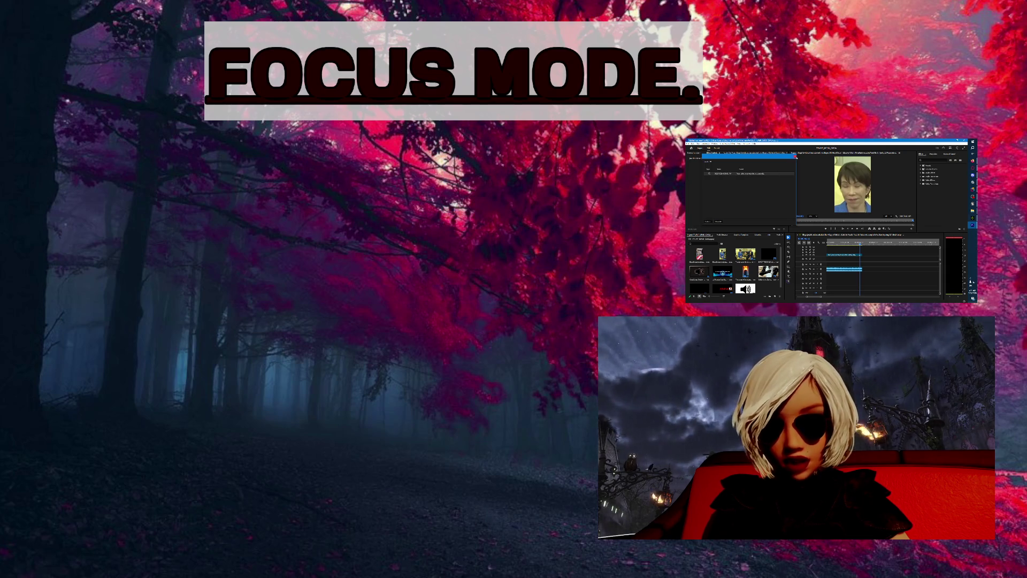
{"action": "left_click", "coordinate": [795, 157]}
- Zoom the timeline out to view all the clips in the edit
{"action": "left_click", "coordinate": [689, 143]}
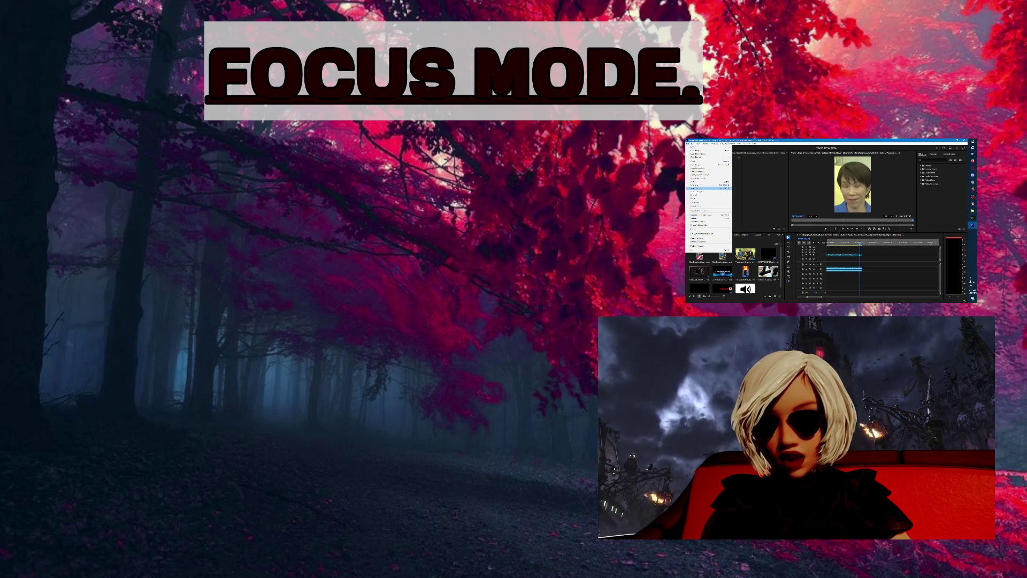
{"action": "mouse_move", "coordinate": [711, 228]}
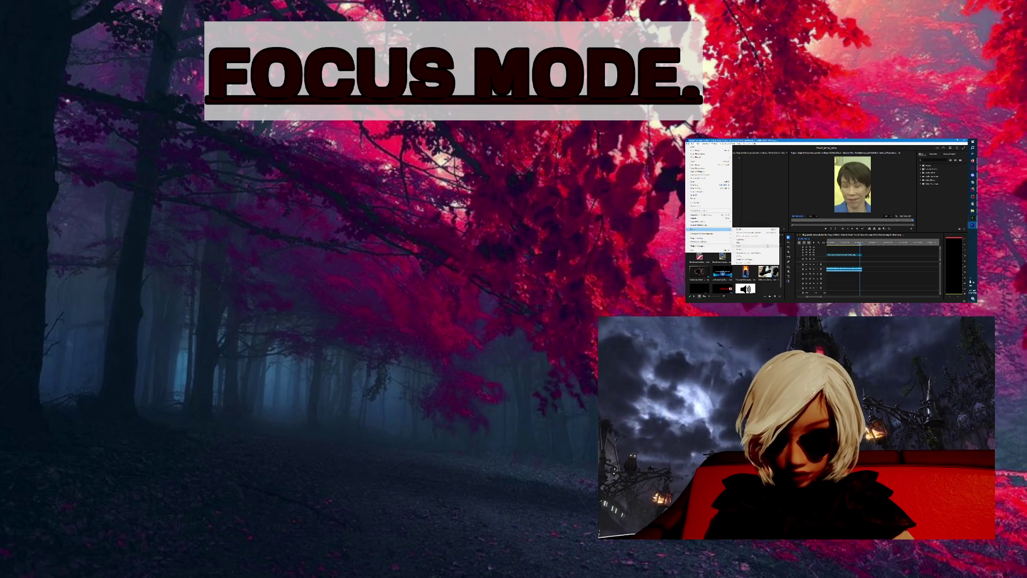
{"action": "left_click", "coordinate": [854, 243]}
{"action": "left_click_drag", "start_coordinate": [837, 295], "coordinate": [801, 298]}
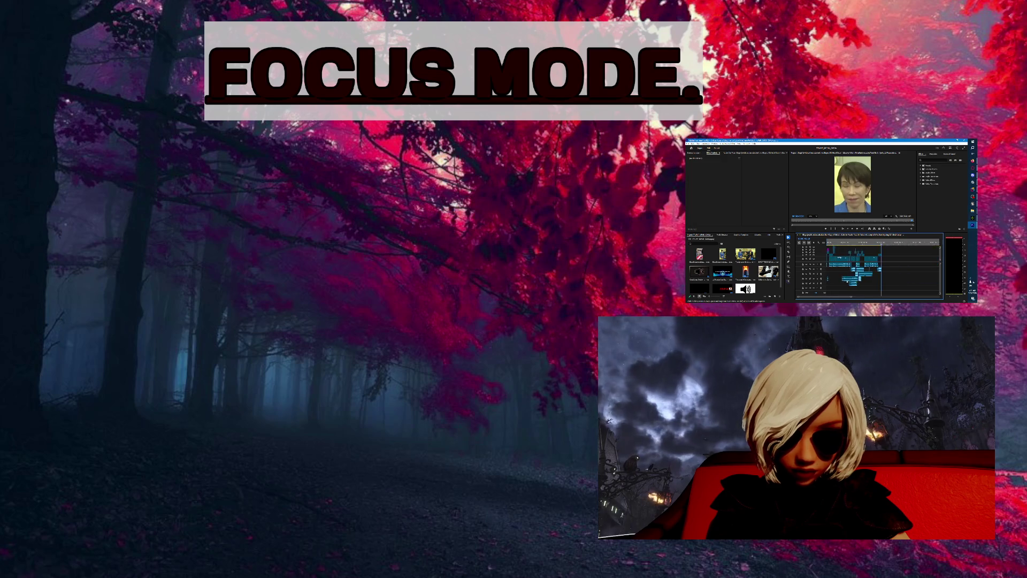
{"action": "scroll", "coordinate": [850, 298], "scroll_direction": "down", "scroll_amount": 5}
{"action": "scroll", "coordinate": [824, 294], "scroll_direction": "up", "scroll_amount": 5}
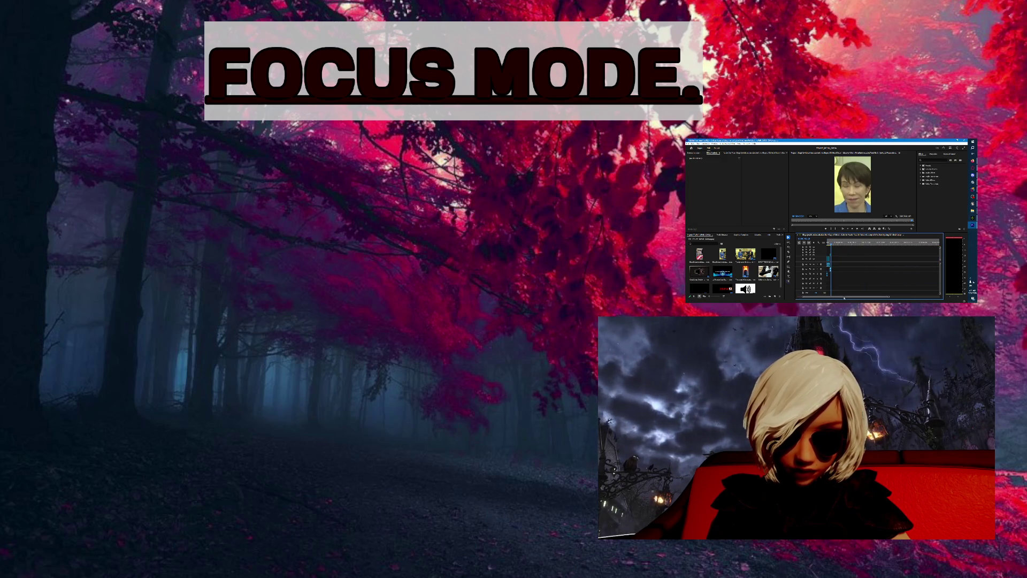
{"action": "left_click_drag", "start_coordinate": [869, 297], "coordinate": [813, 296]}
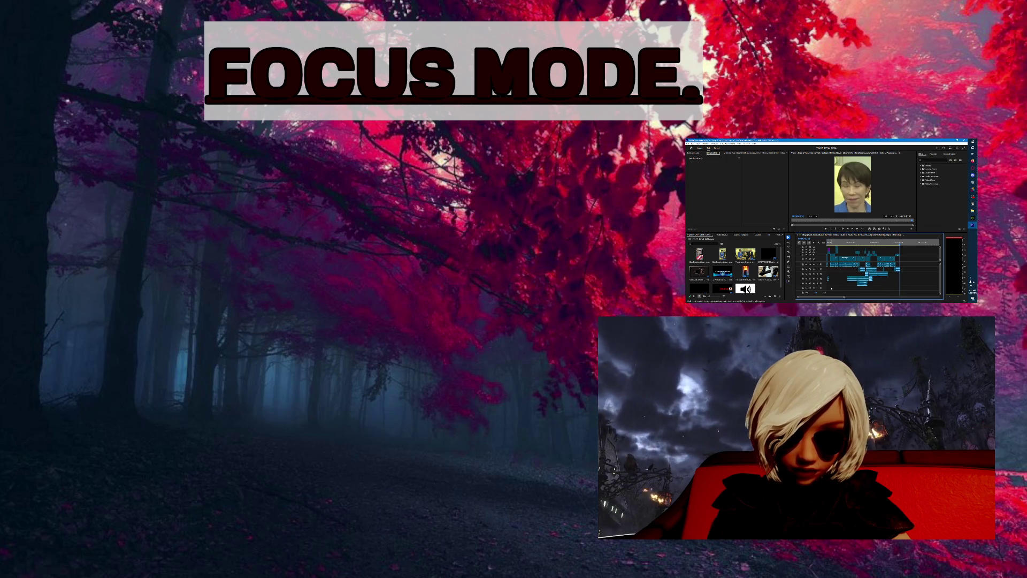
- Open the Export page via File > Export > Media
{"action": "left_click", "coordinate": [689, 143]}
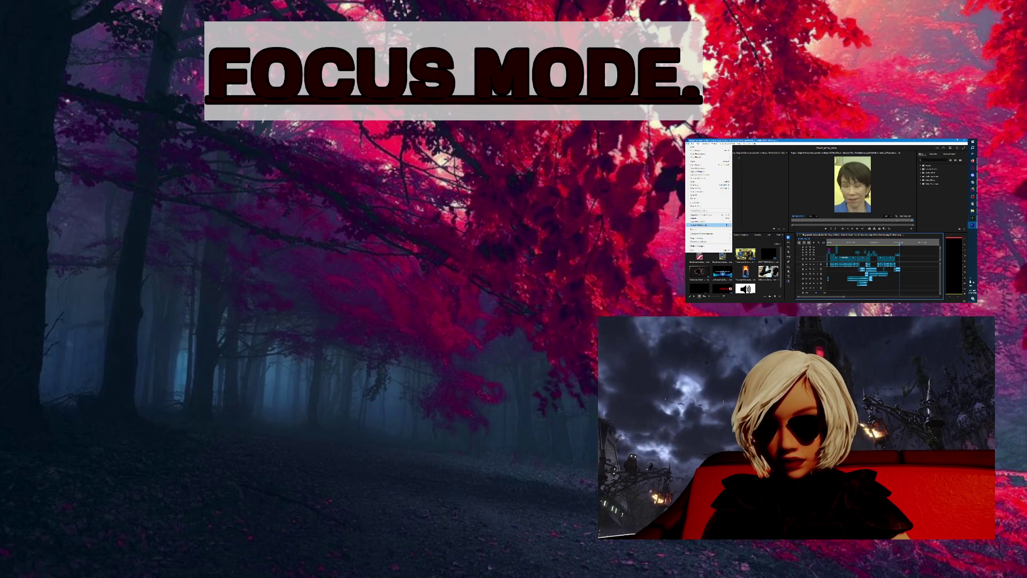
{"action": "mouse_move", "coordinate": [712, 228]}
{"action": "left_click", "coordinate": [749, 229]}
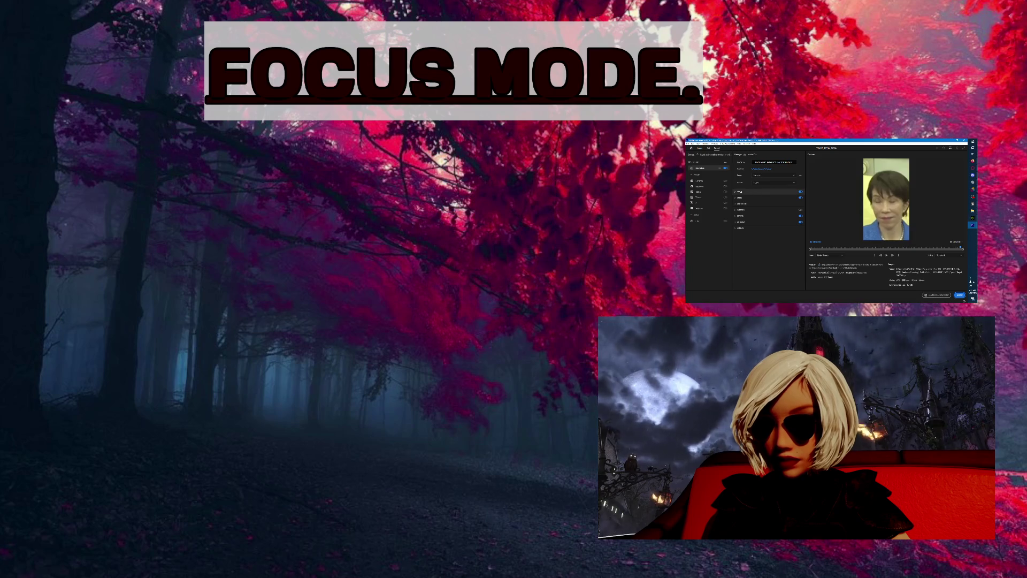
- Reuse an existing video's name from the Save As dialog as the output file name
{"action": "left_click", "coordinate": [741, 192]}
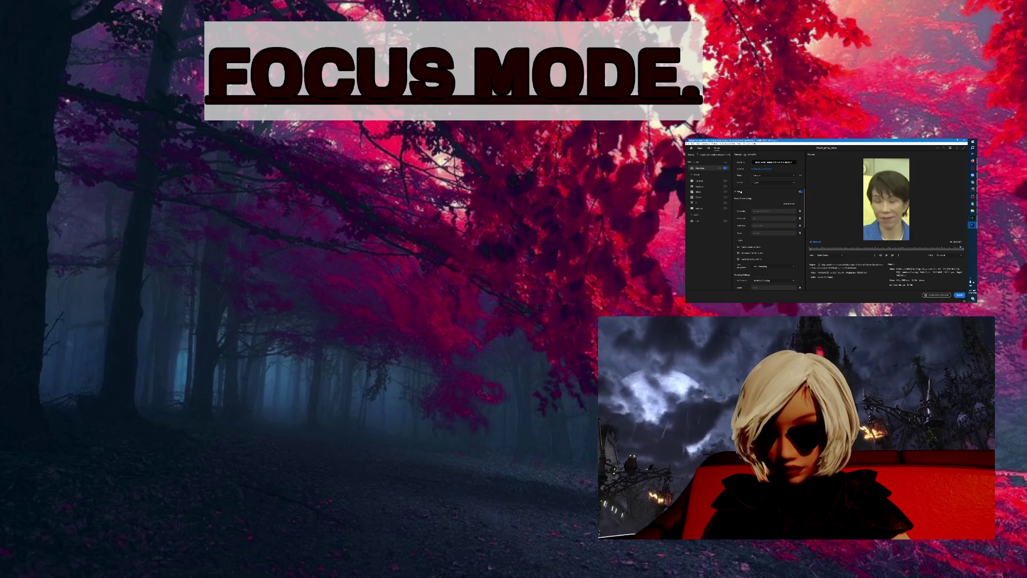
{"action": "left_click", "coordinate": [743, 192]}
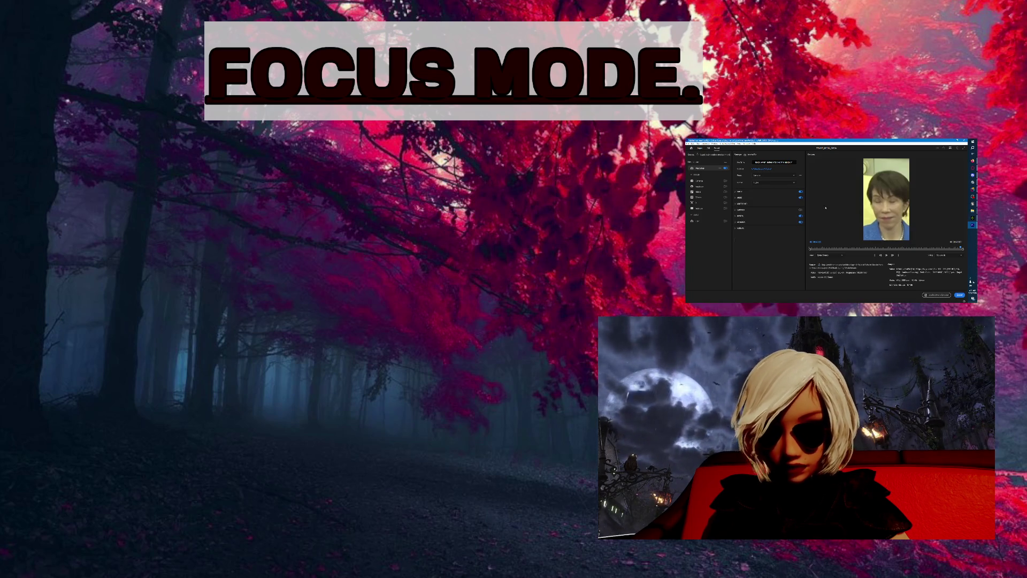
{"action": "left_click", "coordinate": [762, 168]}
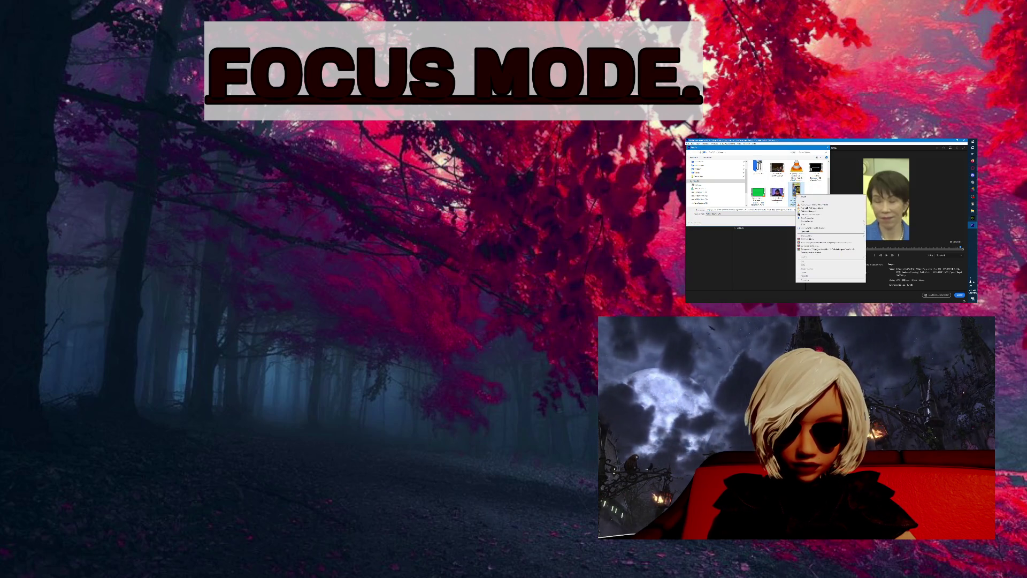
{"action": "left_click", "coordinate": [777, 193]}
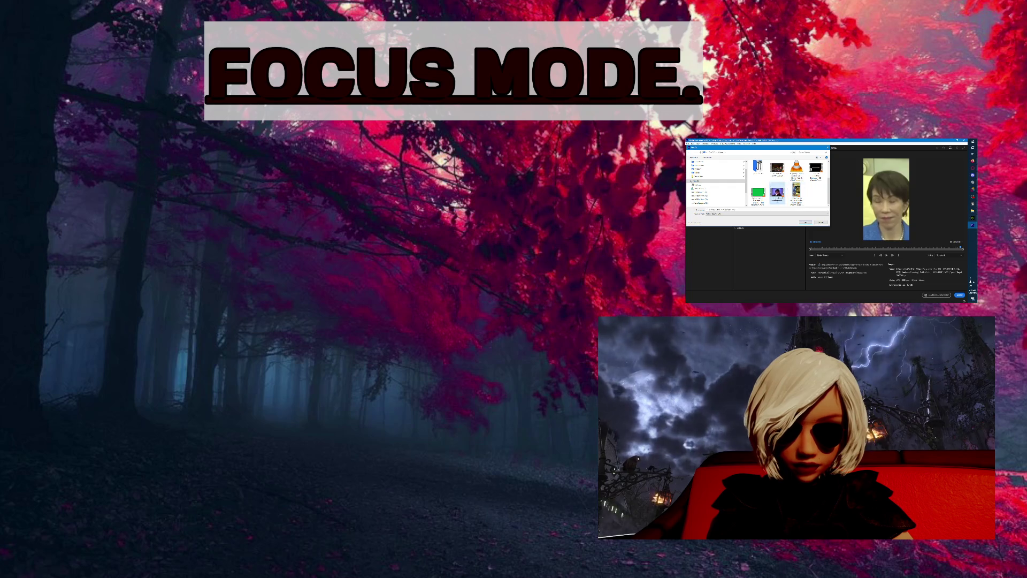
{"action": "left_click", "coordinate": [796, 194]}
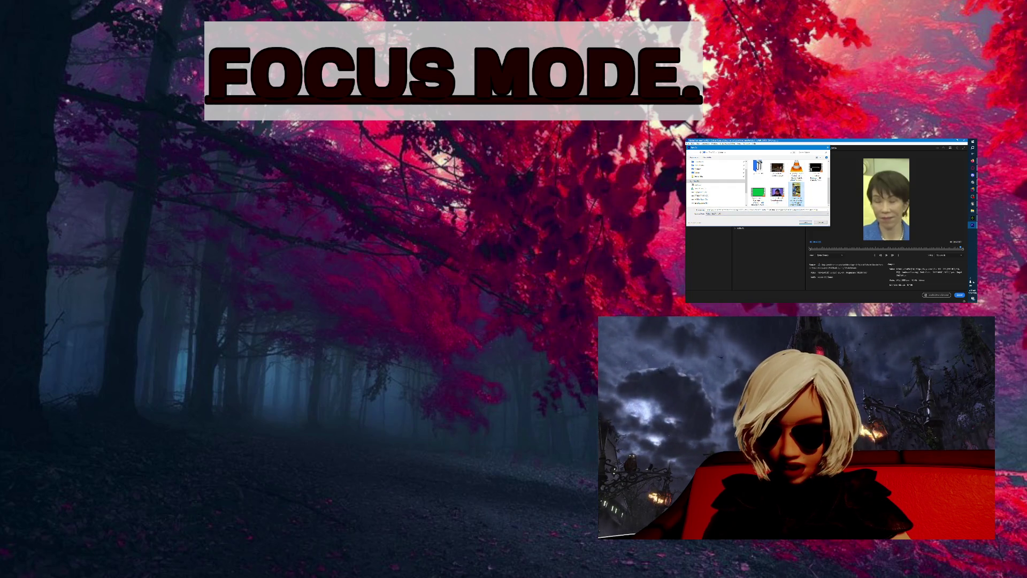
{"action": "left_click", "coordinate": [760, 209]}
{"action": "left_click", "coordinate": [760, 209]}
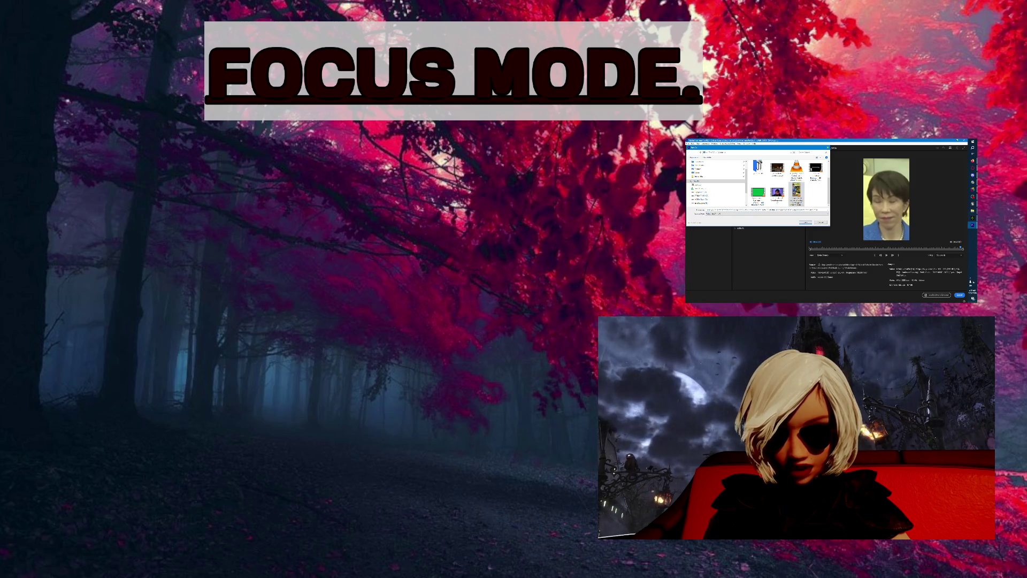
{"action": "key", "text": "Return"}
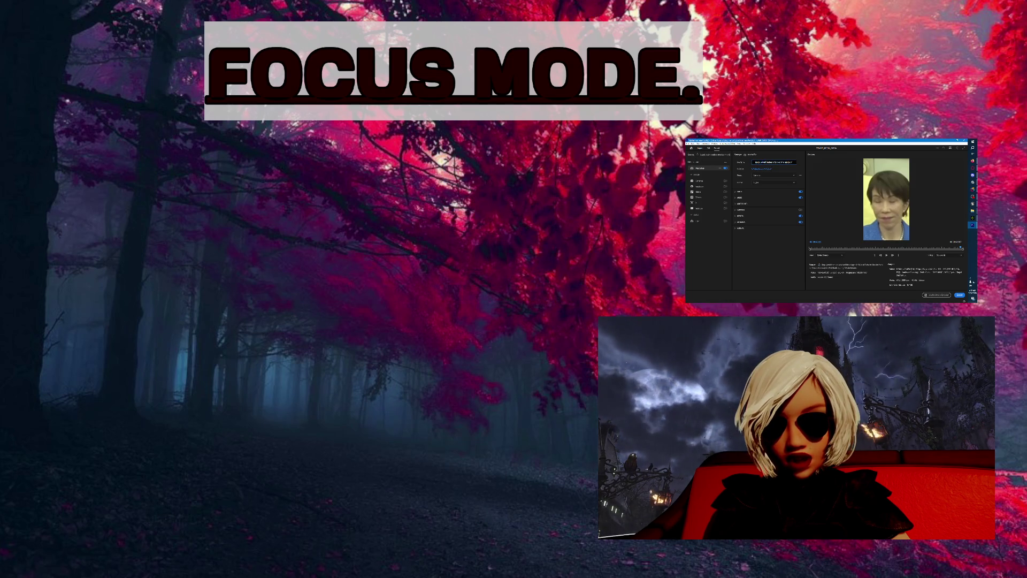
{"action": "key", "text": "ctrl+v"}
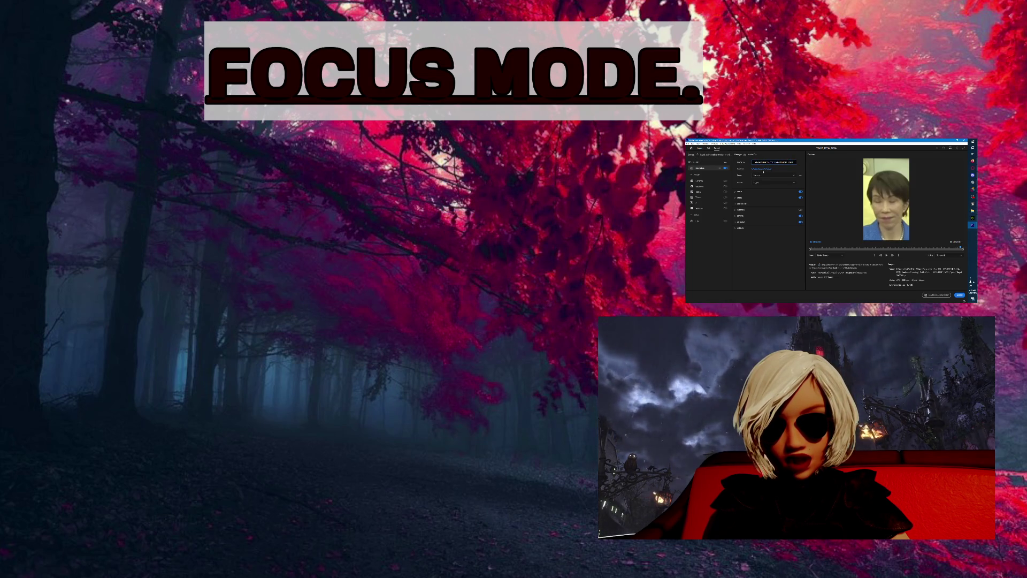
- Reopen the Save As dialog and delete part of the output file name to retype it
{"action": "left_click", "coordinate": [762, 169]}
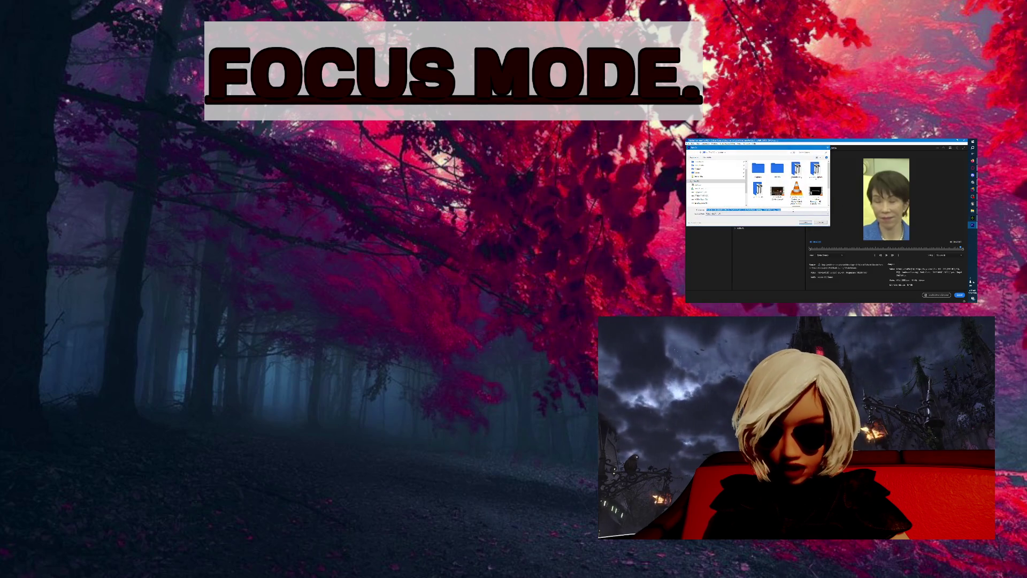
{"action": "left_click", "coordinate": [781, 210]}
{"action": "left_click_drag", "start_coordinate": [778, 210], "coordinate": [715, 210]}
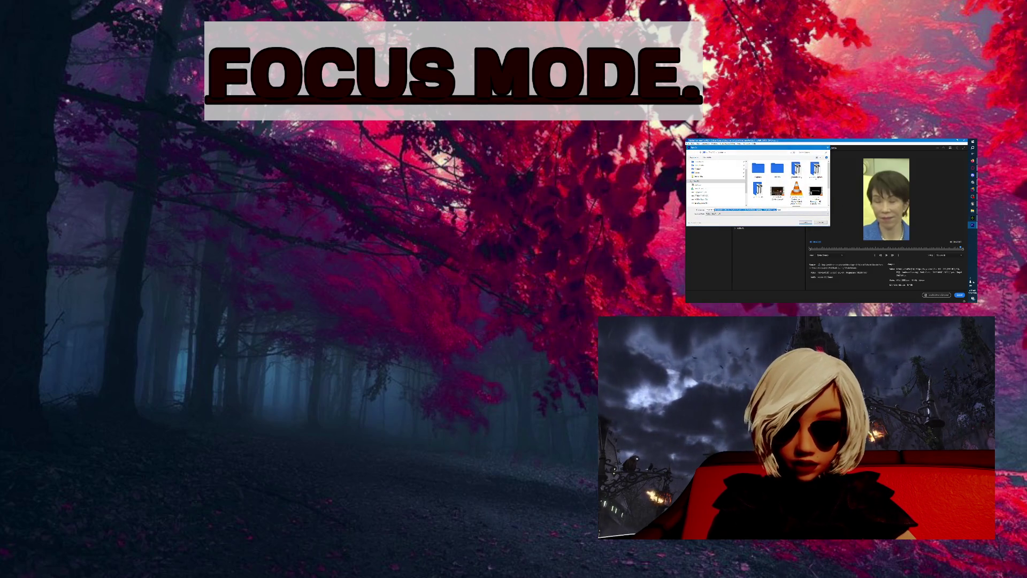
{"action": "key", "text": "BackSpace"}
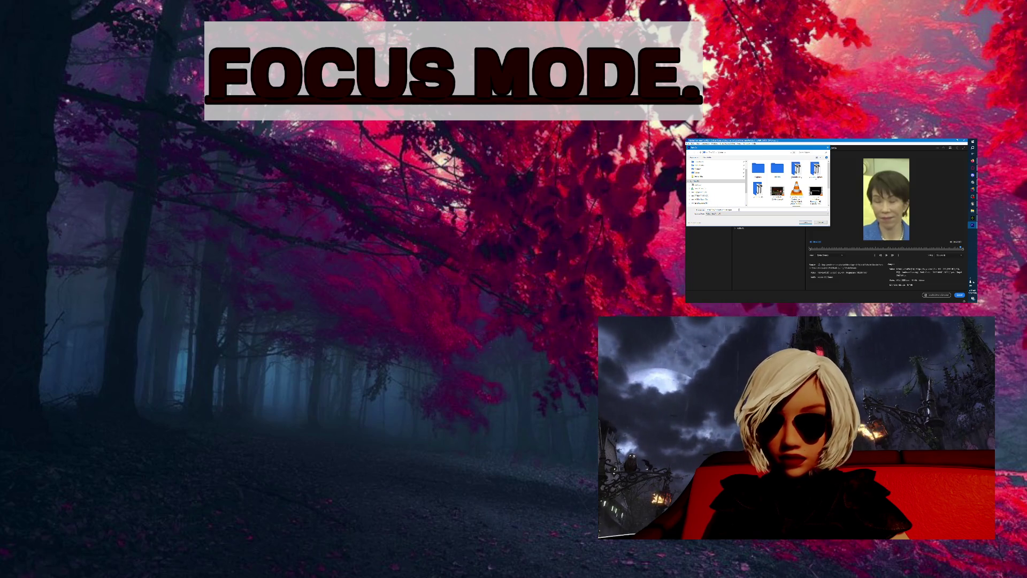
{"action": "left_click", "coordinate": [719, 209]}
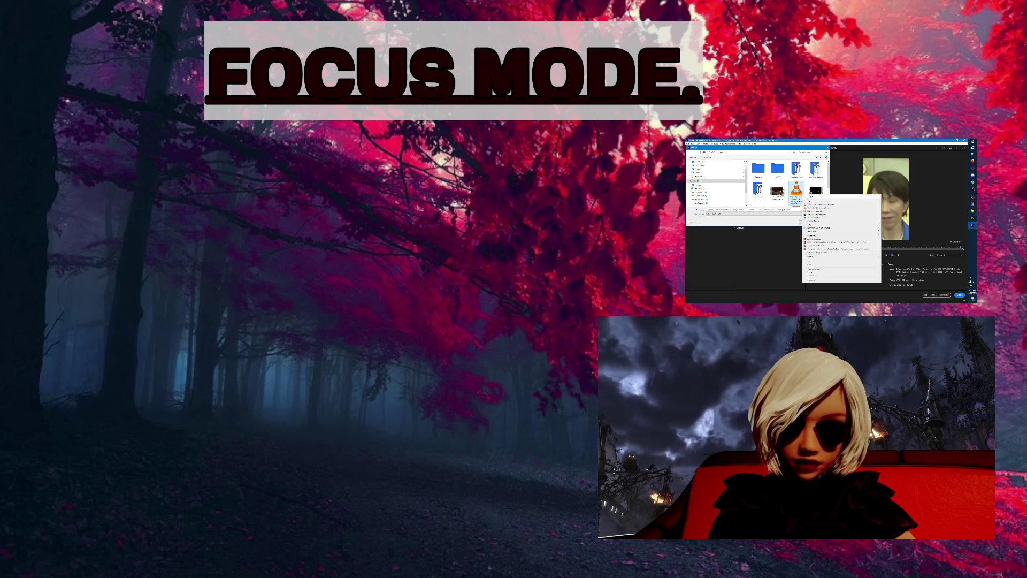
- View a saved video's Properties, then select the folder path and open File Explorer with Win+E
{"action": "left_click", "coordinate": [778, 190]}
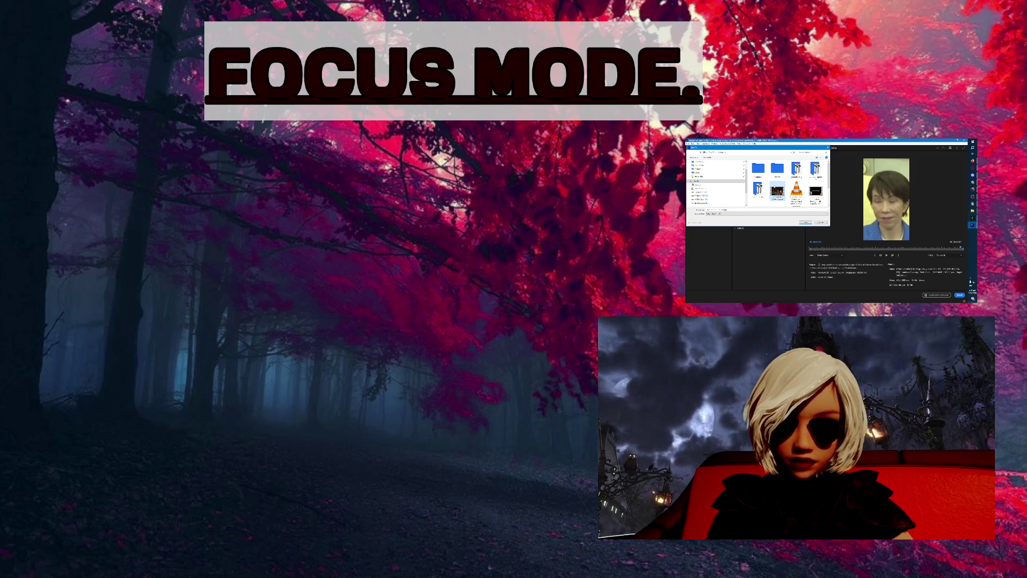
{"action": "right_click", "coordinate": [820, 192]}
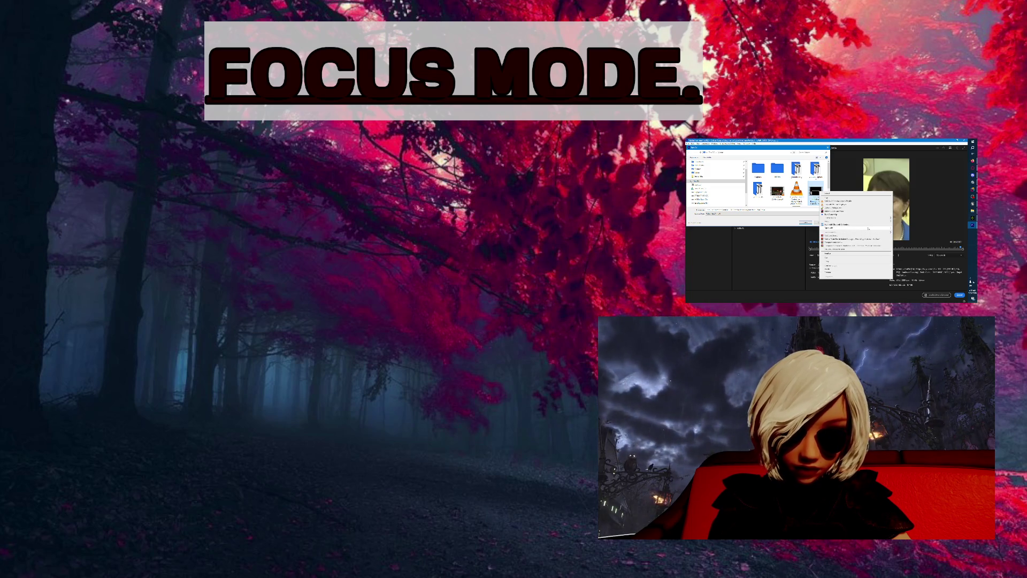
{"action": "mouse_move", "coordinate": [868, 228]}
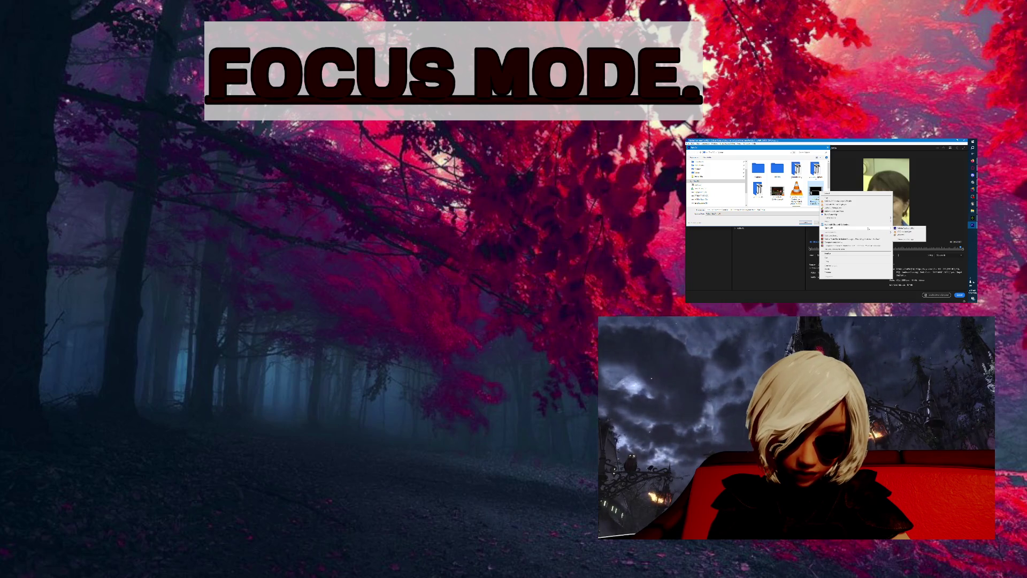
{"action": "left_click", "coordinate": [856, 276]}
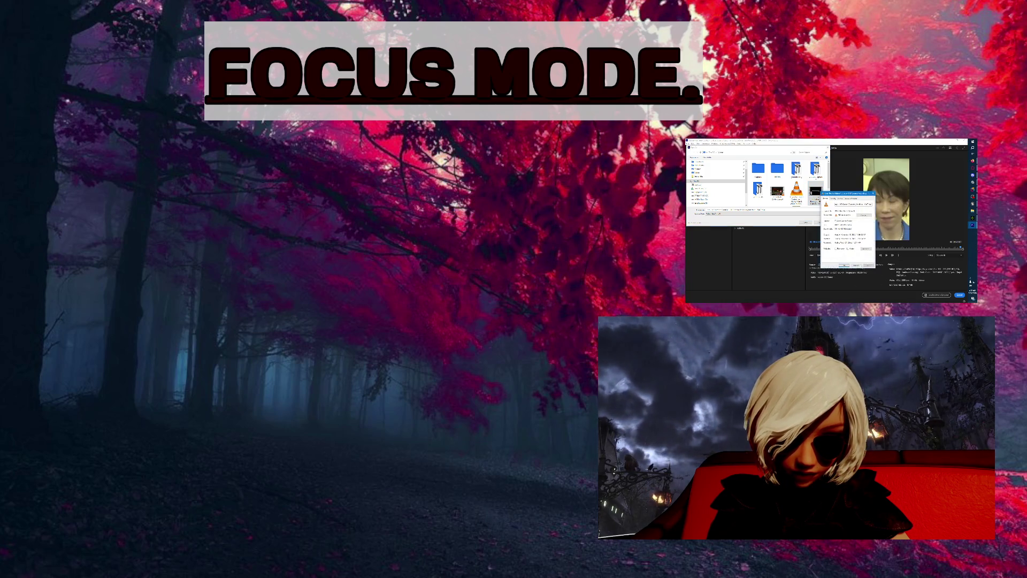
{"action": "left_click", "coordinate": [708, 152]}
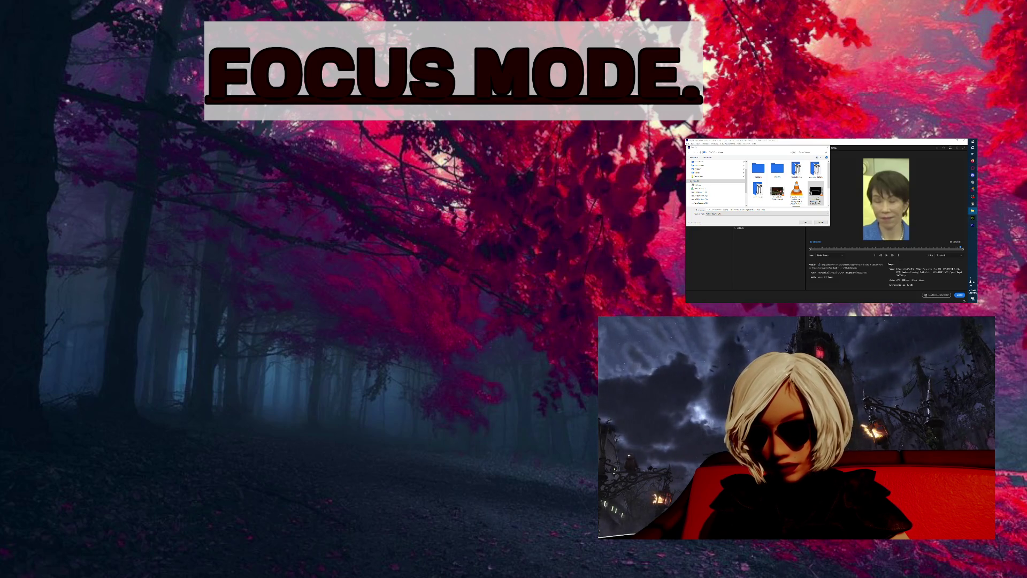
{"action": "key", "text": "super+e"}
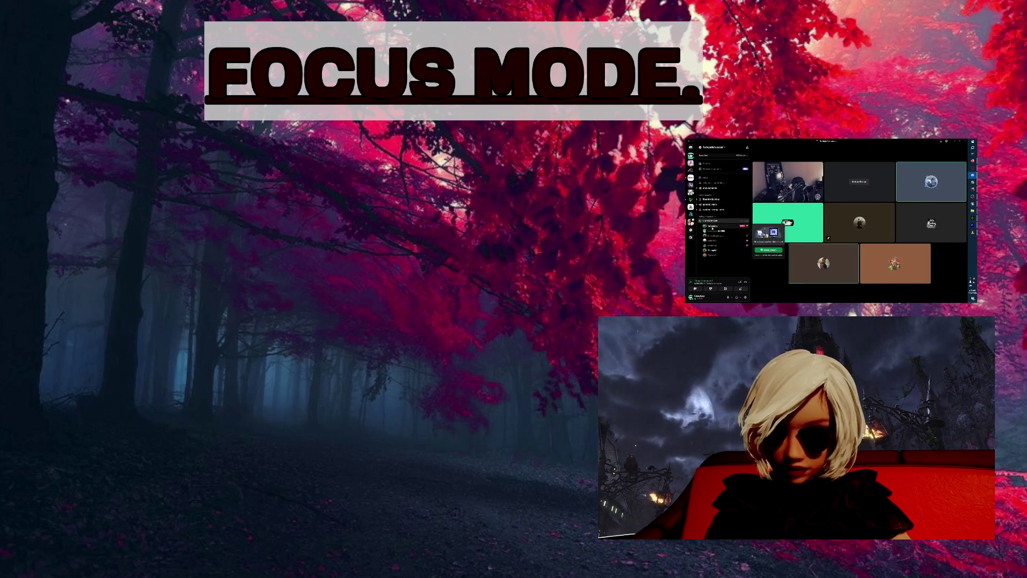
- Tick a checkbox option in a voice-call member's context menu in Discord
{"action": "right_click", "coordinate": [712, 231]}
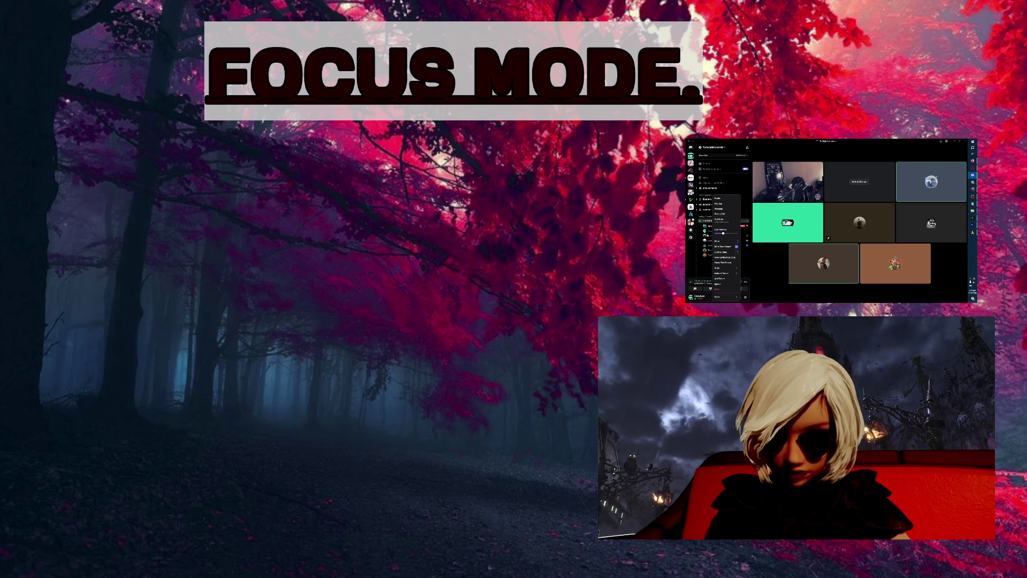
{"action": "left_click", "coordinate": [711, 239]}
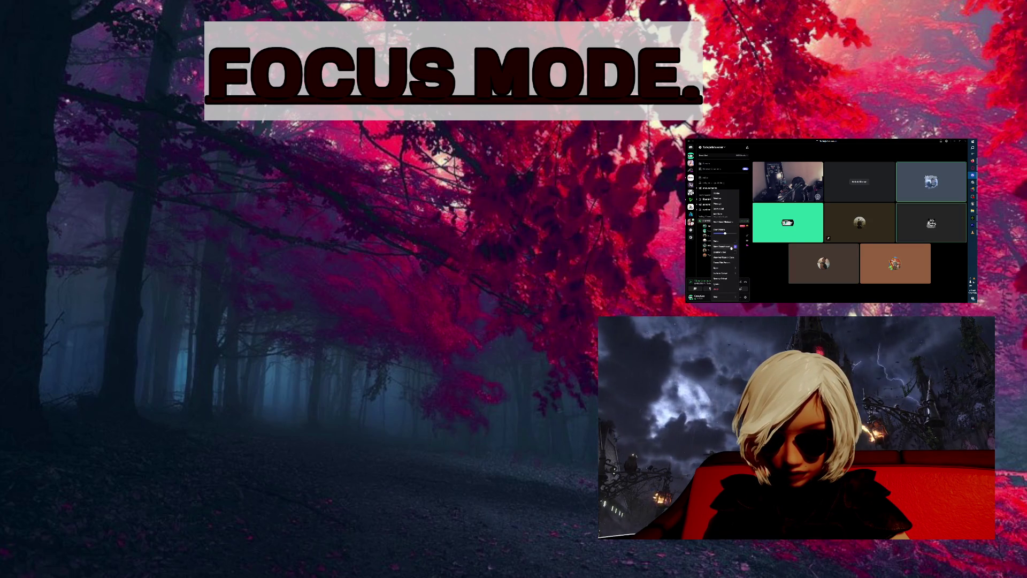
{"action": "right_click", "coordinate": [710, 239]}
{"action": "left_click", "coordinate": [711, 239]}
{"action": "right_click", "coordinate": [714, 240]}
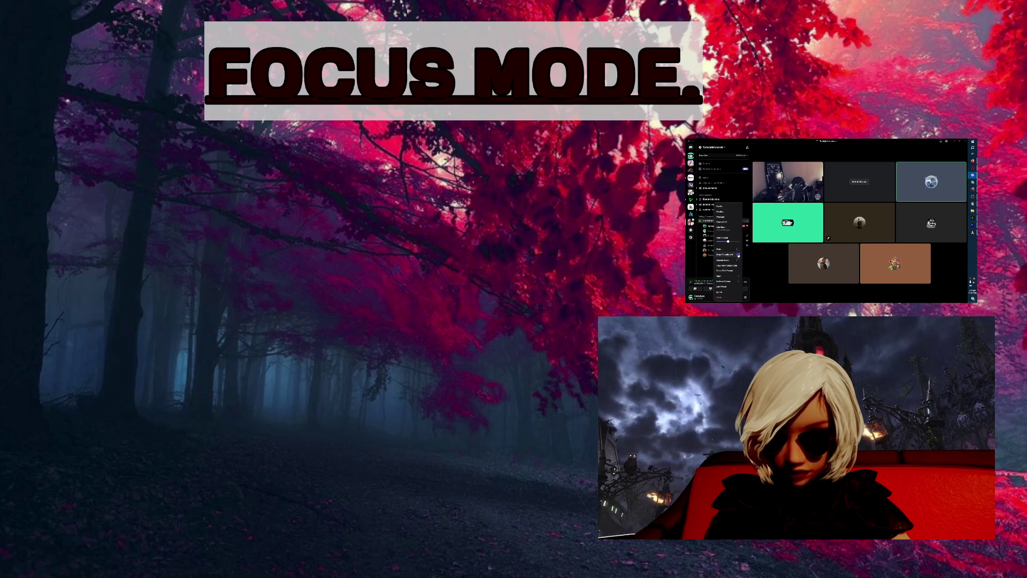
{"action": "left_click", "coordinate": [703, 263]}
{"action": "right_click", "coordinate": [711, 246]}
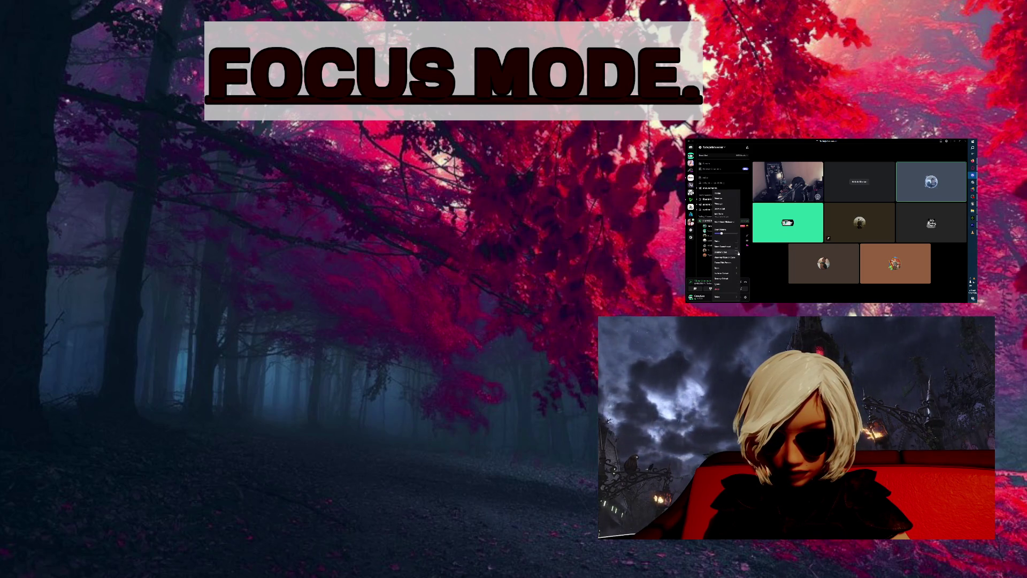
{"action": "left_click", "coordinate": [737, 247]}
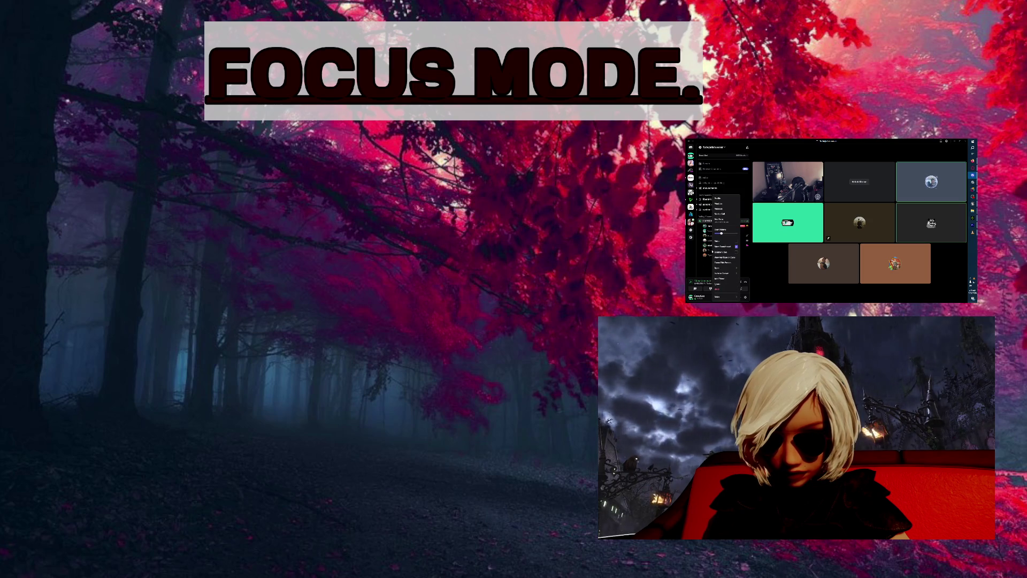
{"action": "left_click", "coordinate": [734, 258]}
- Open and dismiss several call members' context menus, leaving the member list showing
{"action": "right_click", "coordinate": [706, 261]}
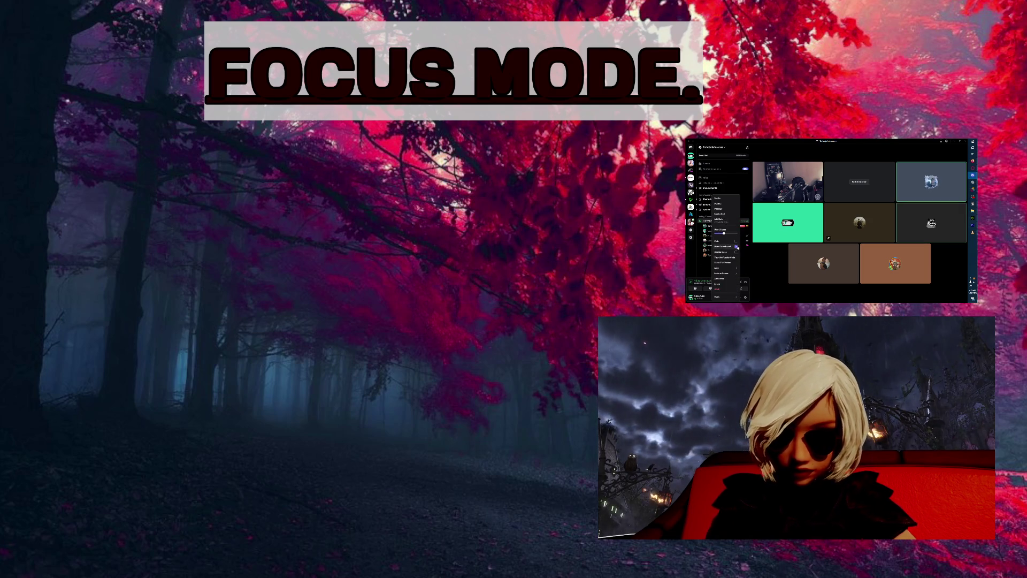
{"action": "left_click", "coordinate": [706, 261]}
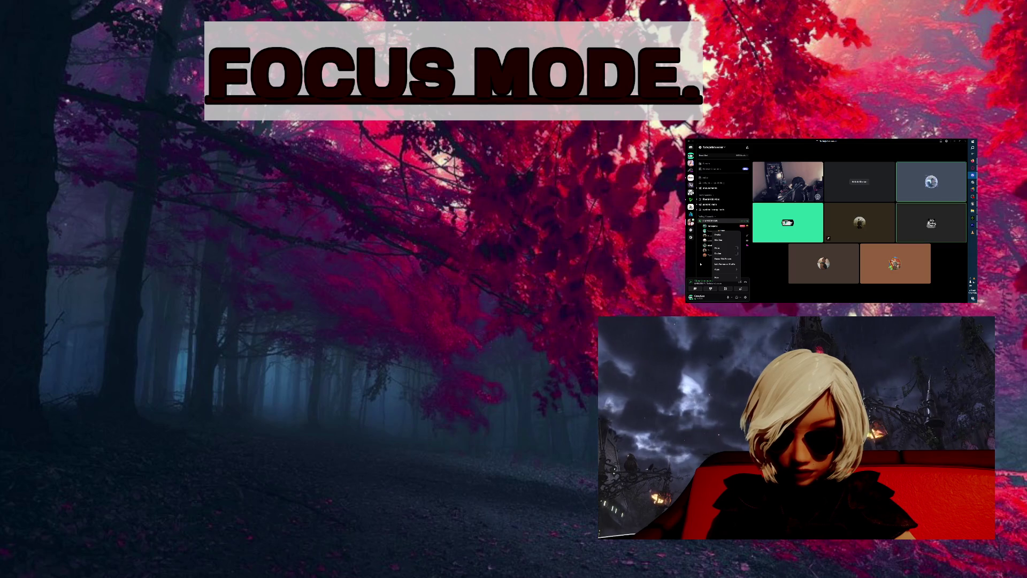
{"action": "right_click", "coordinate": [711, 250]}
{"action": "left_click", "coordinate": [710, 250]}
{"action": "right_click", "coordinate": [708, 250]}
{"action": "left_click", "coordinate": [712, 238]}
{"action": "right_click", "coordinate": [712, 238]}
{"action": "left_click", "coordinate": [713, 237]}
{"action": "right_click", "coordinate": [714, 236]}
{"action": "left_click", "coordinate": [713, 236]}
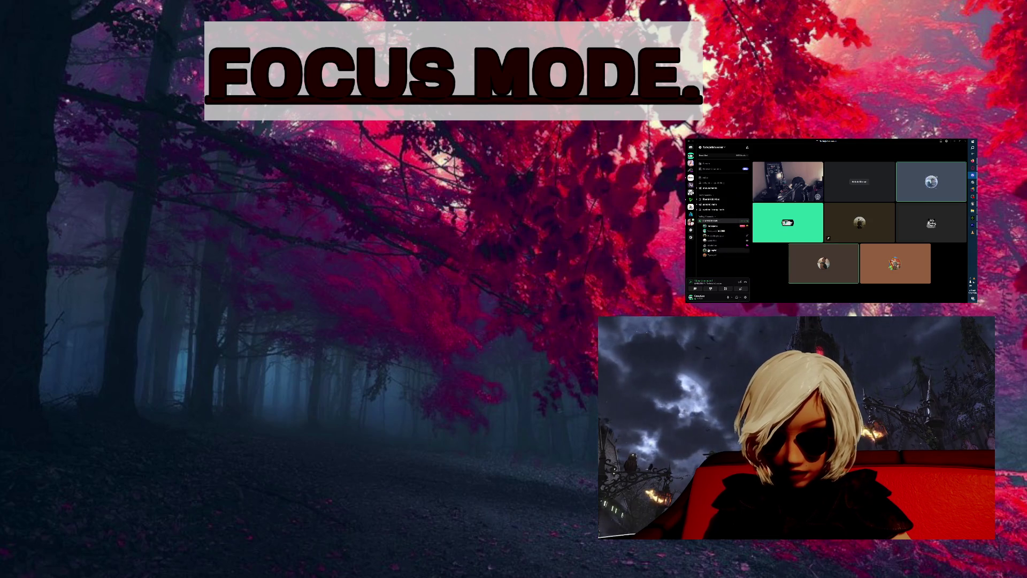
{"action": "right_click", "coordinate": [713, 237]}
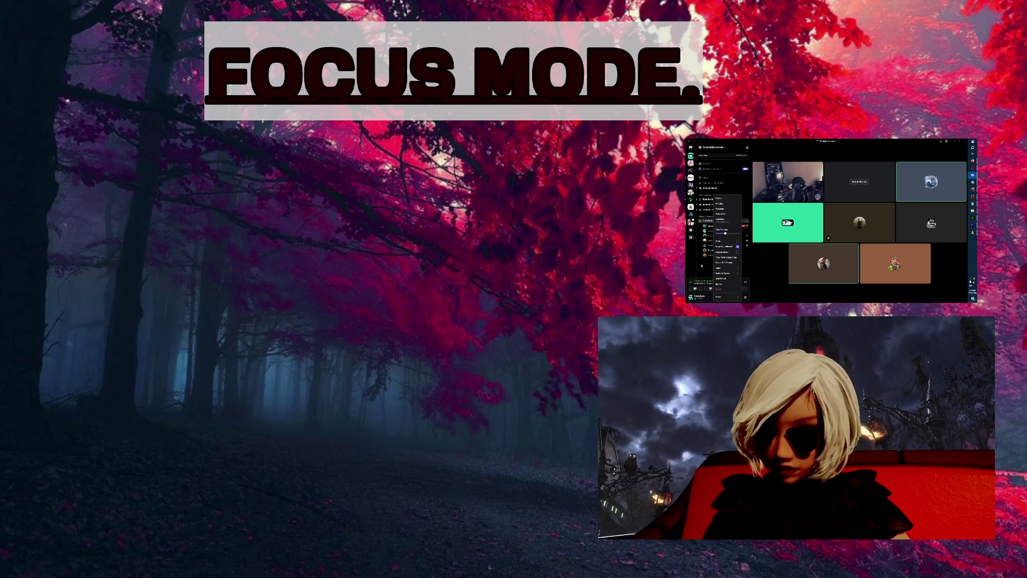
{"action": "left_click", "coordinate": [703, 266]}
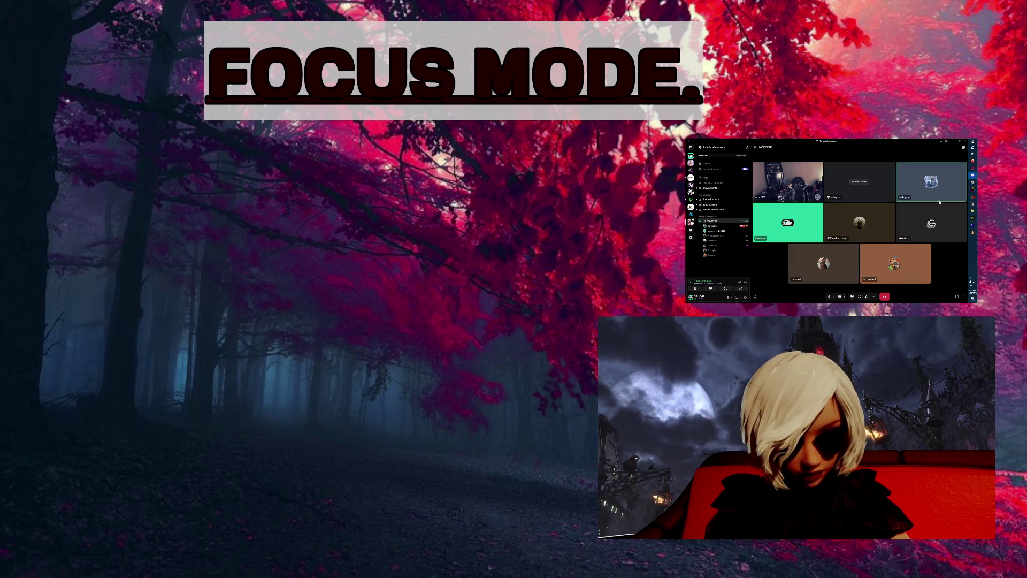
- Minimize the Discord call window to reveal File Explorer and VLC behind it
{"action": "left_click", "coordinate": [959, 142]}
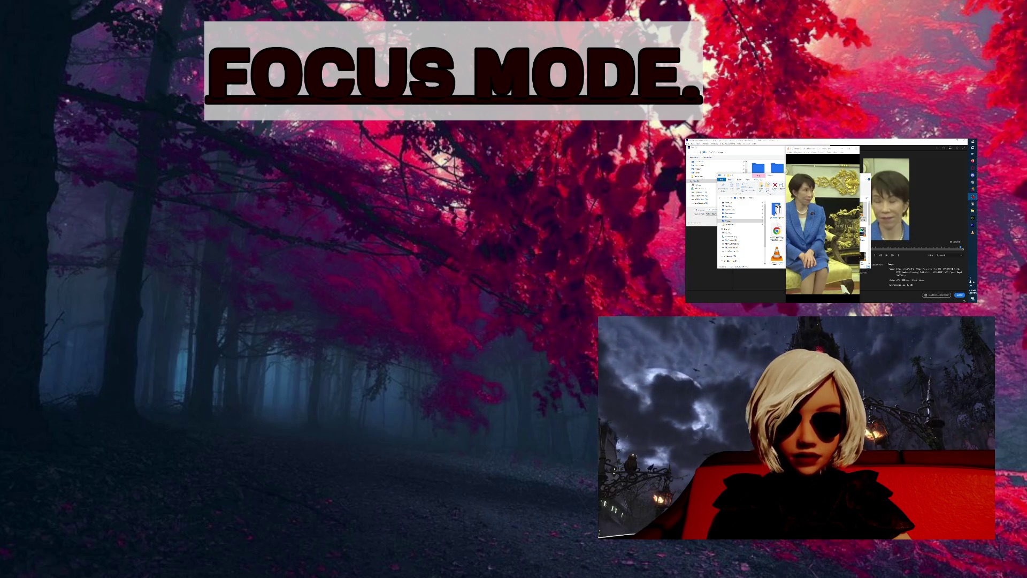
- Mute VLC in the Windows Volume Mixer while the clip keeps playing
{"action": "key", "text": "f"}
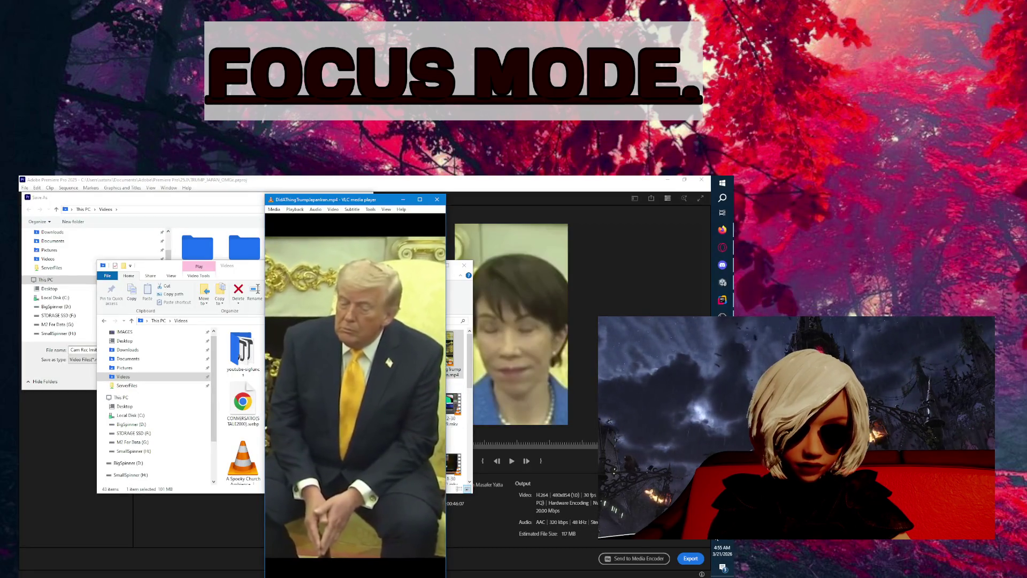
{"action": "left_click", "coordinate": [639, 542]}
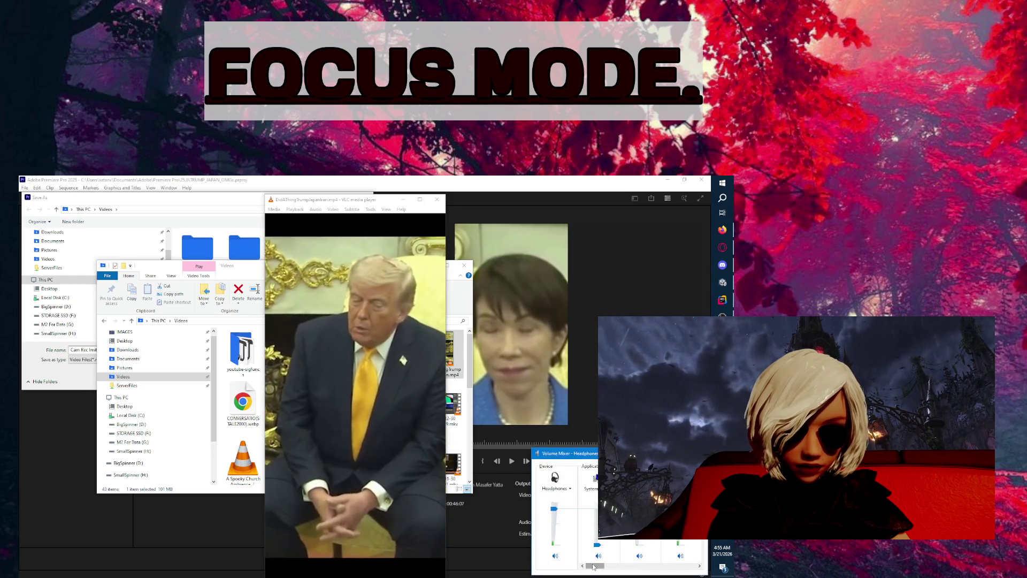
{"action": "double_click", "coordinate": [341, 363]}
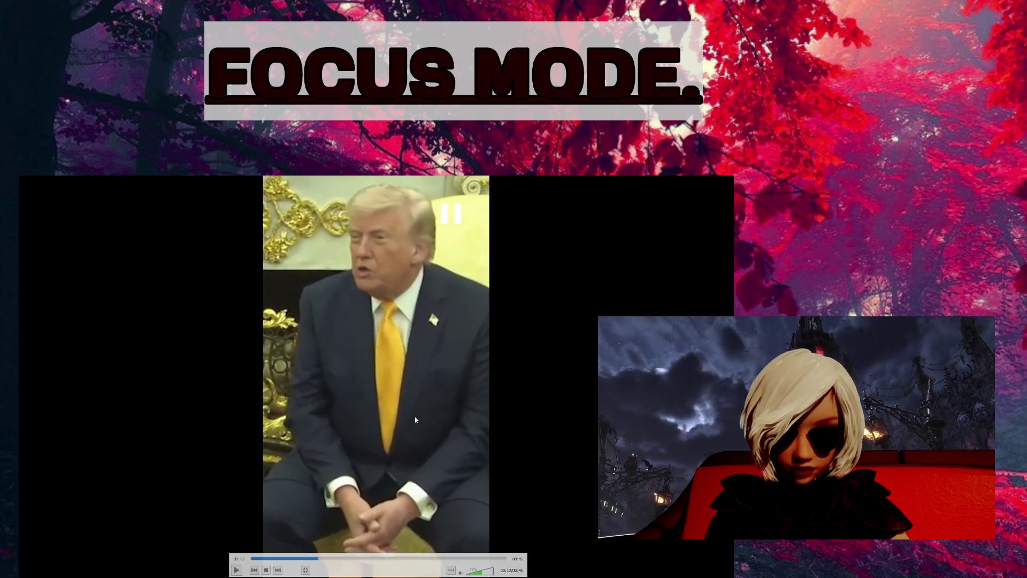
{"action": "double_click", "coordinate": [412, 409]}
{"action": "left_click", "coordinate": [639, 557]}
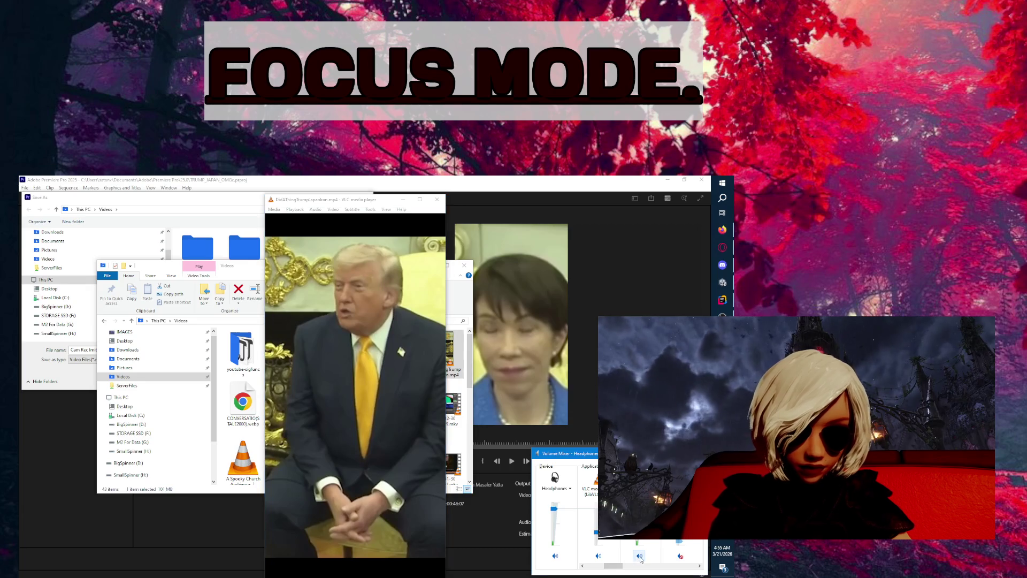
- Play the clip full screen, jumping back near its start
{"action": "scroll", "coordinate": [636, 557], "scroll_direction": "left", "scroll_amount": 2}
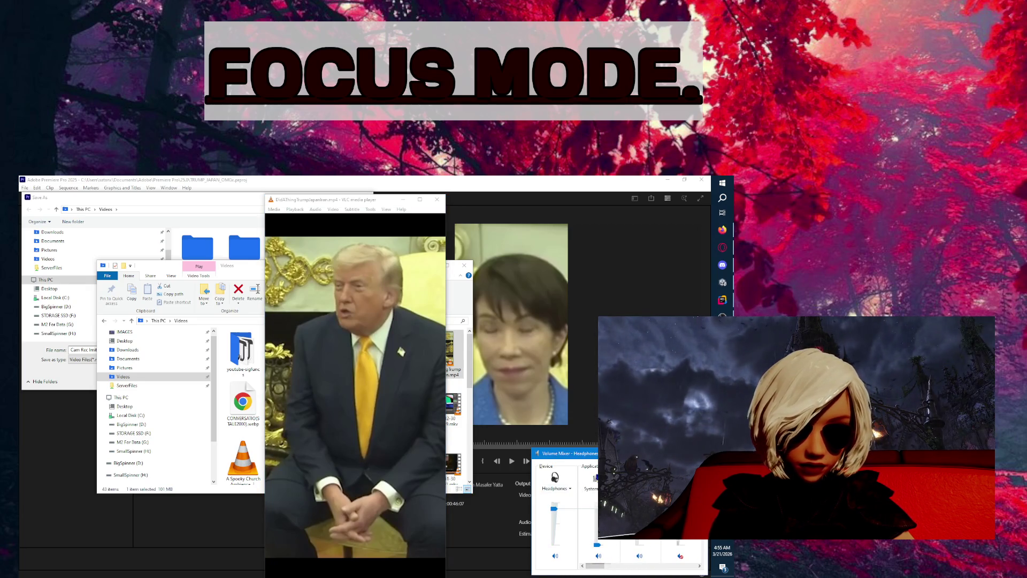
{"action": "double_click", "coordinate": [354, 438]}
{"action": "left_click", "coordinate": [268, 559]}
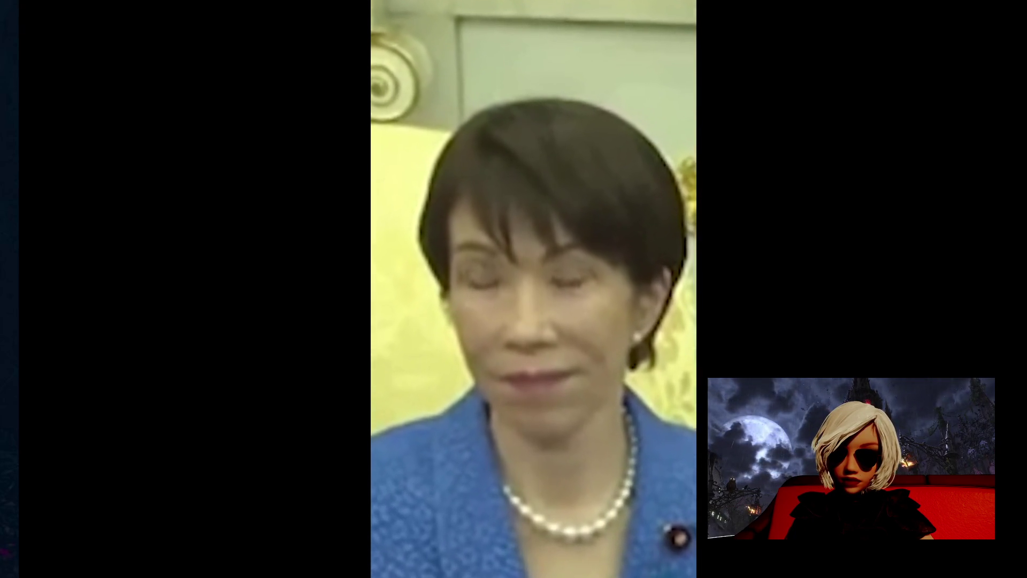
- Return DidAThingTrumpJapanIran.mp4 from full screen to its VLC window after watching it
{"action": "double_click", "coordinate": [256, 306]}
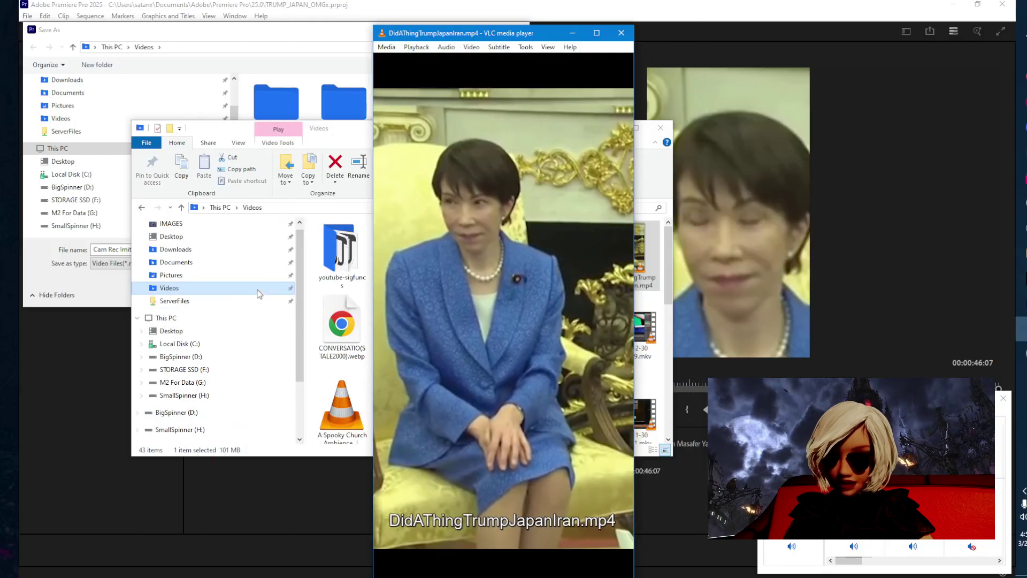
- Close VLC and move the Videos folder window to the top-left
{"action": "left_click", "coordinate": [621, 34]}
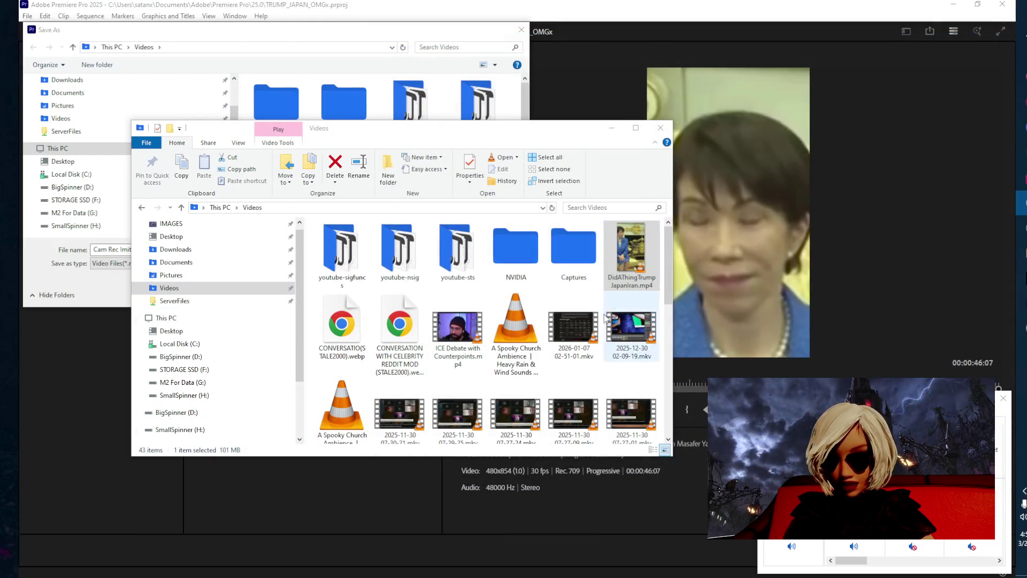
{"action": "mouse_move", "coordinate": [461, 135]}
{"action": "left_mouse_down"}
{"action": "mouse_move", "coordinate": [631, 115]}
{"action": "mouse_move", "coordinate": [370, 64]}
{"action": "left_mouse_up"}
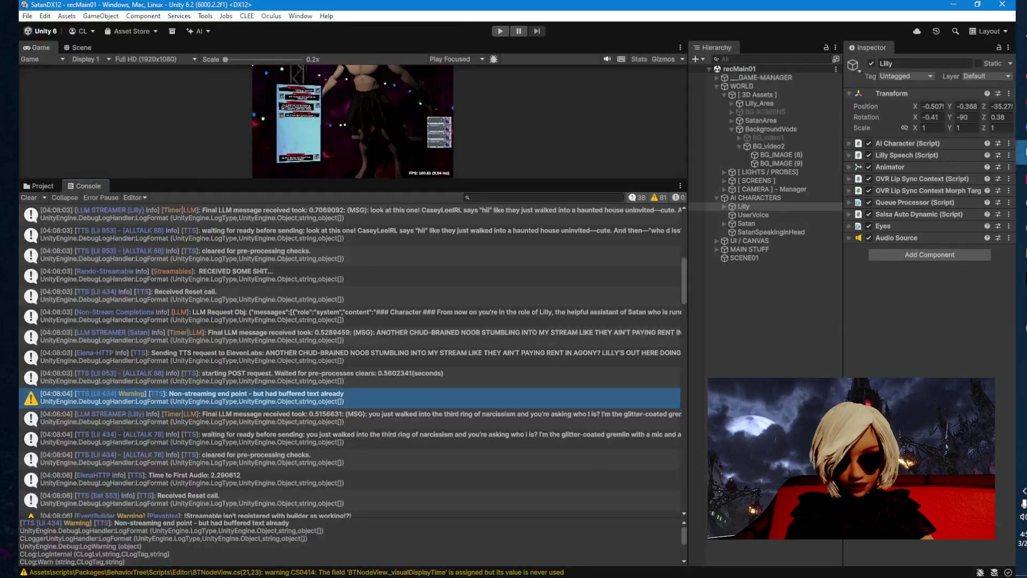
- Restore the Discord LIVESCREAM call window and maximize it
{"action": "left_click", "coordinate": [1023, 129]}
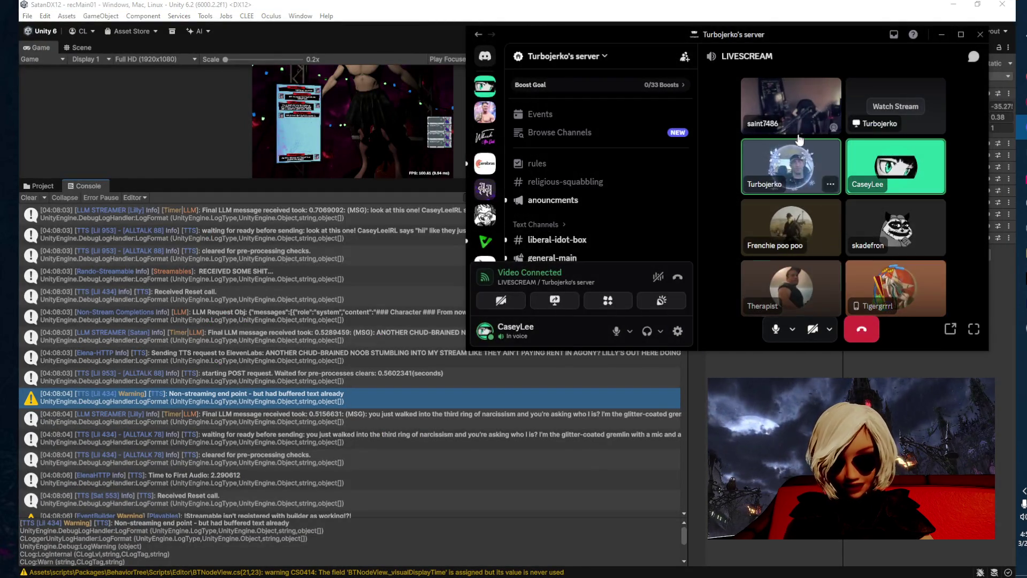
{"action": "left_click", "coordinate": [964, 36]}
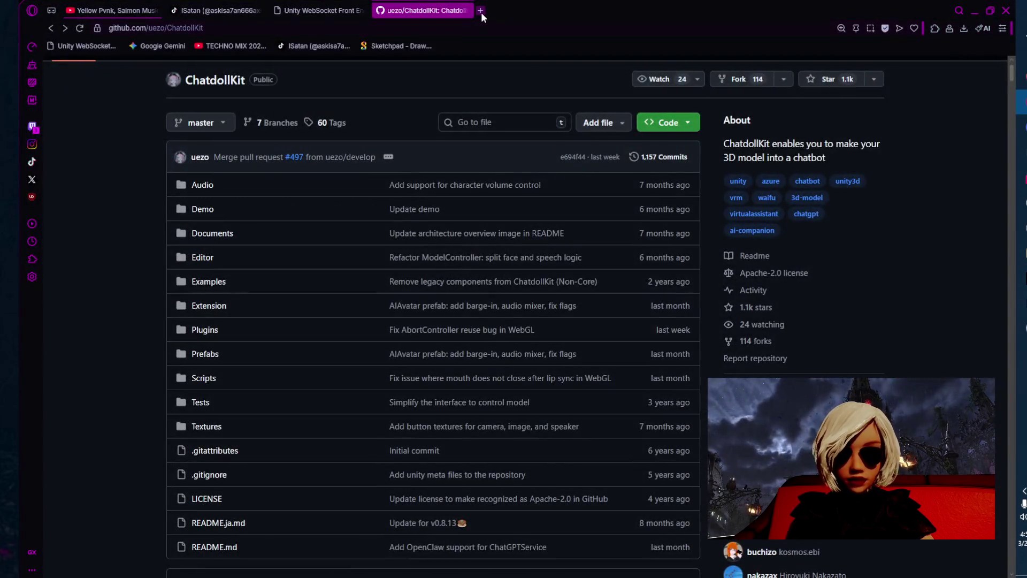
- Open youtube.com in a new browser tab
{"action": "left_click", "coordinate": [480, 12]}
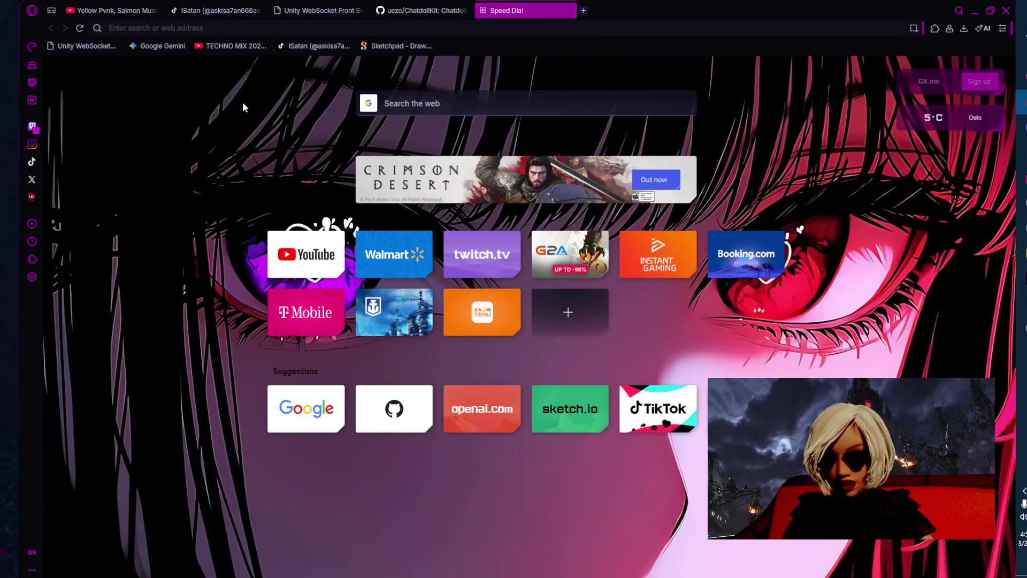
{"action": "type", "text": "youtube"}
{"action": "key", "text": "Return"}
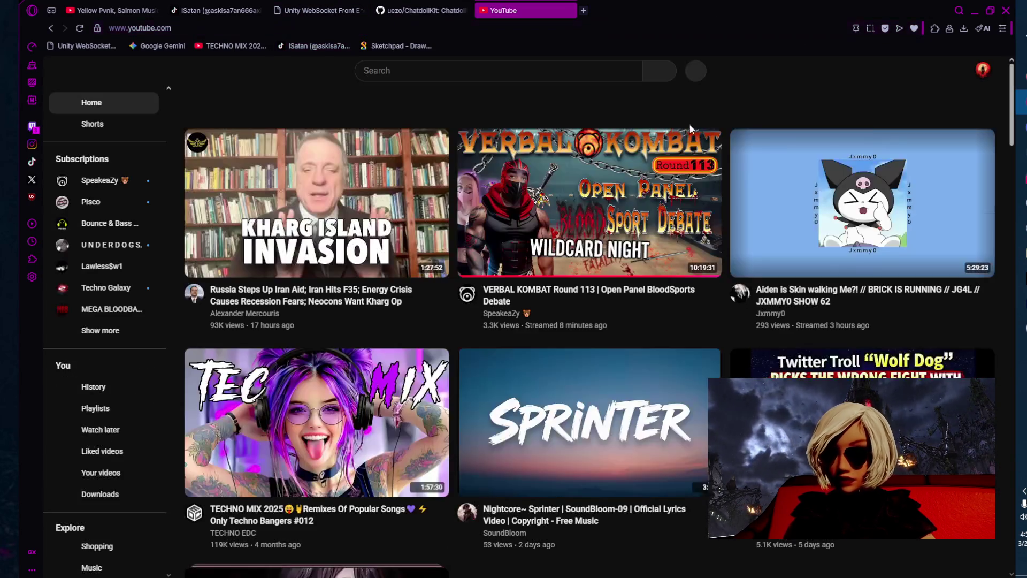
- Switch to another of the user's YouTube channel accounts
{"action": "left_click", "coordinate": [984, 72]}
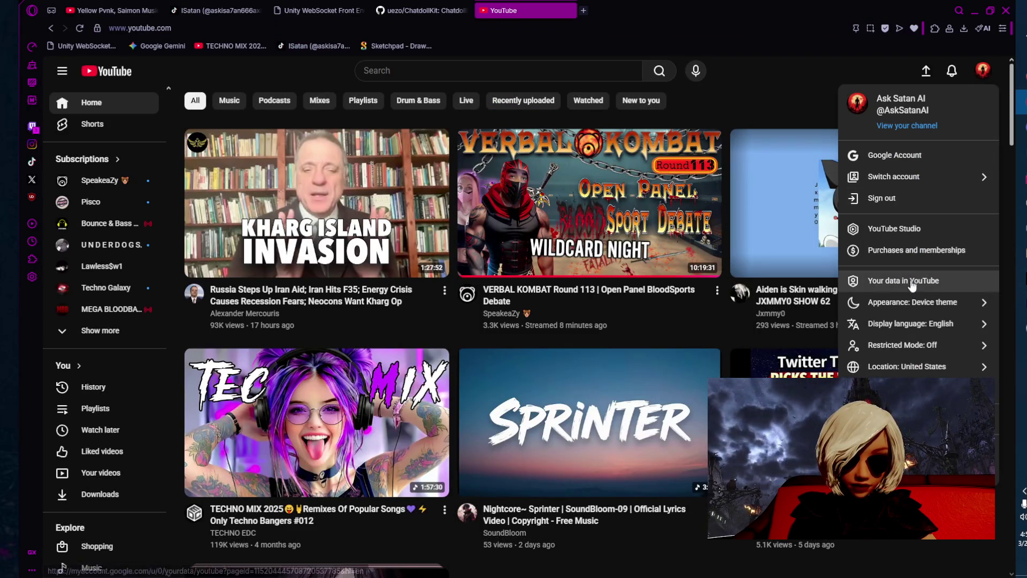
{"action": "left_click", "coordinate": [909, 176]}
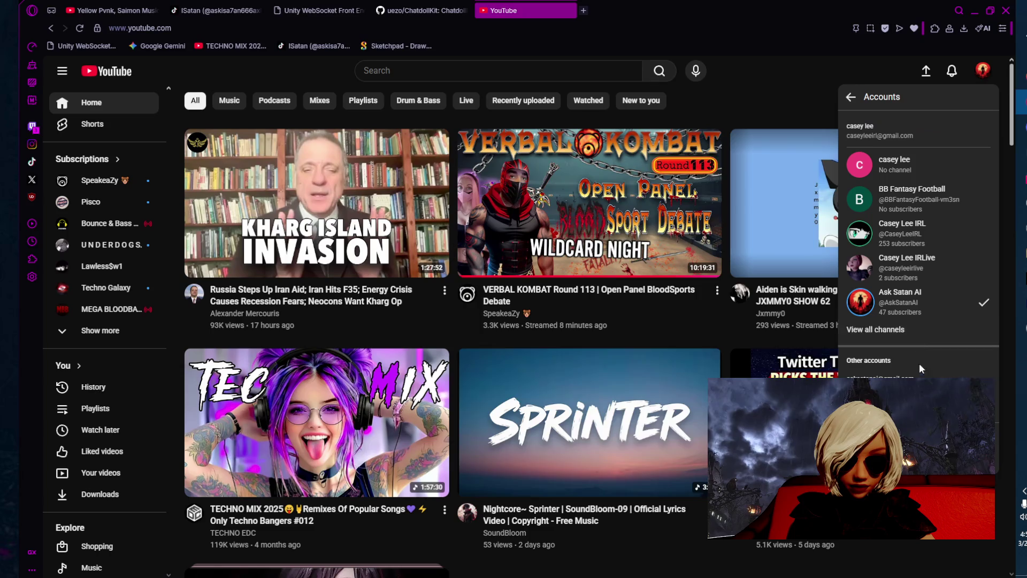
{"action": "left_click", "coordinate": [962, 239]}
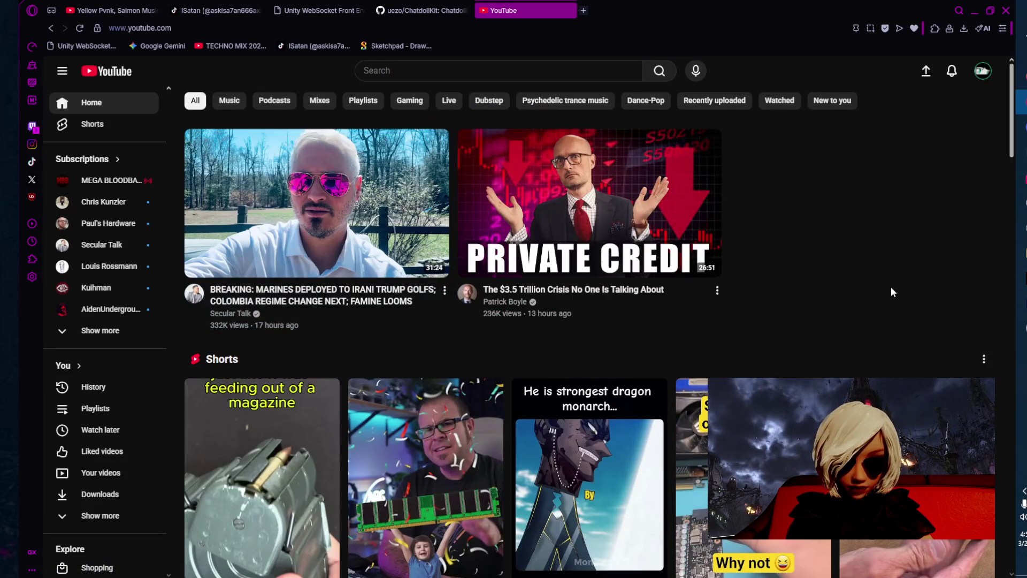
- Open the current channel's page from the account menu
{"action": "left_click", "coordinate": [982, 73]}
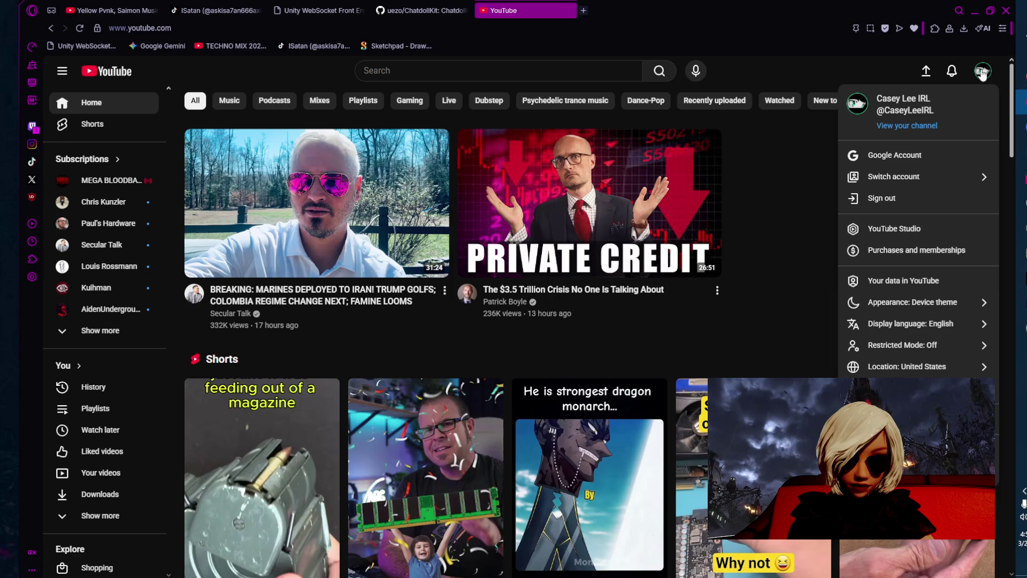
{"action": "left_click", "coordinate": [904, 126]}
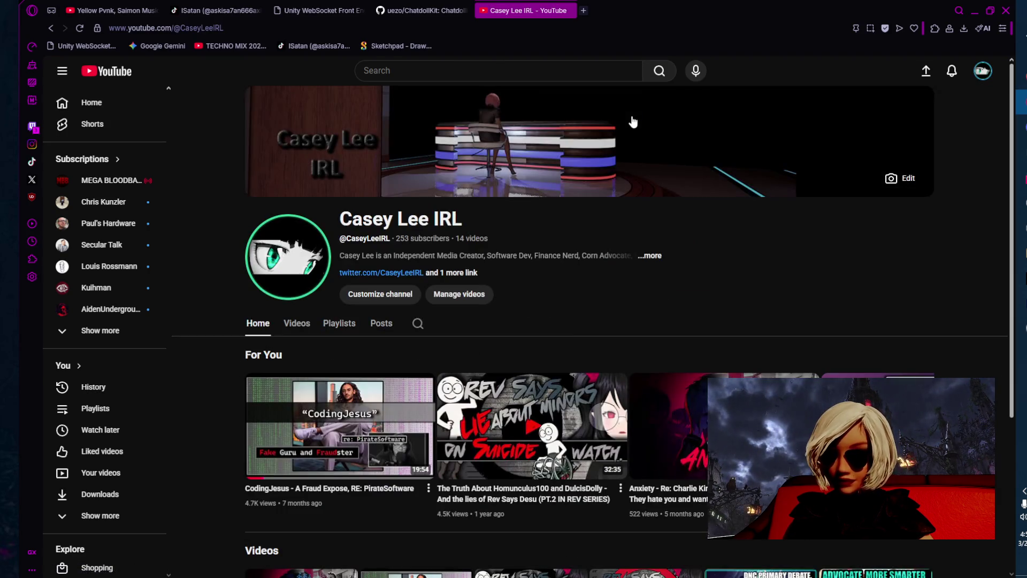
{"action": "scroll", "coordinate": [485, 246], "scroll_direction": "down", "scroll_amount": 5}
{"action": "scroll", "coordinate": [369, 390], "scroll_direction": "up", "scroll_amount": 3}
{"action": "scroll", "coordinate": [242, 424], "scroll_direction": "up", "scroll_amount": 2}
{"action": "scroll", "coordinate": [242, 424], "scroll_direction": "down", "scroll_amount": 3}
{"action": "scroll", "coordinate": [220, 423], "scroll_direction": "up", "scroll_amount": 3}
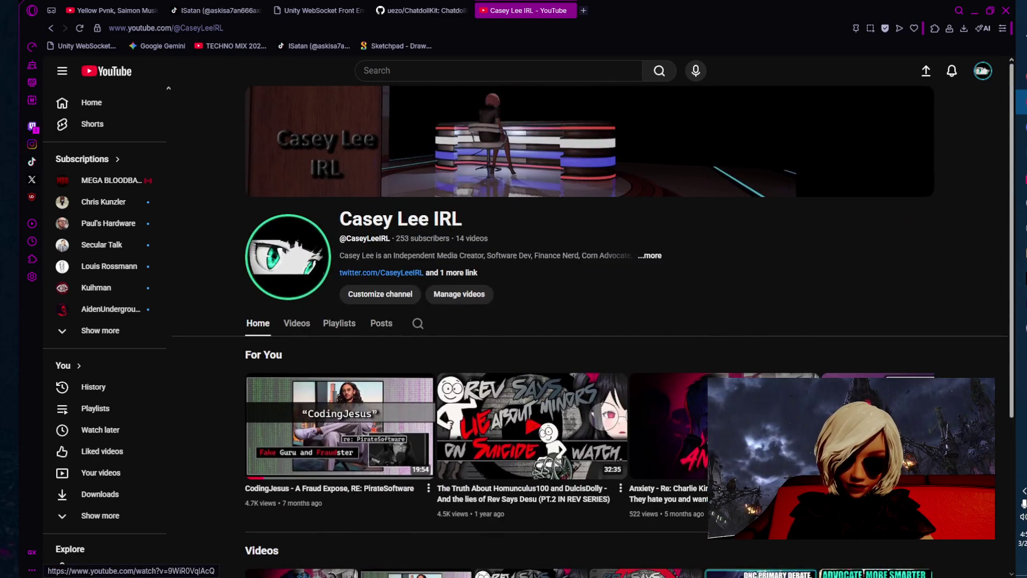
- Open the channel's content in YouTube Studio and filter it to Shorts
{"action": "left_click", "coordinate": [475, 298]}
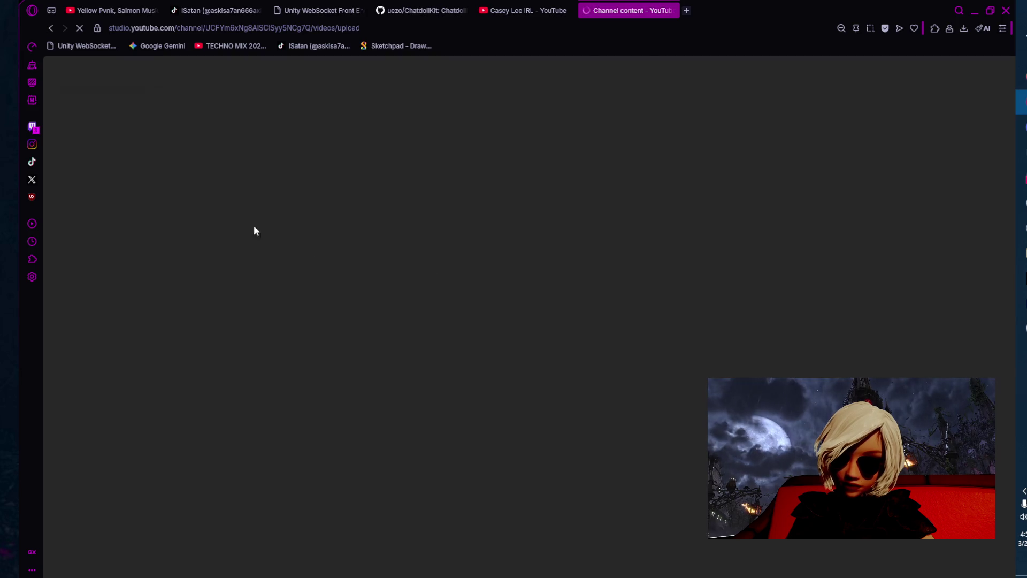
{"action": "left_click", "coordinate": [289, 131]}
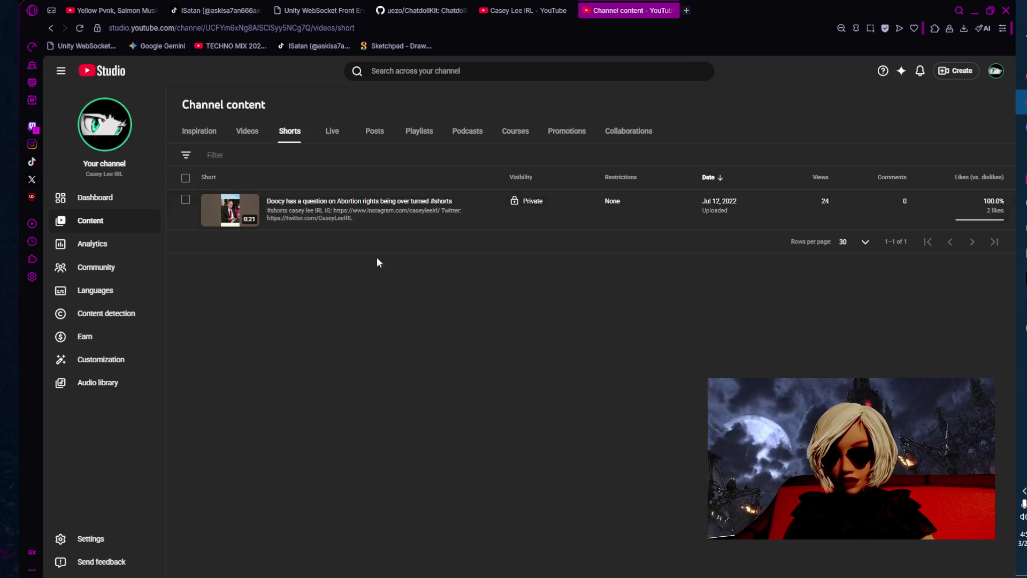
{"action": "left_click", "coordinate": [527, 10]}
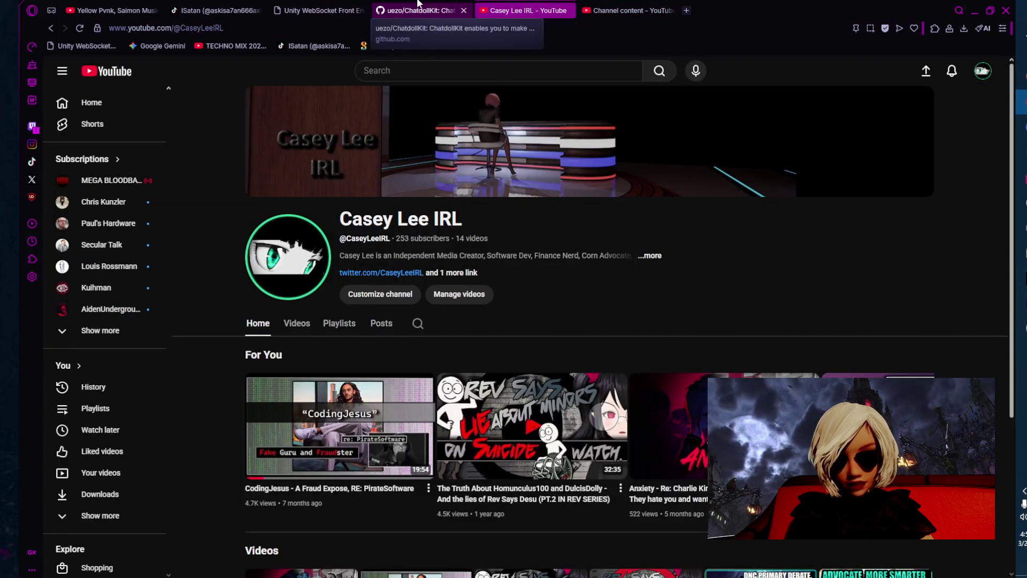
- Open the Upload videos dialog from Create on the channel content page
{"action": "left_click", "coordinate": [631, 10]}
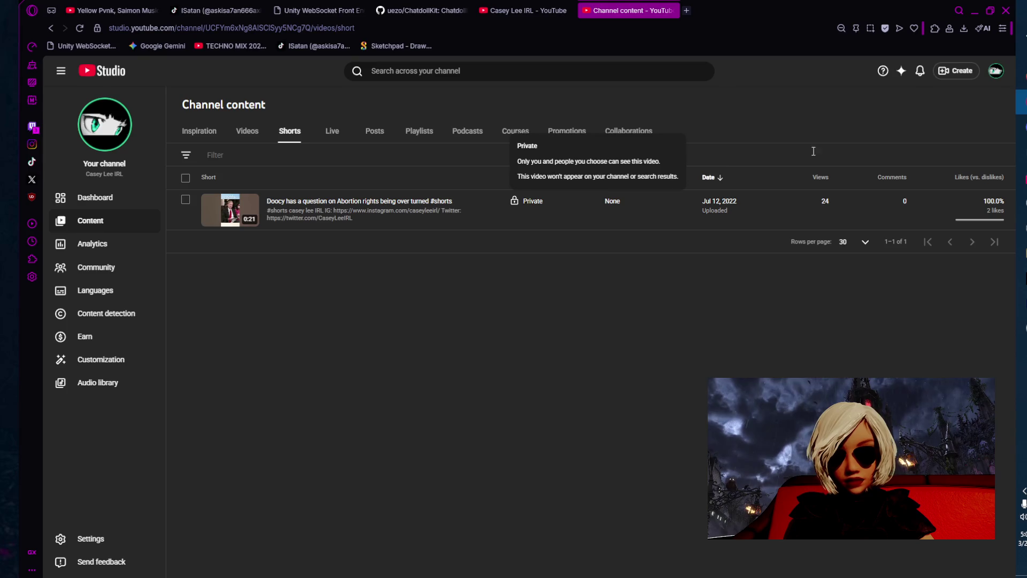
{"action": "left_click", "coordinate": [958, 71]}
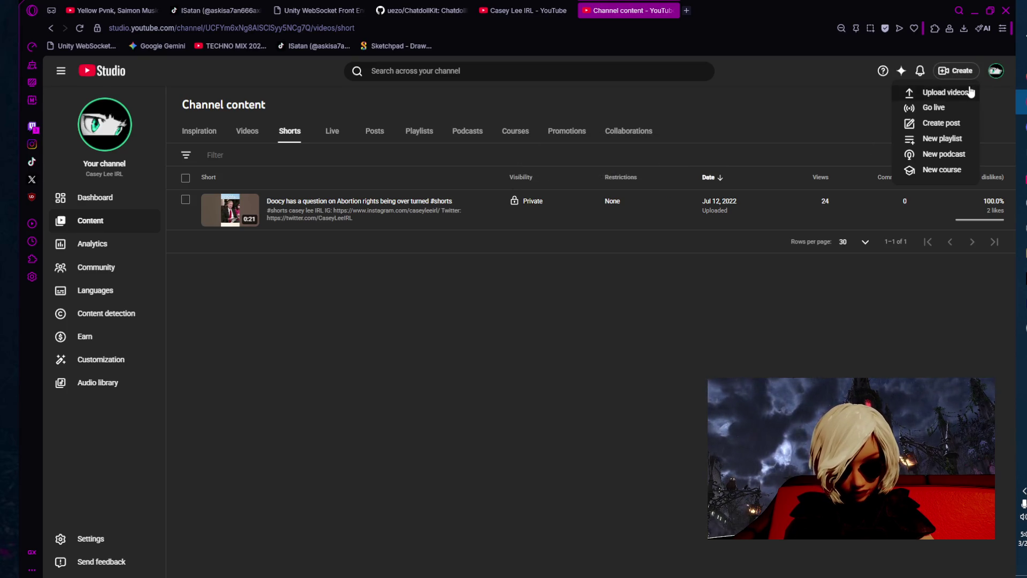
{"action": "left_click", "coordinate": [945, 92]}
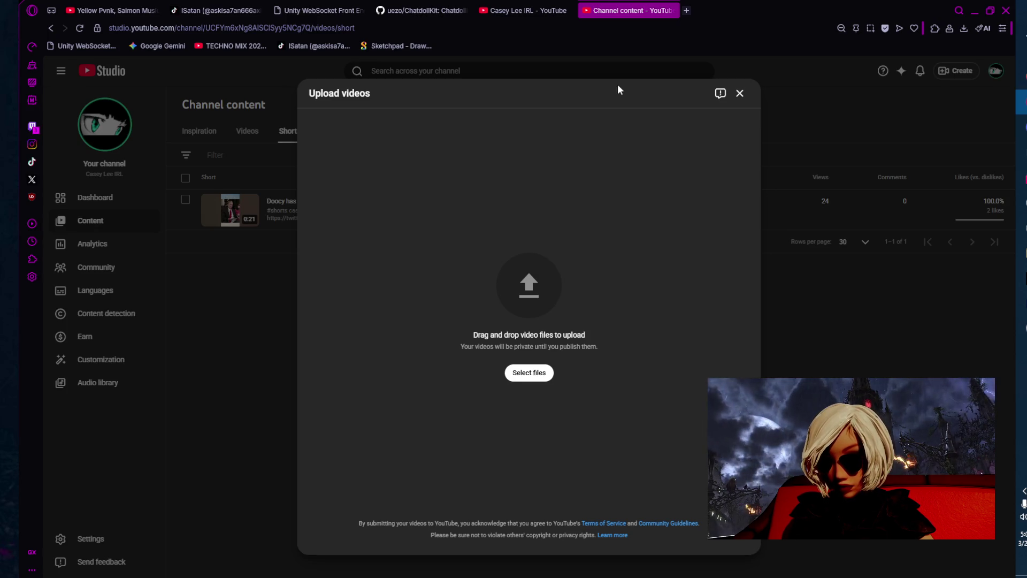
- Bring the Videos folder window to the front from its taskbar preview
{"action": "mouse_move", "coordinate": [1022, 278]}
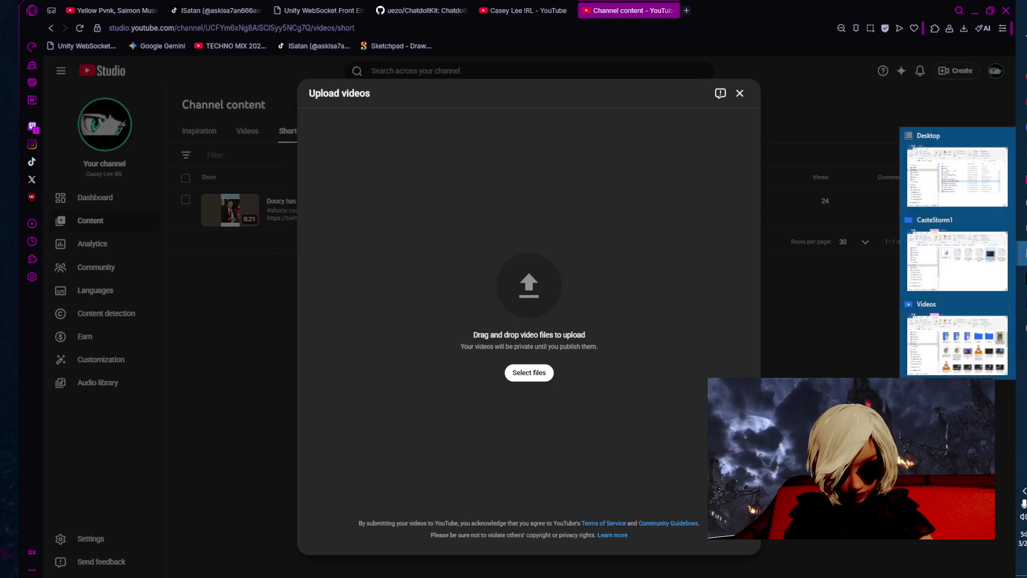
{"action": "mouse_move", "coordinate": [966, 194]}
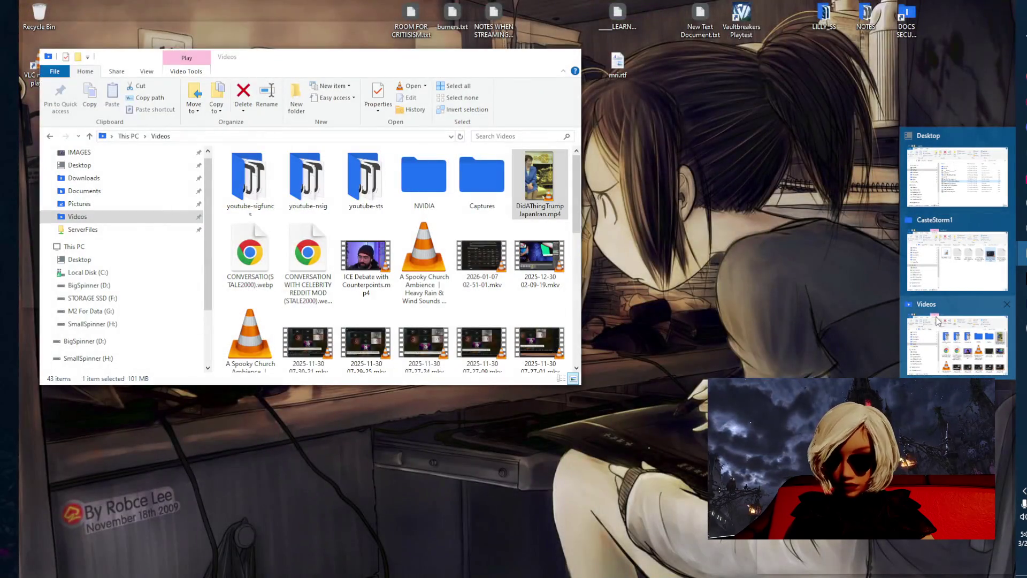
{"action": "left_click", "coordinate": [936, 320]}
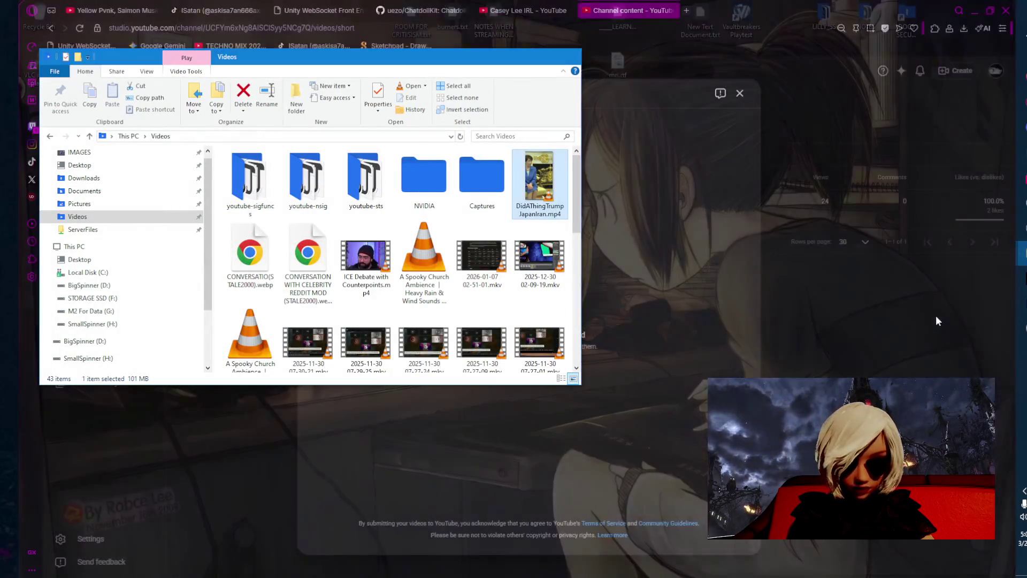
- Drag the Videos folder window, containing DidAThingTrumpJapanIran.mp4, over the Upload videos dialog
{"action": "mouse_move", "coordinate": [401, 61]}
{"action": "left_mouse_down"}
{"action": "mouse_move", "coordinate": [923, 101]}
{"action": "mouse_move", "coordinate": [717, 75]}
{"action": "left_mouse_up"}
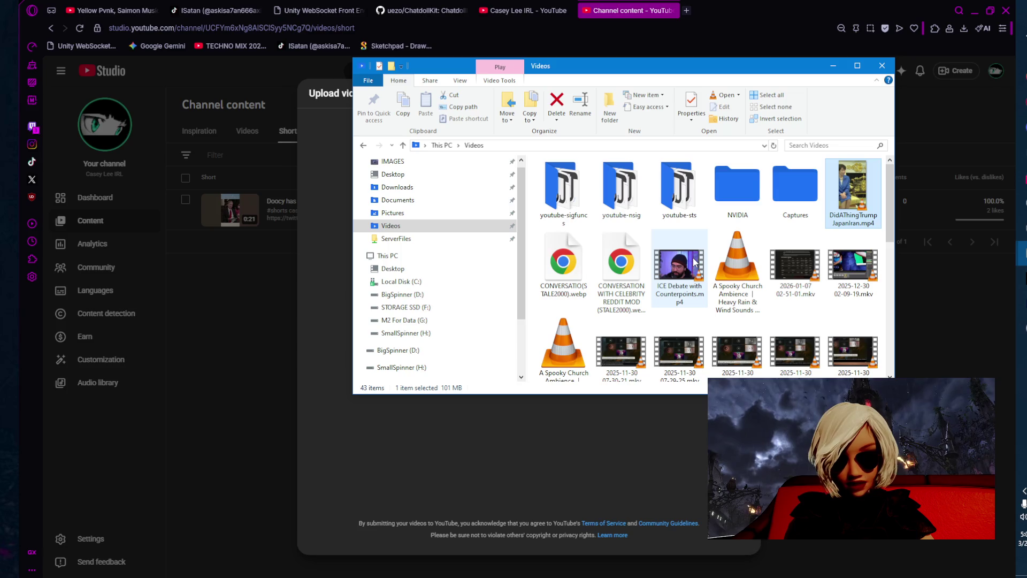
{"action": "mouse_move", "coordinate": [694, 263]}
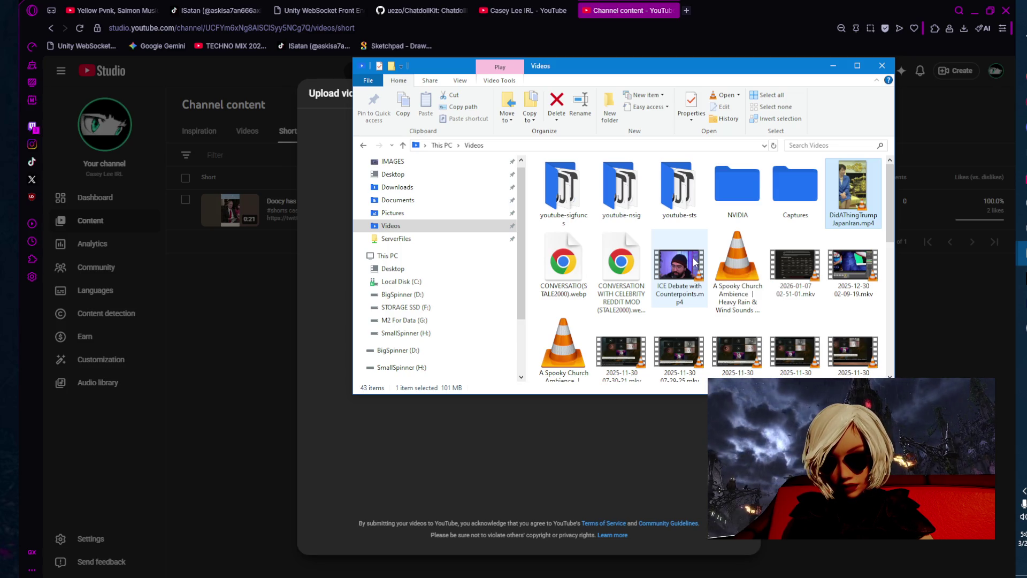
- Select the spooky church ambience video and shrink the Videos window to reveal the upload dialog
{"action": "left_click", "coordinate": [737, 267]}
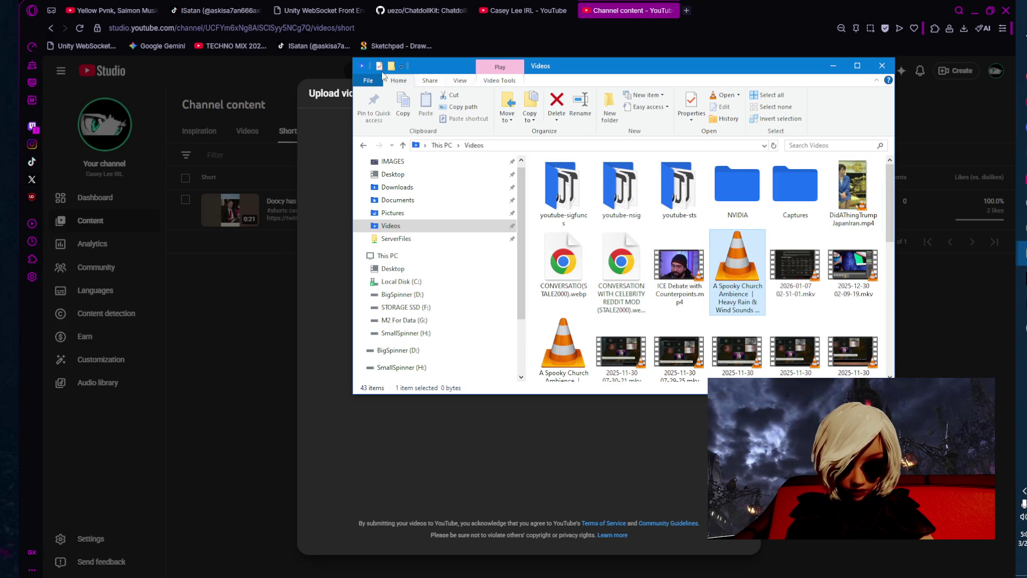
{"action": "left_click_drag", "start_coordinate": [355, 56], "coordinate": [509, 74]}
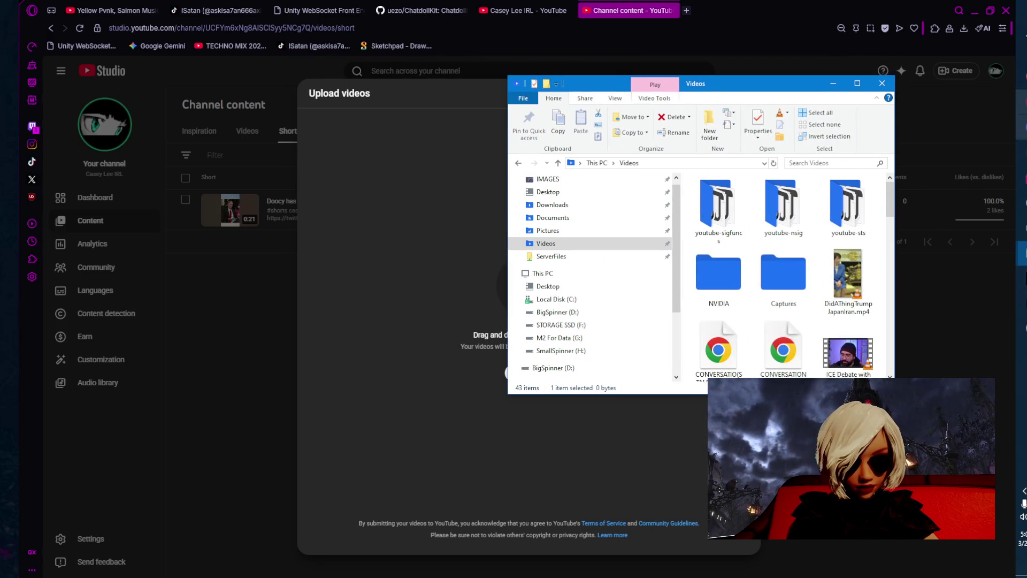
{"action": "key", "text": "alt+Tab"}
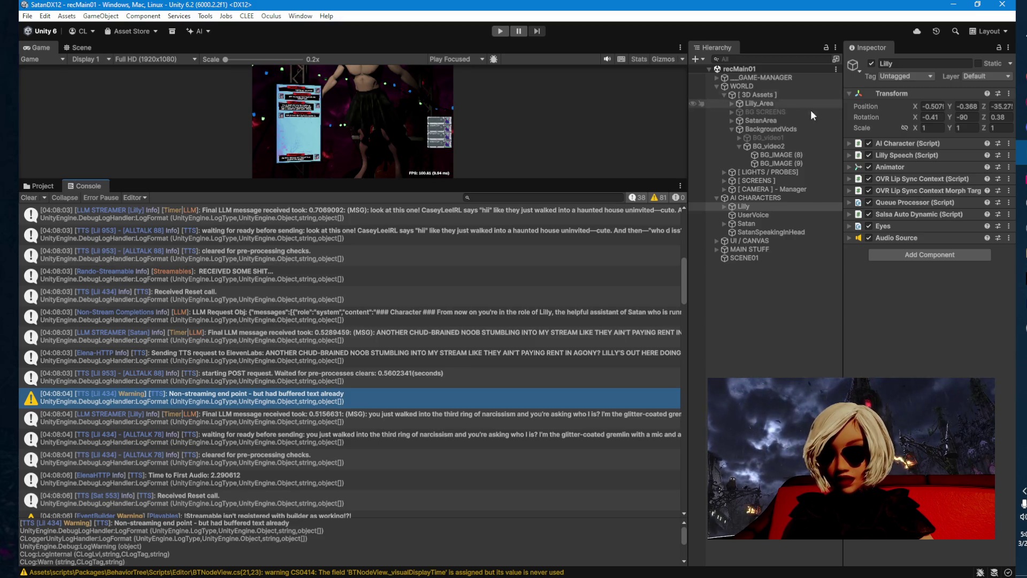
- Switch from Unity back toward the YouTube upload dialog
{"action": "key", "text": "alt+Tab"}
{"action": "key", "text": "alt+Tab"}
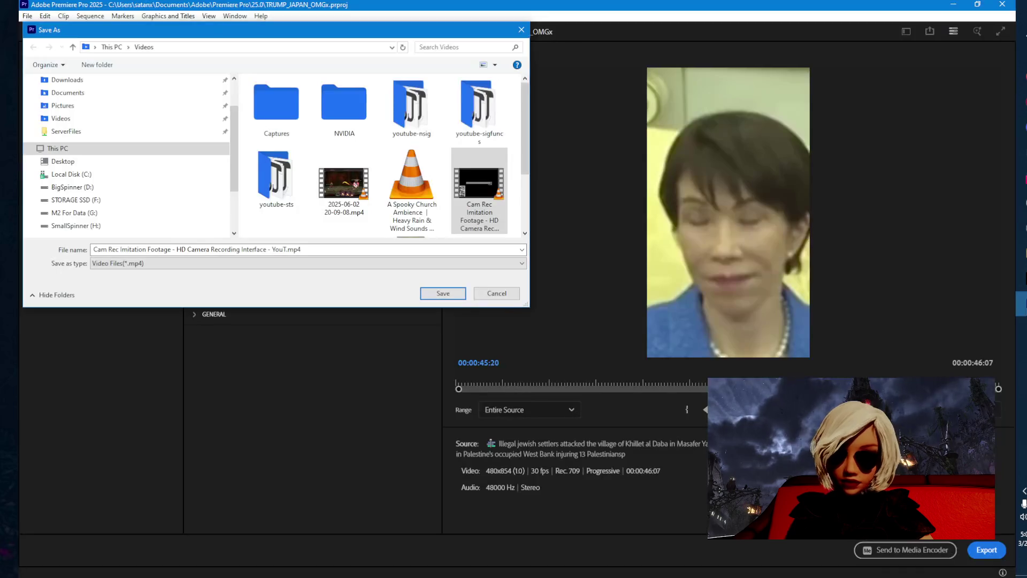
- Cancel the pending Save As and exit Premiere Pro from the File menu
{"action": "left_click", "coordinate": [509, 295]}
{"action": "left_click", "coordinate": [27, 15]}
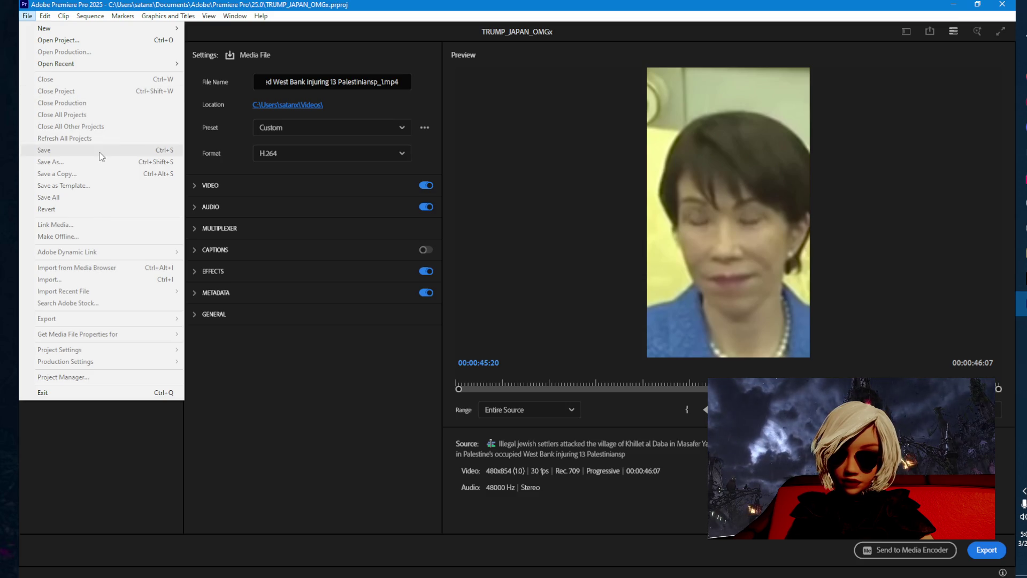
{"action": "left_click", "coordinate": [240, 401]}
{"action": "left_click", "coordinate": [26, 16]}
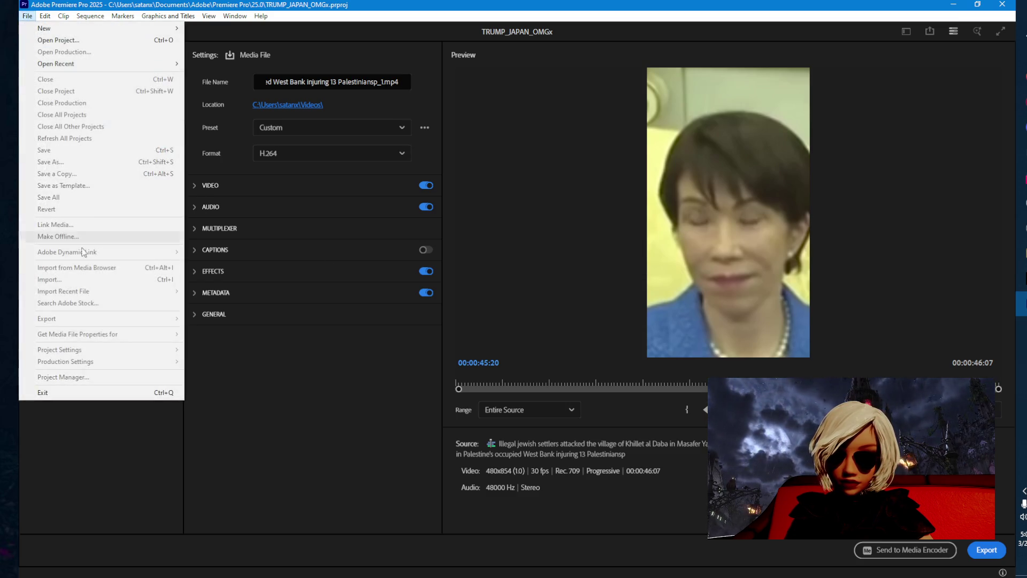
{"action": "left_click", "coordinate": [53, 390]}
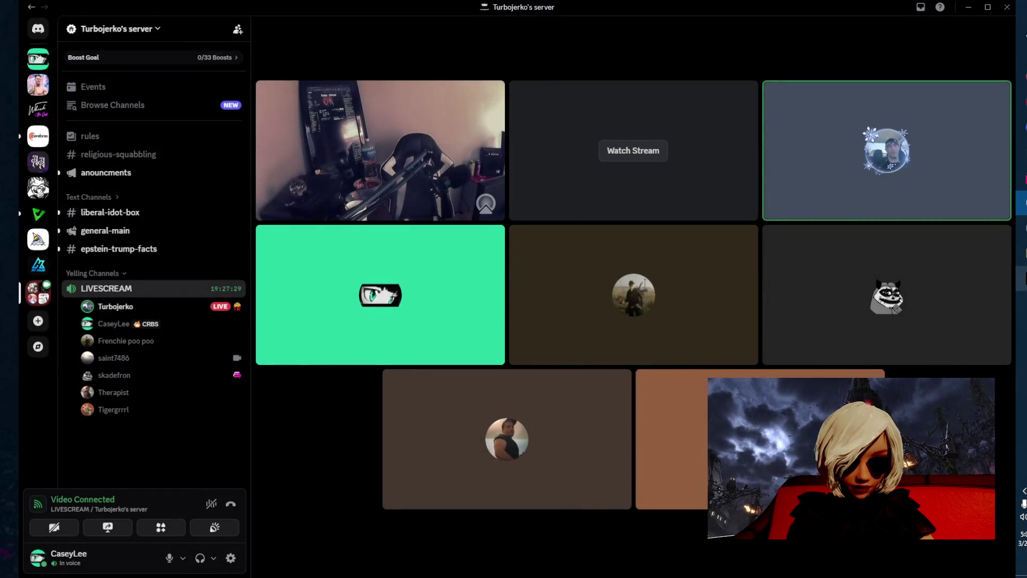
- In Rider's Streamable.cs, fold the GetAllSubscribers and GetCTS_IfNewBuiilder method bodies
{"action": "key", "text": "alt+Tab"}
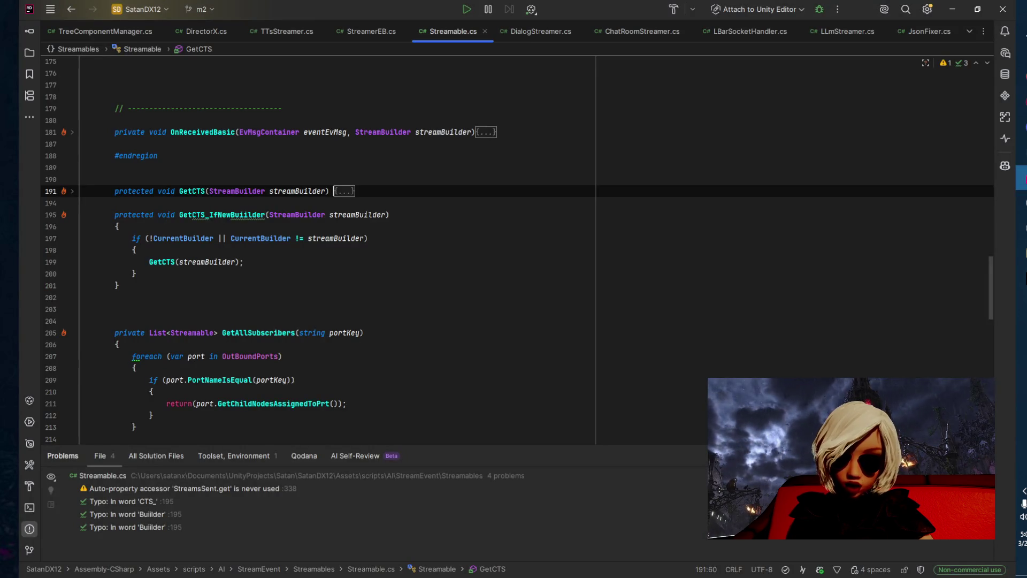
{"action": "key", "text": "alt+Tab"}
{"action": "key", "text": "alt+Tab"}
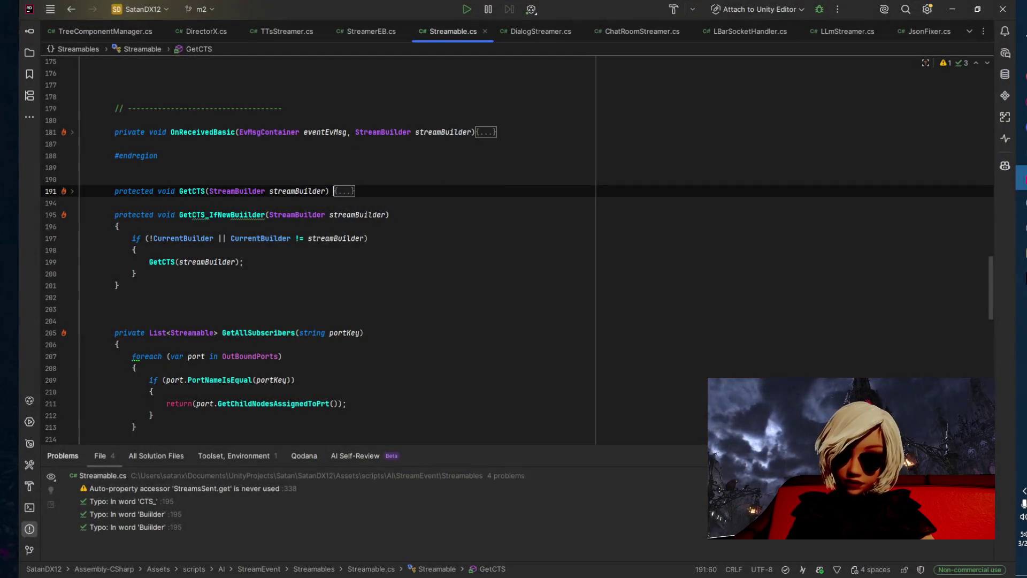
{"action": "scroll", "coordinate": [601, 327], "scroll_direction": "down", "scroll_amount": 4}
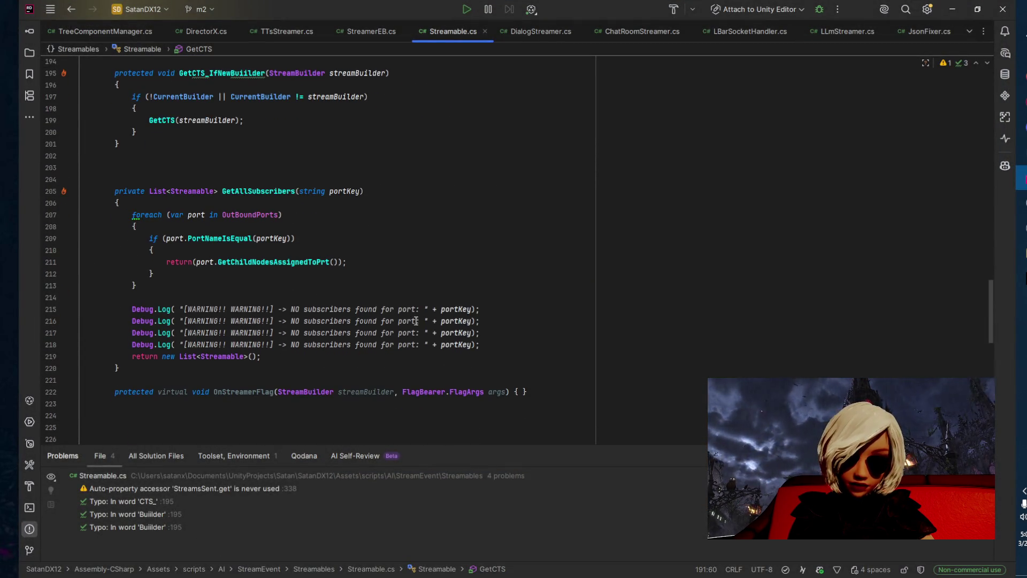
{"action": "left_click", "coordinate": [72, 192]}
{"action": "key", "text": "ctrl+minus"}
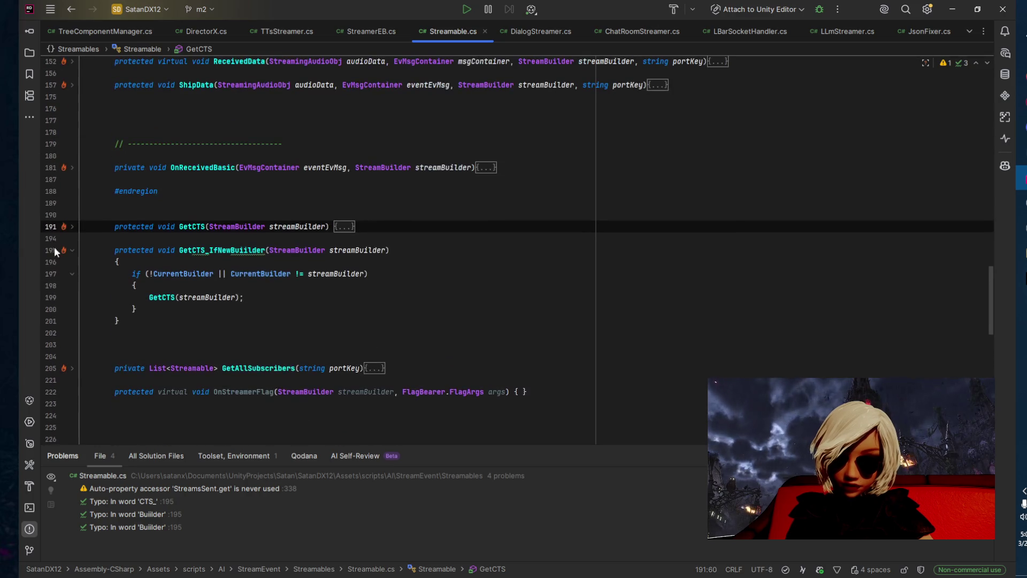
{"action": "left_click", "coordinate": [71, 250]}
- Add blank lines above #endregion, remove one below it, and check the GetCTS declaration and call
{"action": "left_click", "coordinate": [202, 276]}
{"action": "key", "text": "Up"}
{"action": "key", "text": "Up"}
{"action": "key", "text": "Up"}
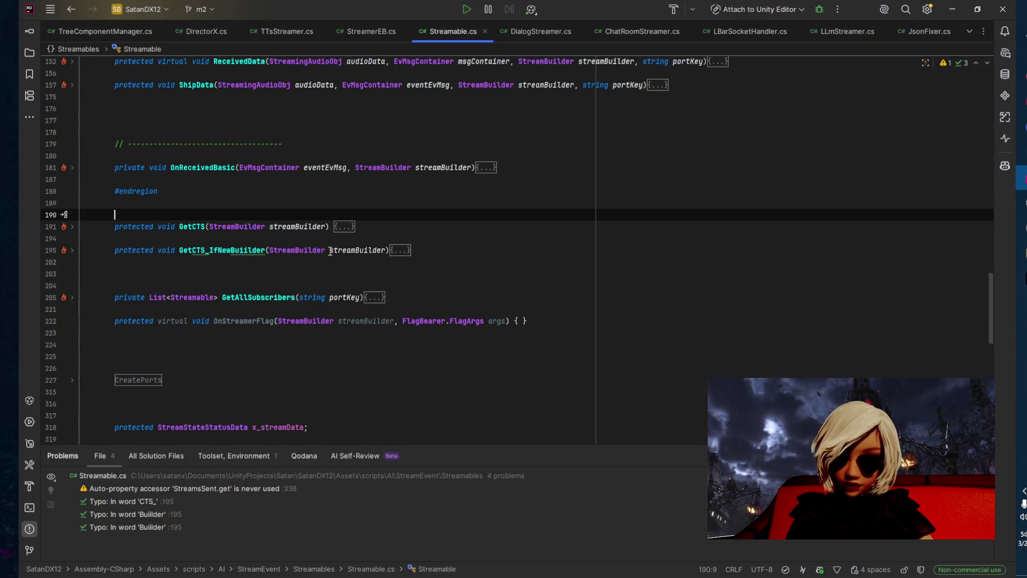
{"action": "key", "text": "Up"}
{"action": "key", "text": "Up"}
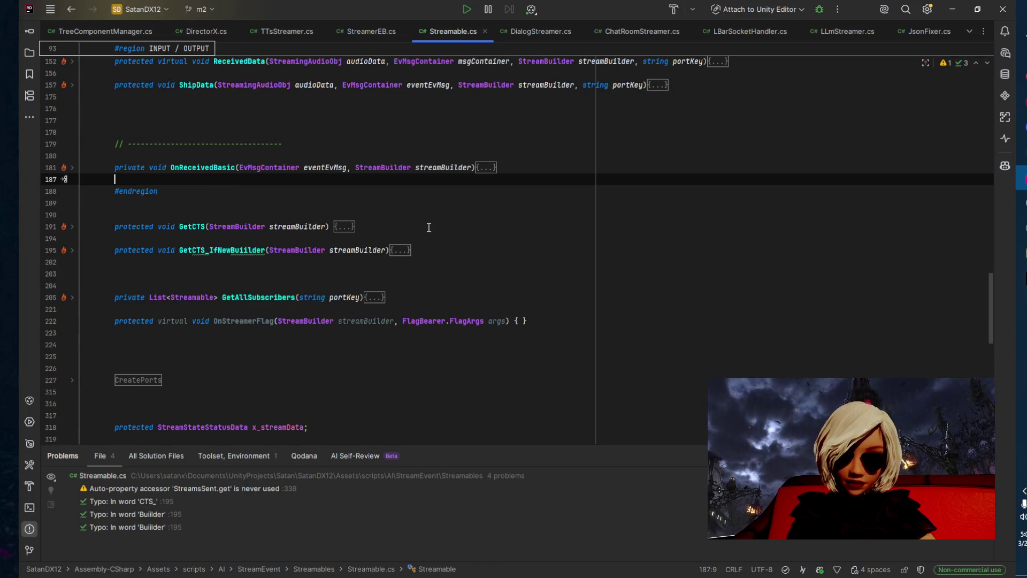
{"action": "key", "text": "Return"}
{"action": "key", "text": "Return"}
{"action": "key", "text": "Return"}
{"action": "left_click", "coordinate": [429, 227]}
{"action": "key", "text": "Delete"}
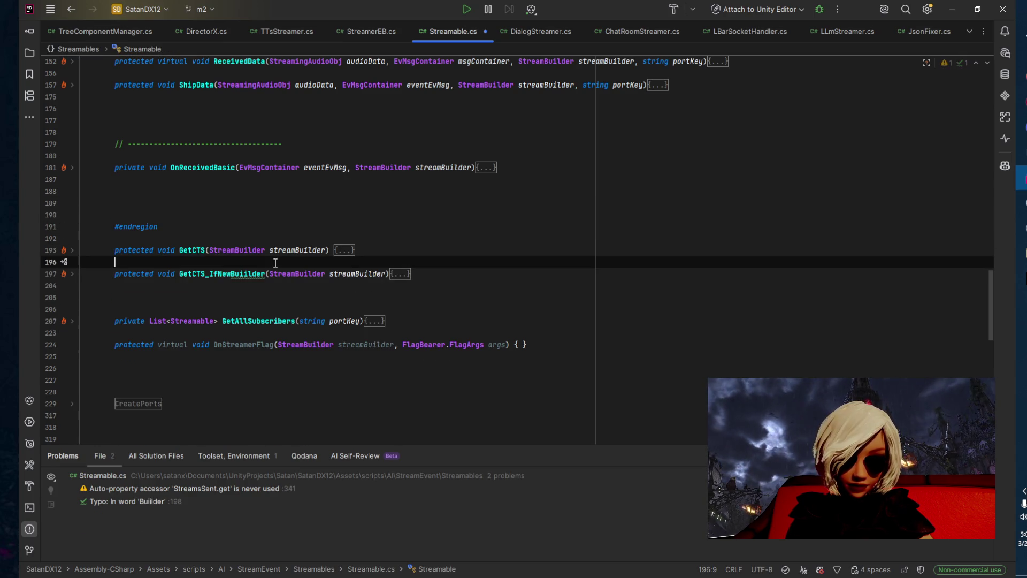
{"action": "left_click", "coordinate": [205, 273]}
{"action": "left_click", "coordinate": [198, 251]}
{"action": "key", "text": "Down"}
{"action": "key", "text": "Down"}
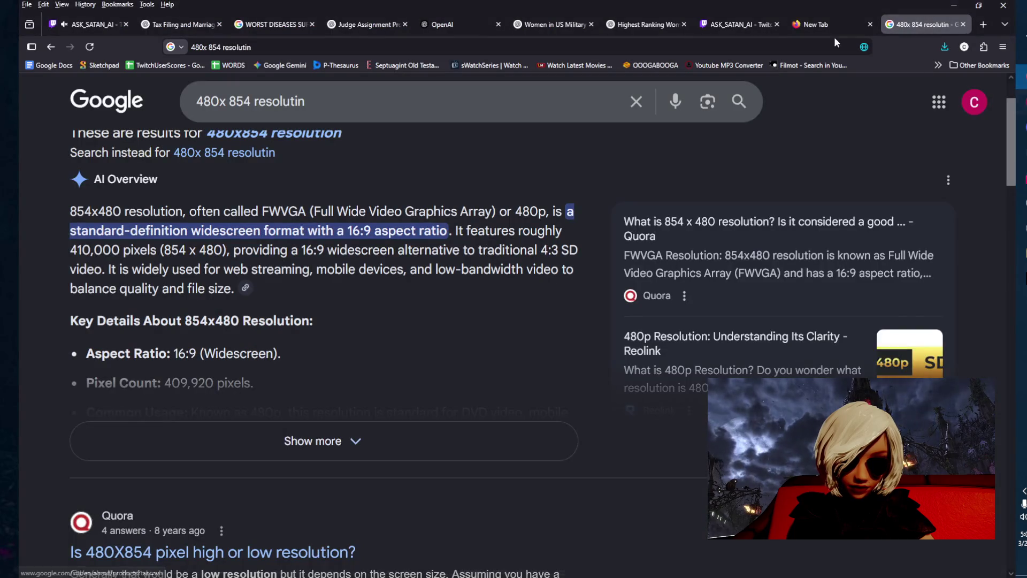
- Google 'tyler robinson dad is cop' in a new tab
{"action": "left_click", "coordinate": [985, 25]}
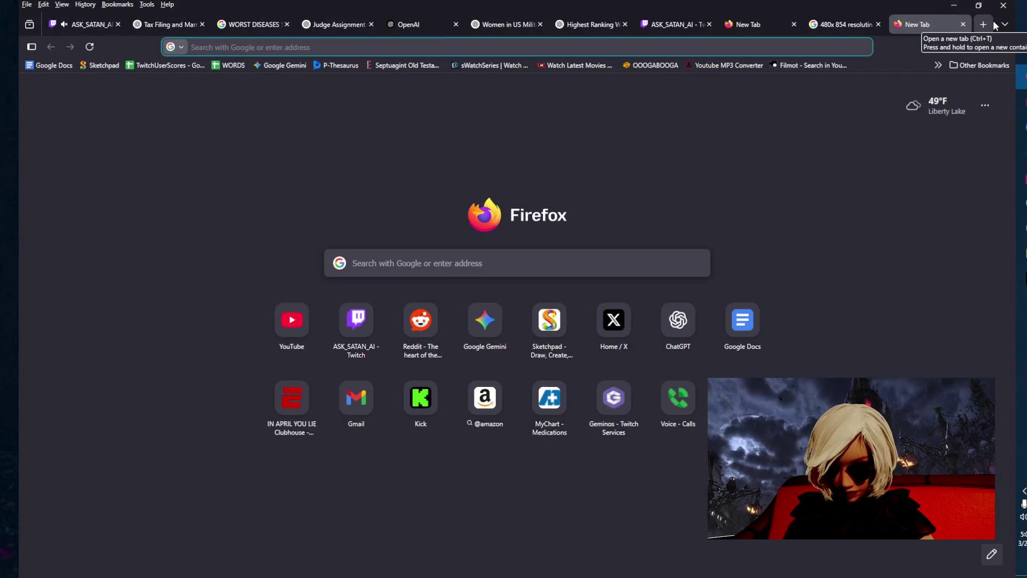
{"action": "type", "text": "tyler robinson dad"}
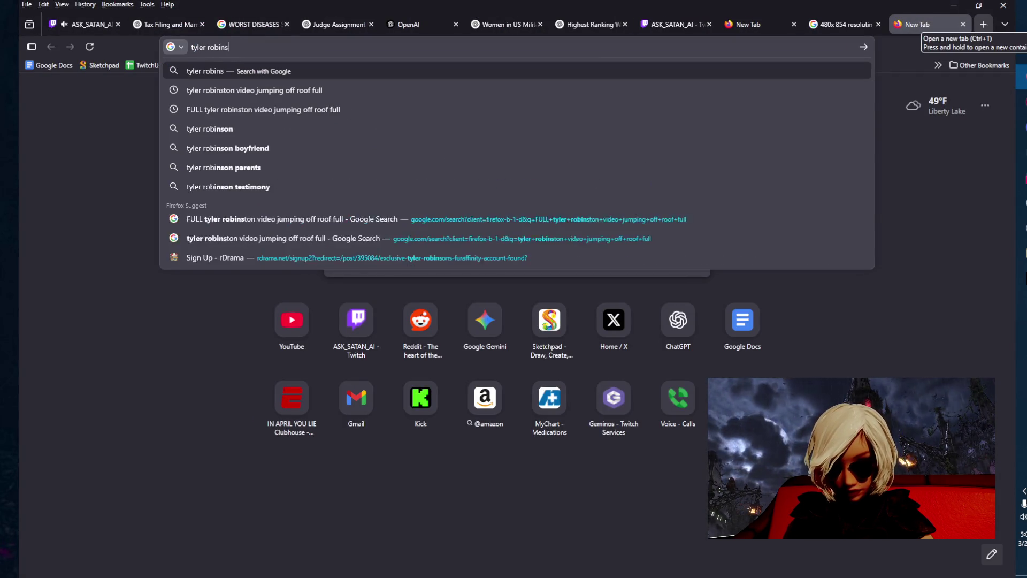
{"action": "type", "text": " is cop"}
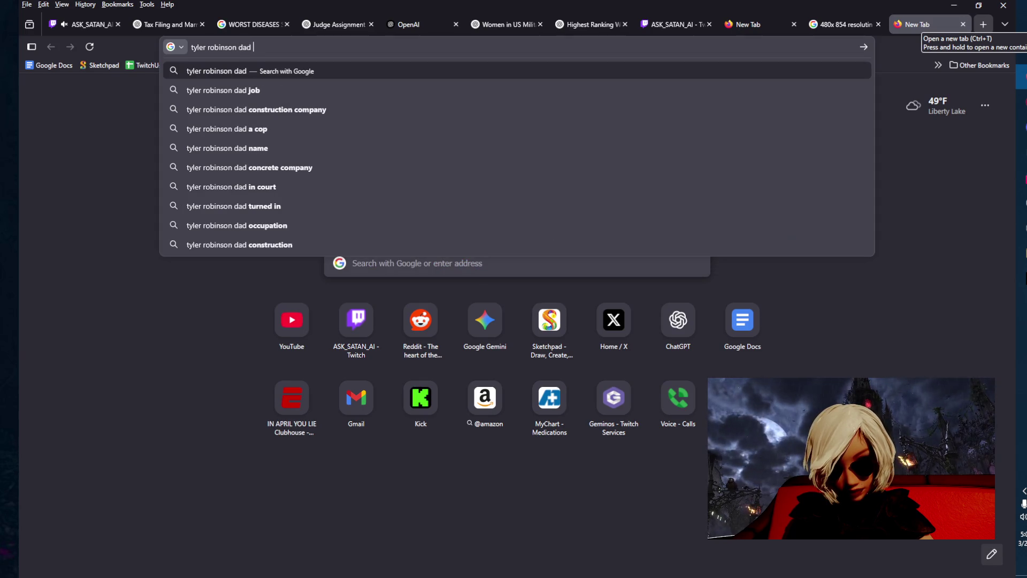
{"action": "key", "text": "Return"}
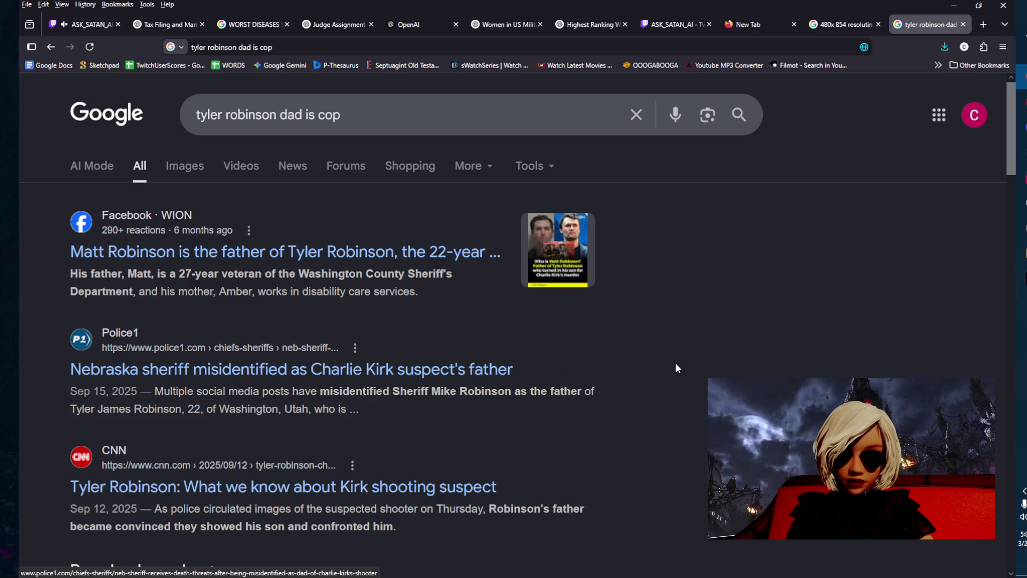
{"action": "left_click", "coordinate": [507, 115]}
{"action": "key", "text": "Escape"}
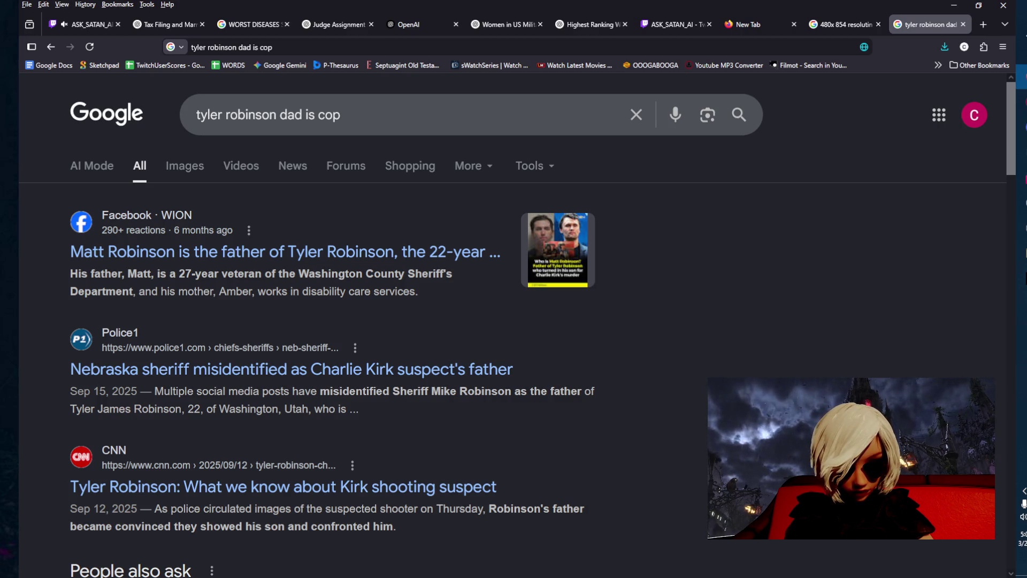
- Open the Police1 and CNN results in background tabs, then switch to the Police1 article
{"action": "middle_click", "coordinate": [505, 369]}
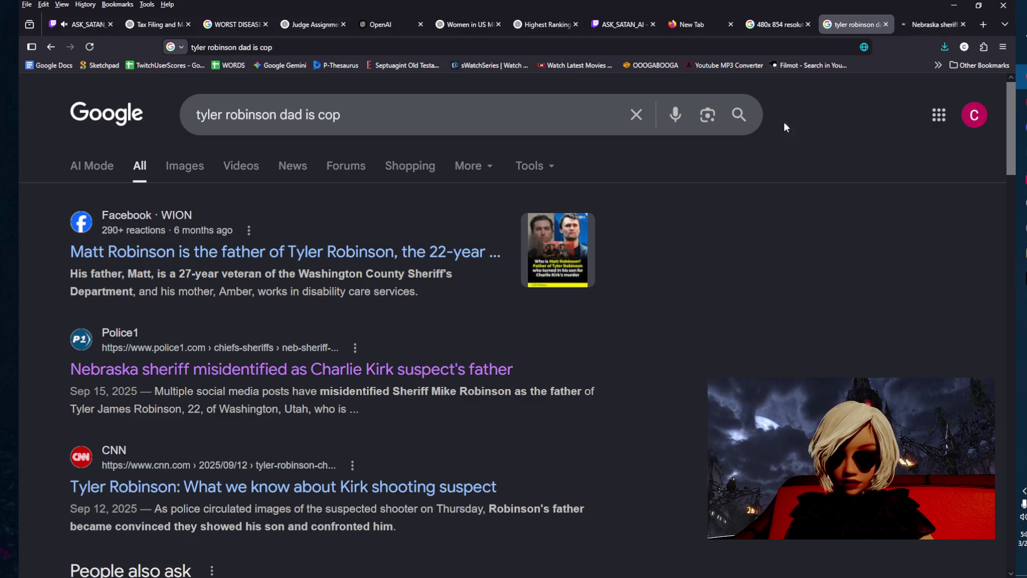
{"action": "mouse_move", "coordinate": [928, 25]}
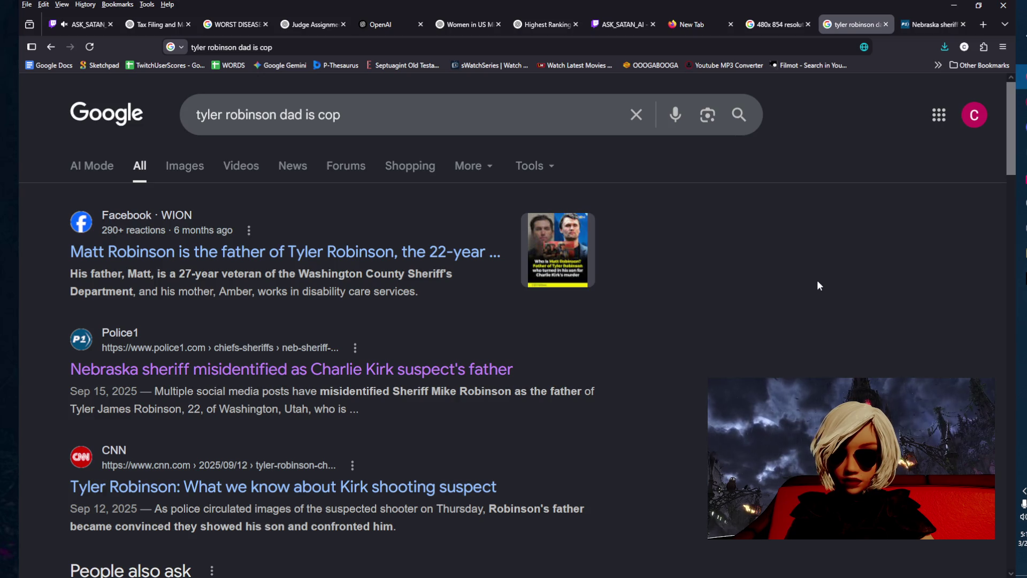
{"action": "scroll", "coordinate": [691, 344], "scroll_direction": "down", "scroll_amount": 3}
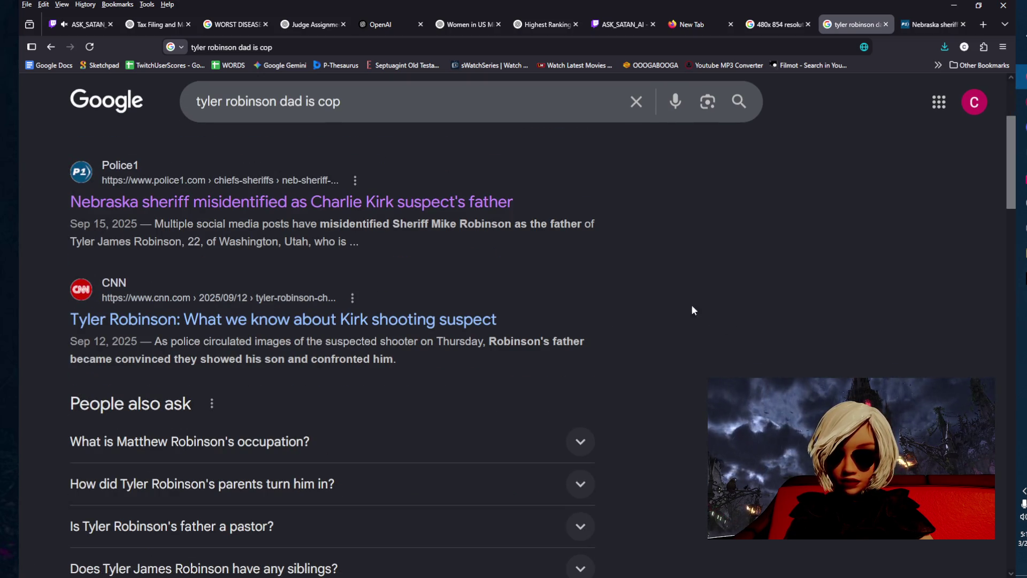
{"action": "scroll", "coordinate": [702, 294], "scroll_direction": "down", "scroll_amount": 2}
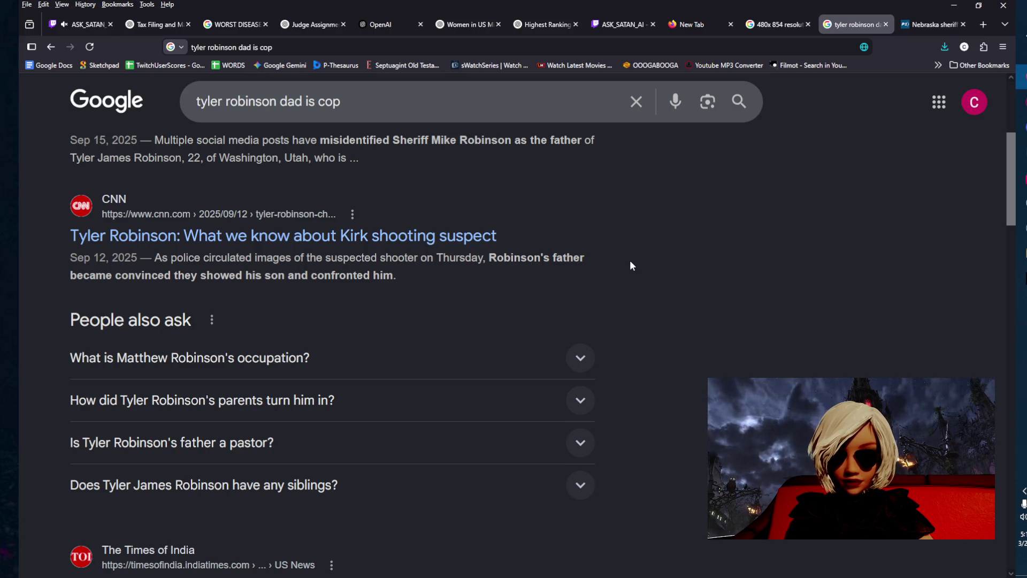
{"action": "middle_click", "coordinate": [492, 237]}
{"action": "scroll", "coordinate": [643, 289], "scroll_direction": "down", "scroll_amount": 15}
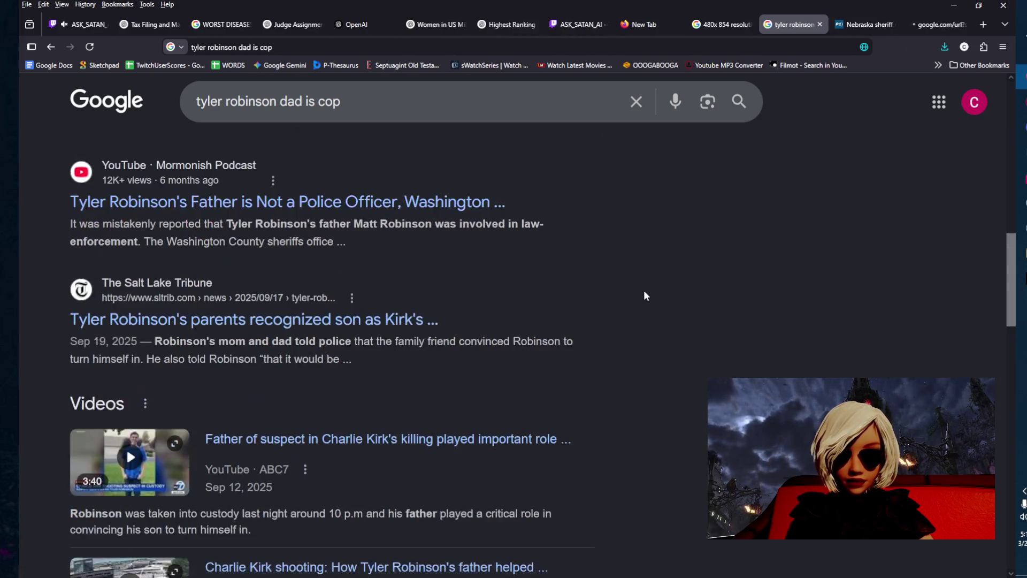
{"action": "scroll", "coordinate": [643, 297], "scroll_direction": "up", "scroll_amount": 4}
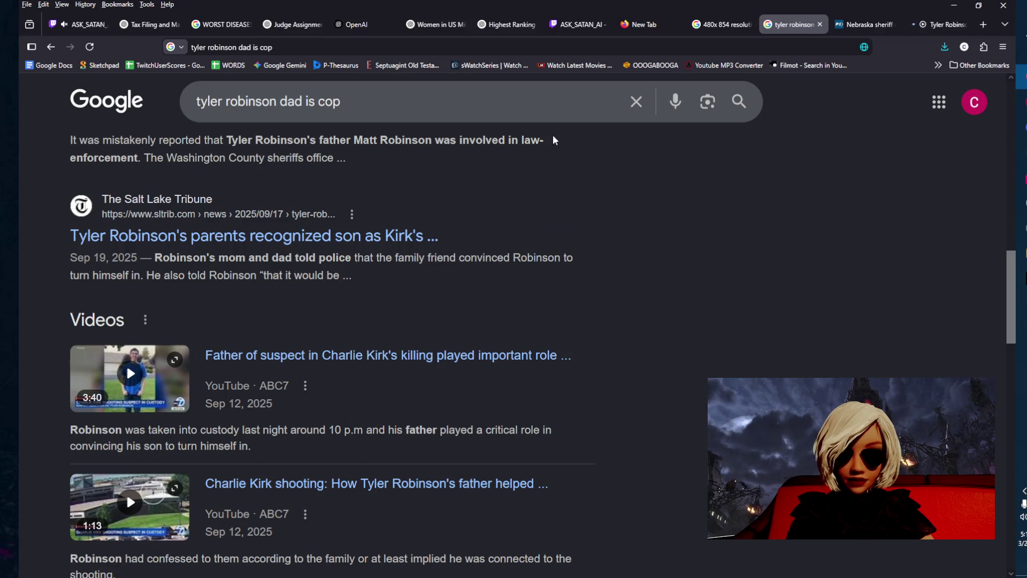
{"action": "left_click", "coordinate": [863, 25]}
{"action": "scroll", "coordinate": [661, 246], "scroll_direction": "down", "scroll_amount": 4}
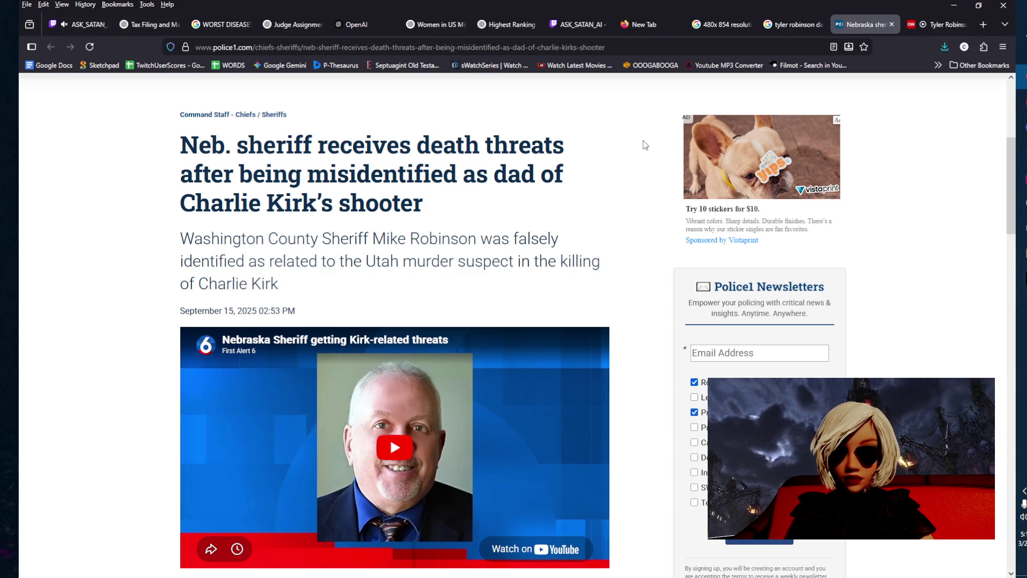
- Read down through the Police1 article on the misidentified Nebraska sheriff, then close it
{"action": "scroll", "coordinate": [643, 142], "scroll_direction": "down", "scroll_amount": 2}
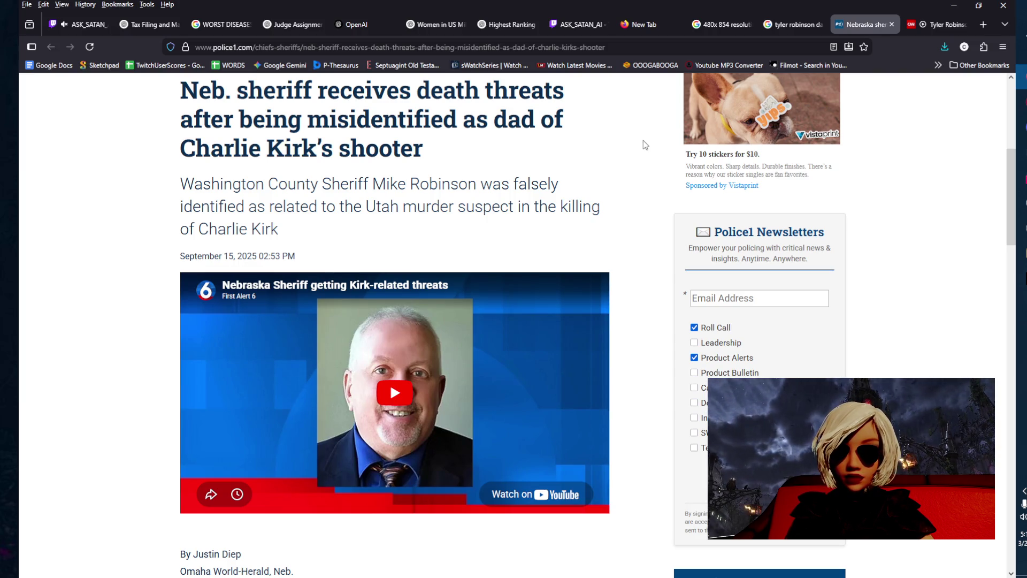
{"action": "scroll", "coordinate": [643, 140], "scroll_direction": "down", "scroll_amount": 3}
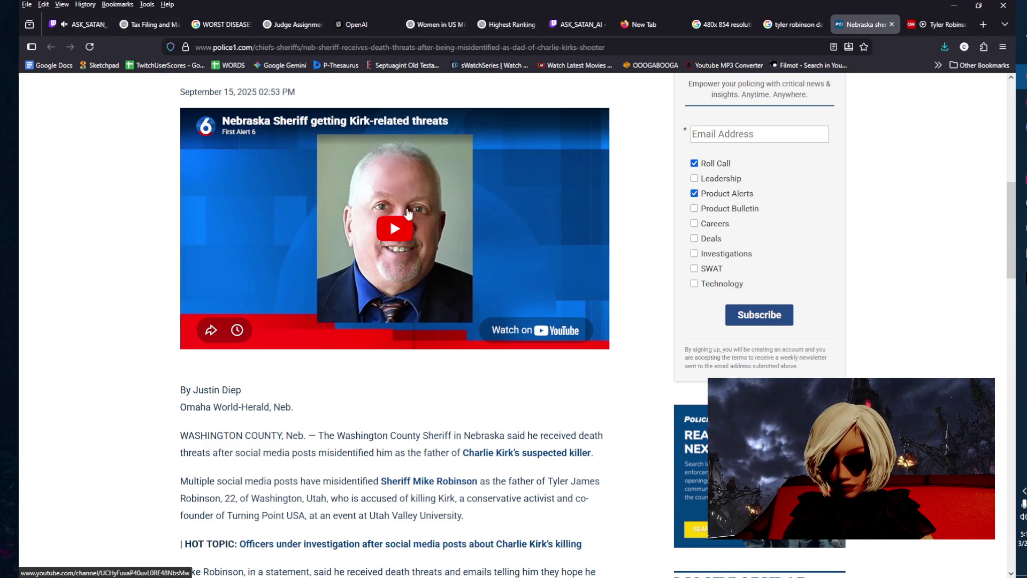
{"action": "scroll", "coordinate": [155, 313], "scroll_direction": "down", "scroll_amount": 5}
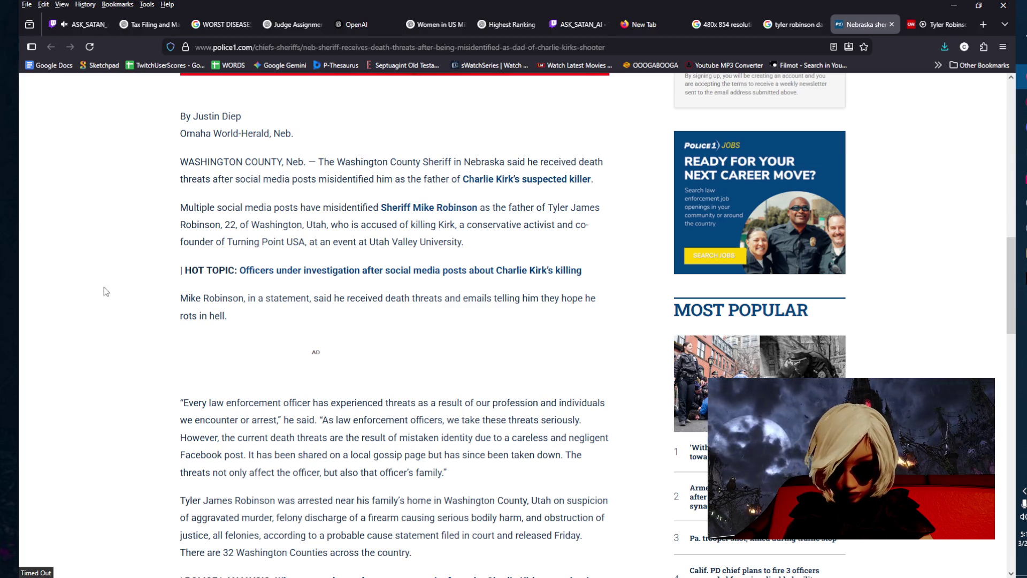
{"action": "scroll", "coordinate": [80, 336], "scroll_direction": "down", "scroll_amount": 5}
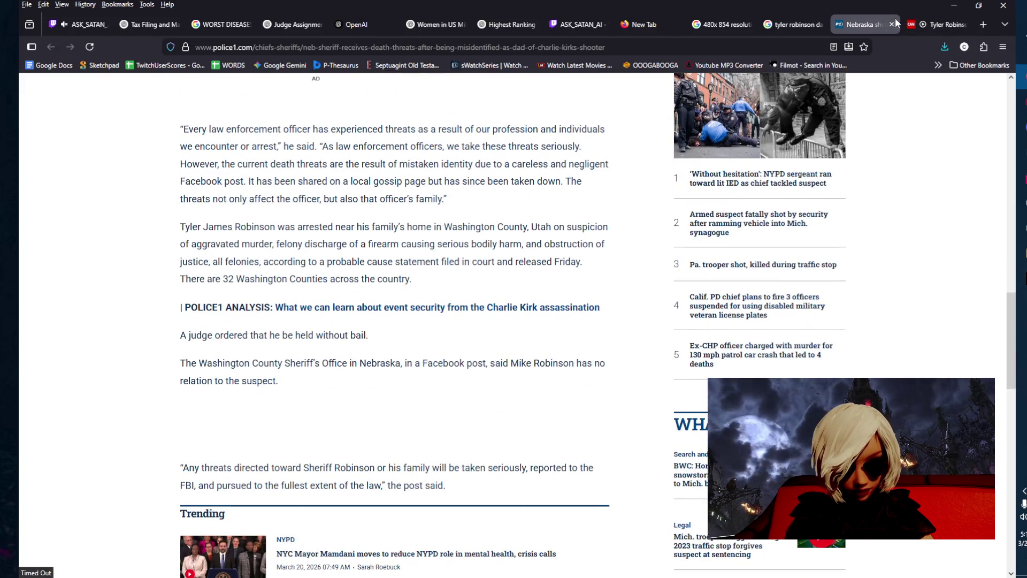
{"action": "left_click", "coordinate": [892, 24]}
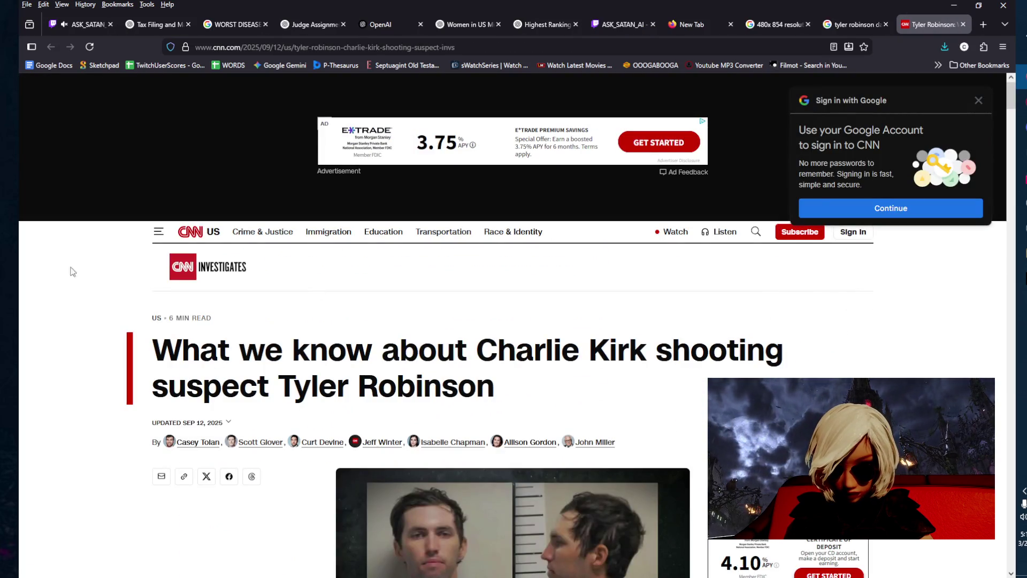
- Read the CNN suspect article, dismiss its Google sign-in popup, and close the tab
{"action": "scroll", "coordinate": [80, 269], "scroll_direction": "down", "scroll_amount": 2}
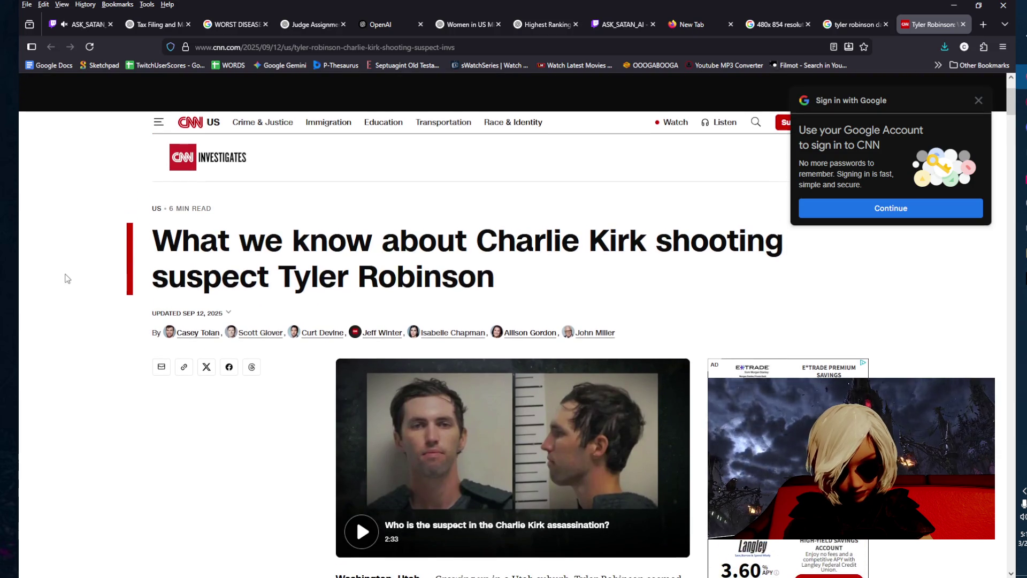
{"action": "scroll", "coordinate": [67, 278], "scroll_direction": "down", "scroll_amount": 1}
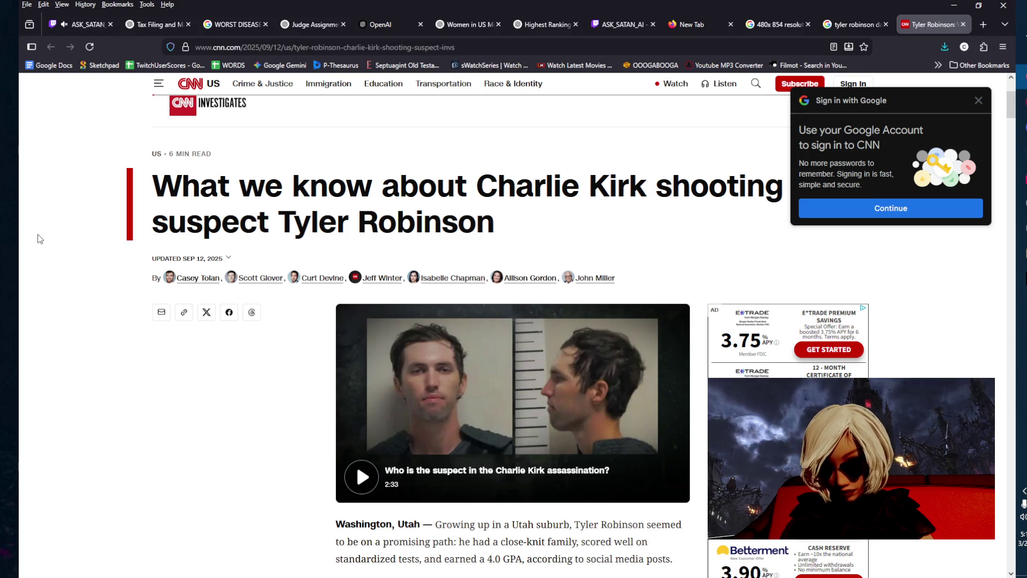
{"action": "left_click", "coordinate": [978, 101]}
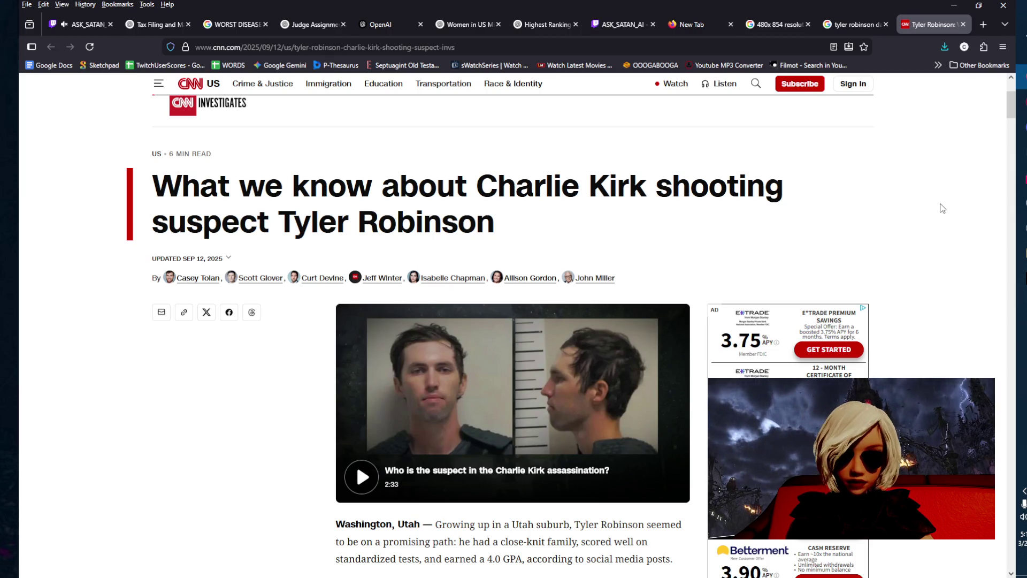
{"action": "left_click", "coordinate": [964, 24]}
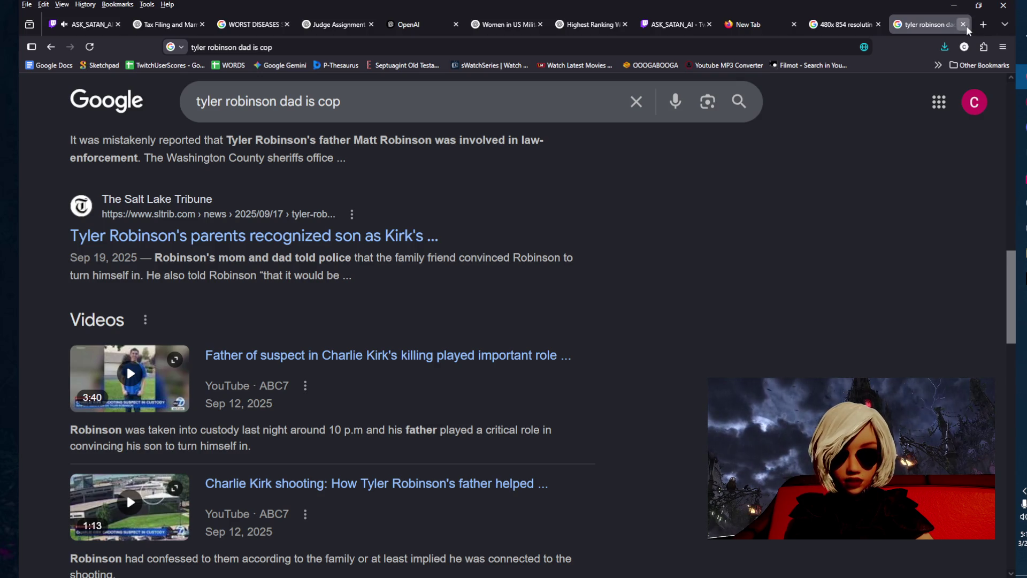
- Close the suspect and resolution search tabs and the empty tab, then minimize Firefox from Twitch
{"action": "left_click", "coordinate": [962, 25]}
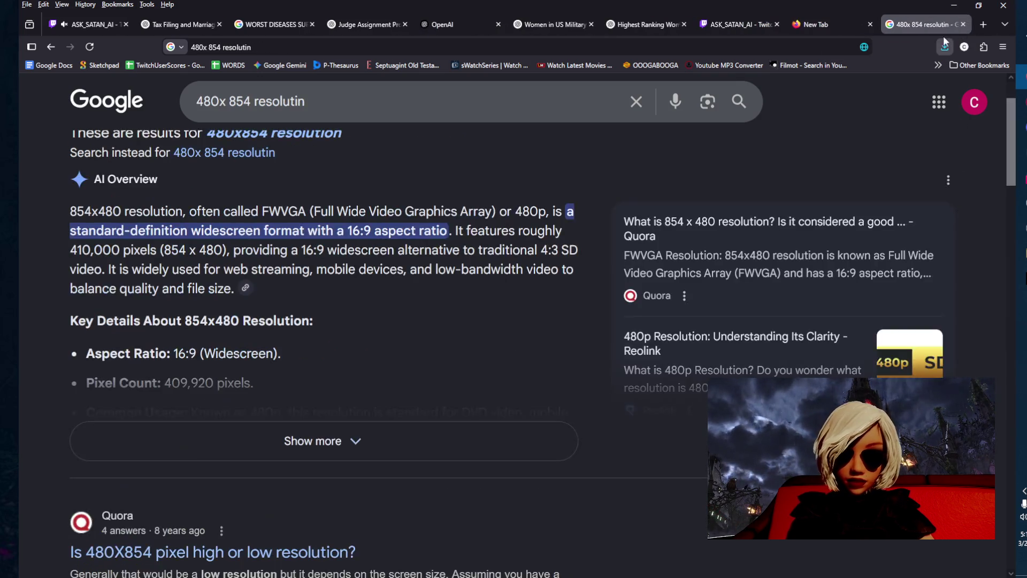
{"action": "left_click", "coordinate": [963, 25]}
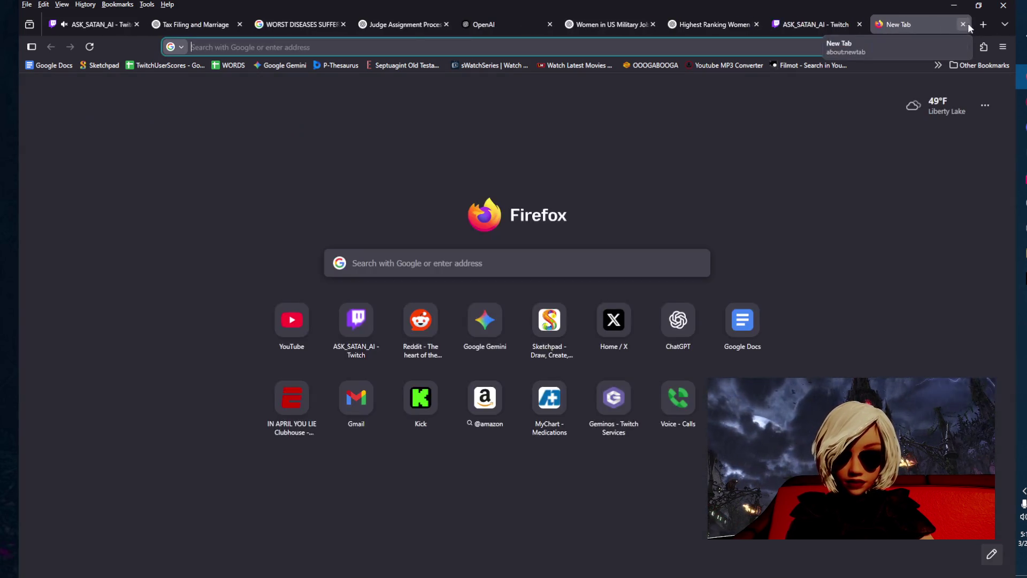
{"action": "left_click", "coordinate": [963, 24]}
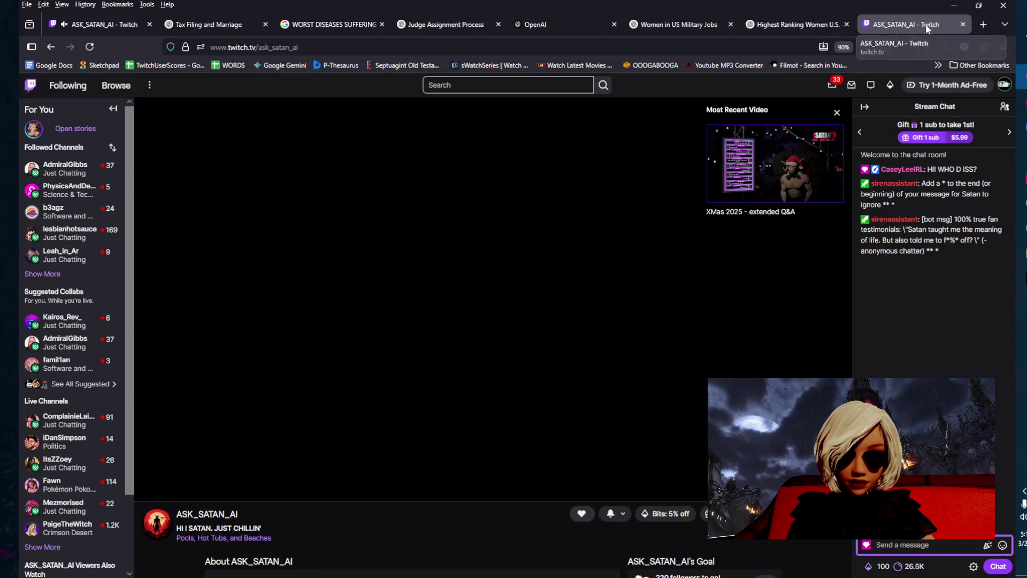
{"action": "left_click", "coordinate": [805, 21]}
{"action": "left_click", "coordinate": [894, 23]}
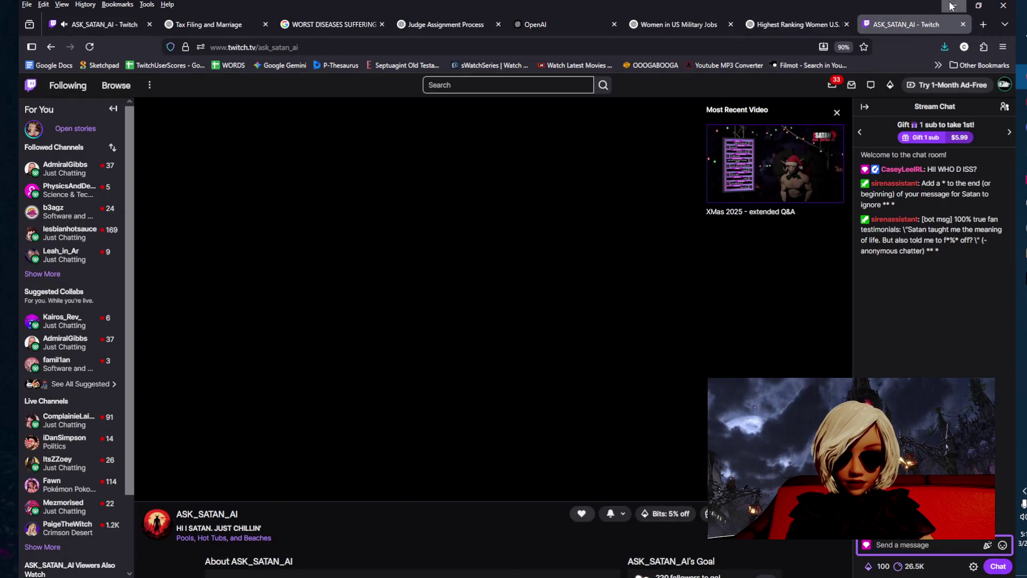
{"action": "left_click", "coordinate": [954, 5]}
- Move the caret through Streamable.cs down to the folded CreatePorts line
{"action": "left_click", "coordinate": [460, 289]}
{"action": "left_click", "coordinate": [160, 214]}
{"action": "left_click", "coordinate": [160, 226]}
{"action": "scroll", "coordinate": [163, 289], "scroll_direction": "down", "scroll_amount": 3}
{"action": "left_click", "coordinate": [179, 296]}
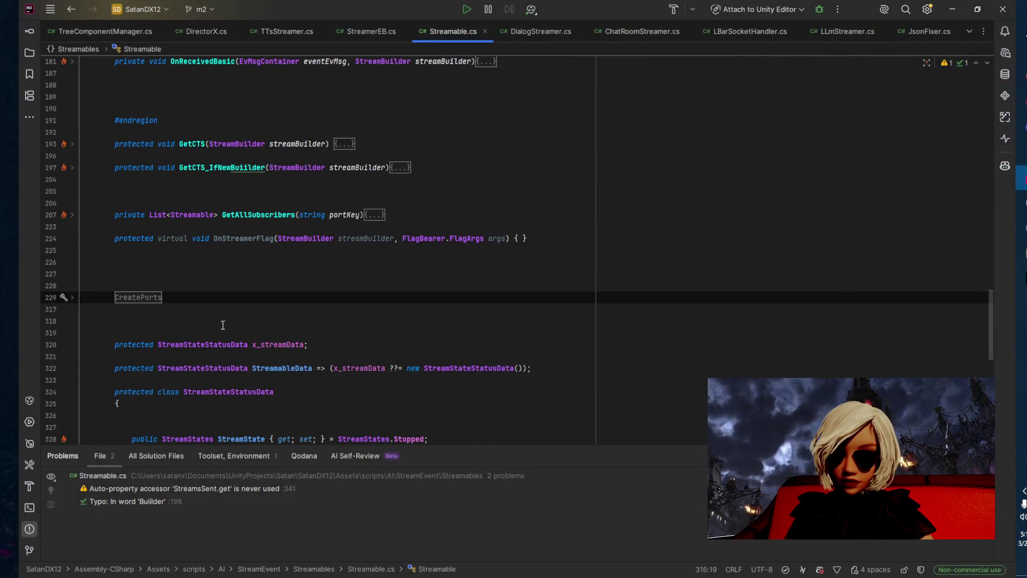